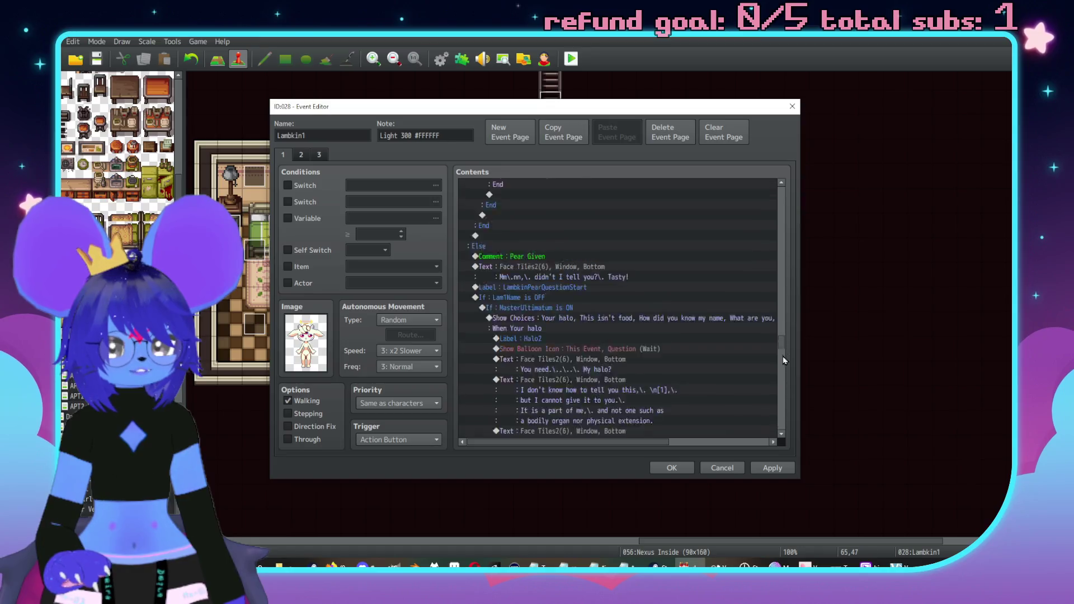
Select the Face Tiles2(6) text and the Fadeout–Fadein commands in Lambkin1, then apply the edits.
scroll(780, 369, "up", 5)
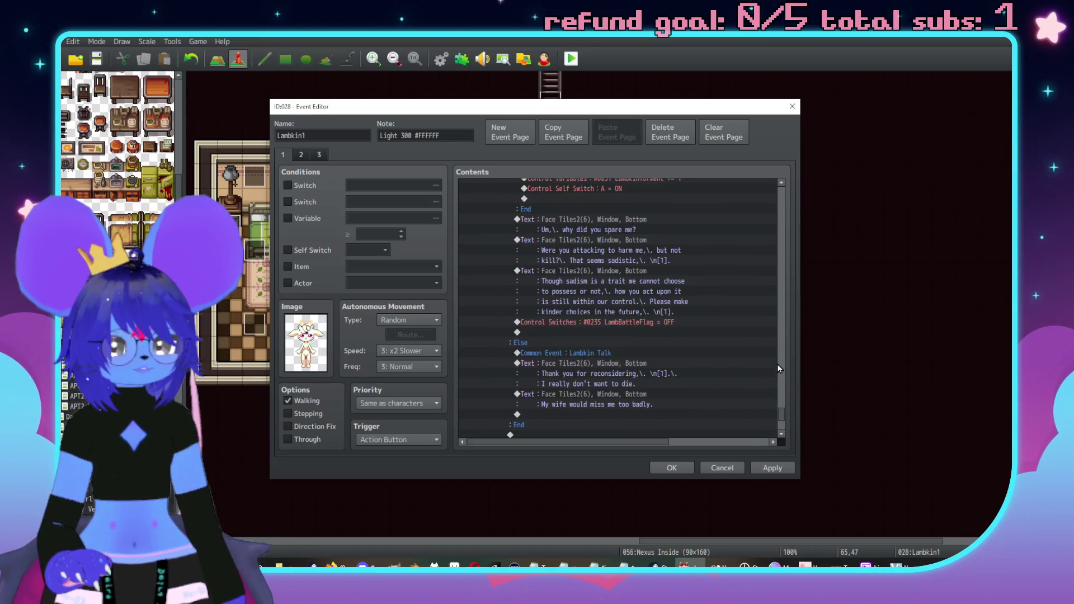
scroll(756, 347, "up", 10)
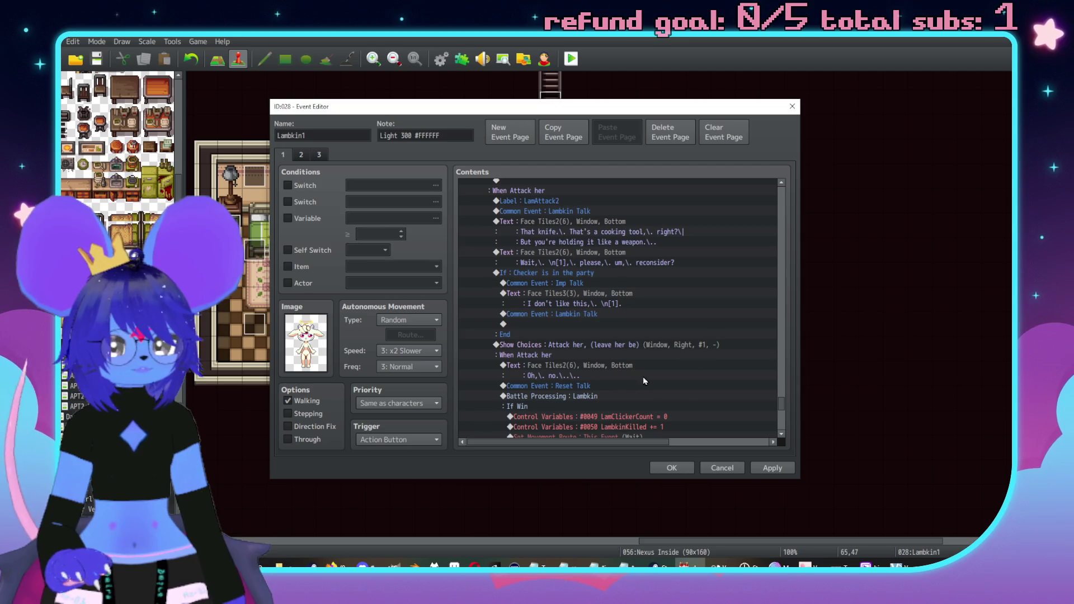
left_click(619, 365)
scroll(637, 343, "down", 3)
scroll(661, 369, "up", 5)
scroll(653, 360, "up", 5)
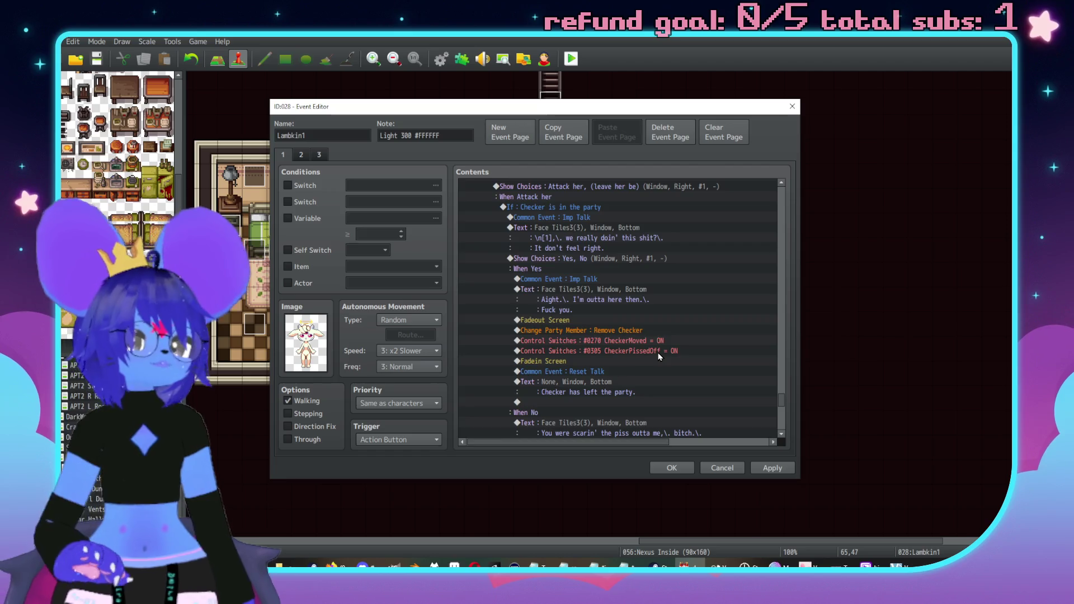
scroll(657, 345, "down", 5)
scroll(656, 346, "down", 2)
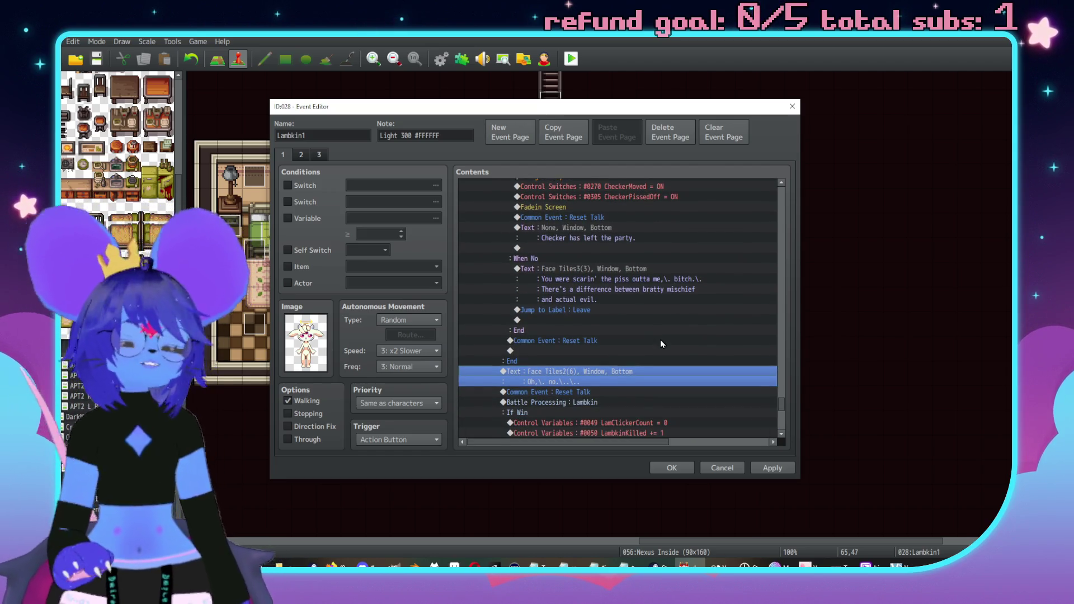
scroll(660, 339, "up", 3)
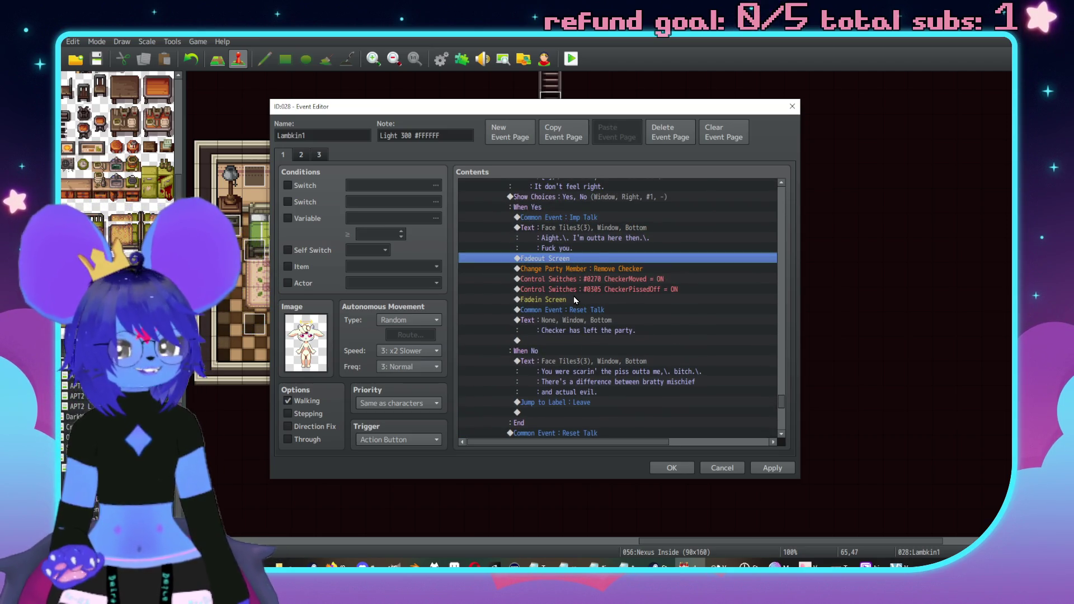
left_click(573, 298, "shift")
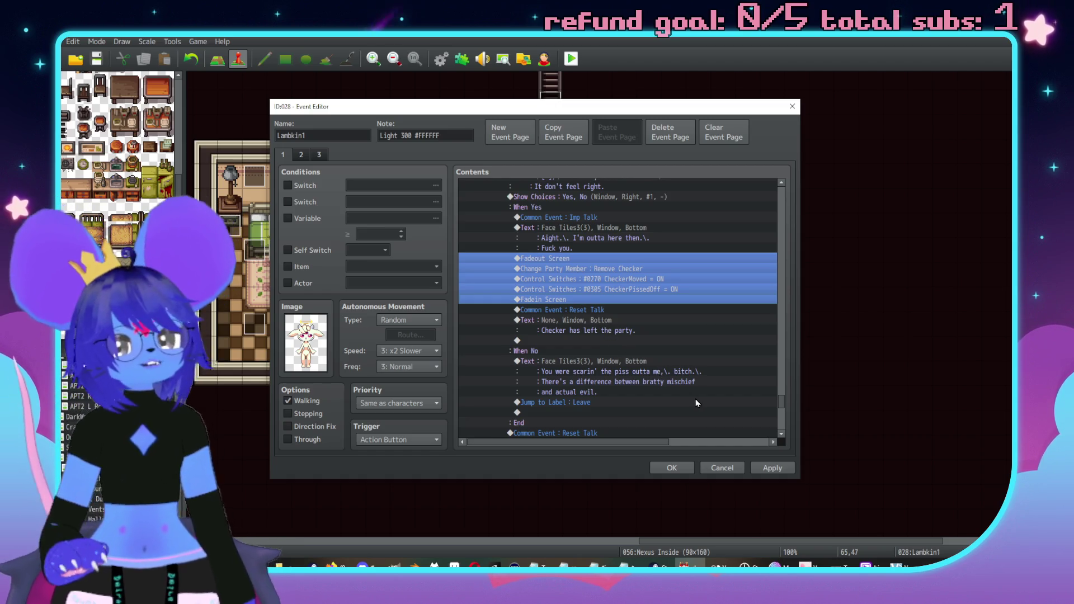
left_click(782, 464)
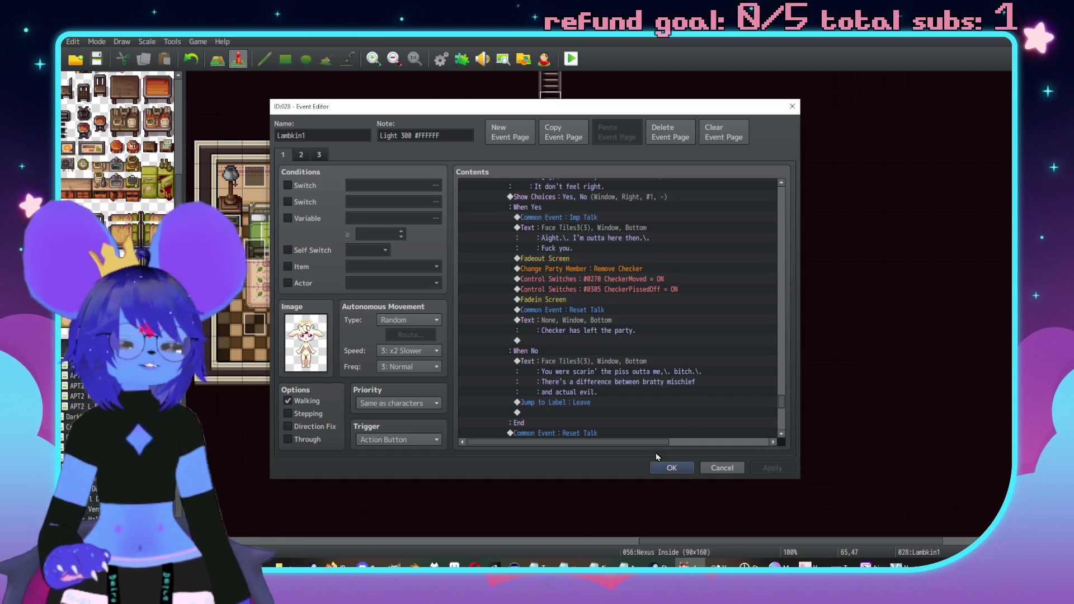
Select the Checker-in-party branch and close the Lambkin1 editor with OK.
scroll(566, 360, "up", 3)
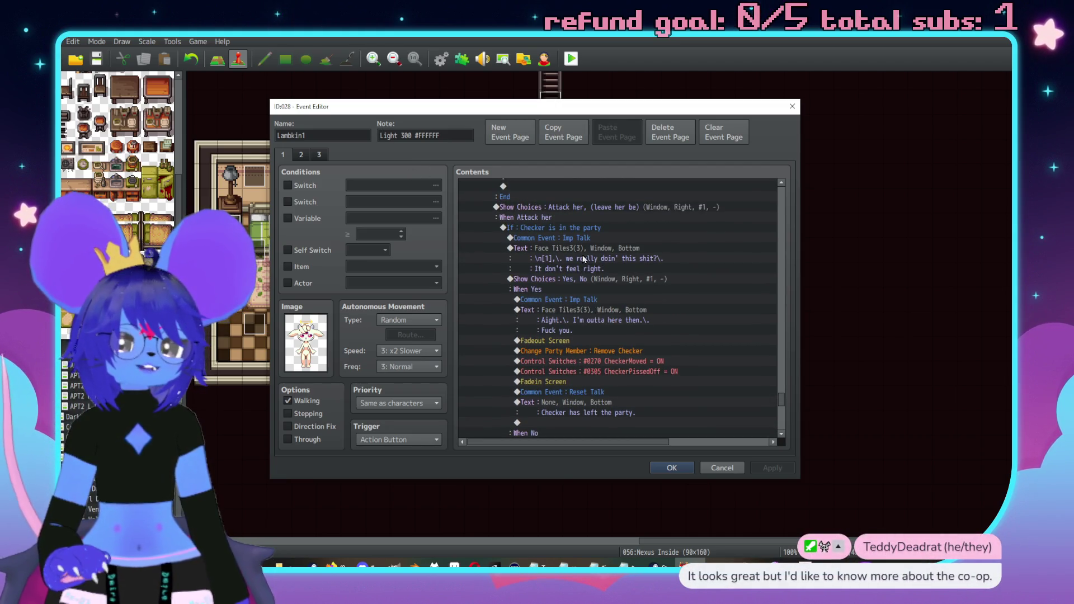
left_click(580, 228)
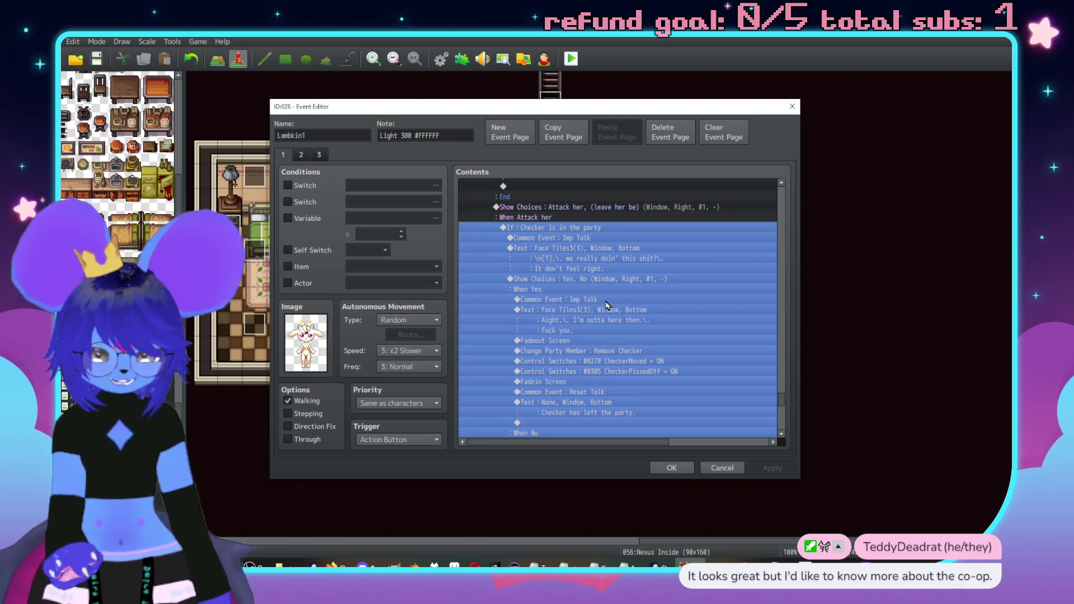
left_click(669, 470)
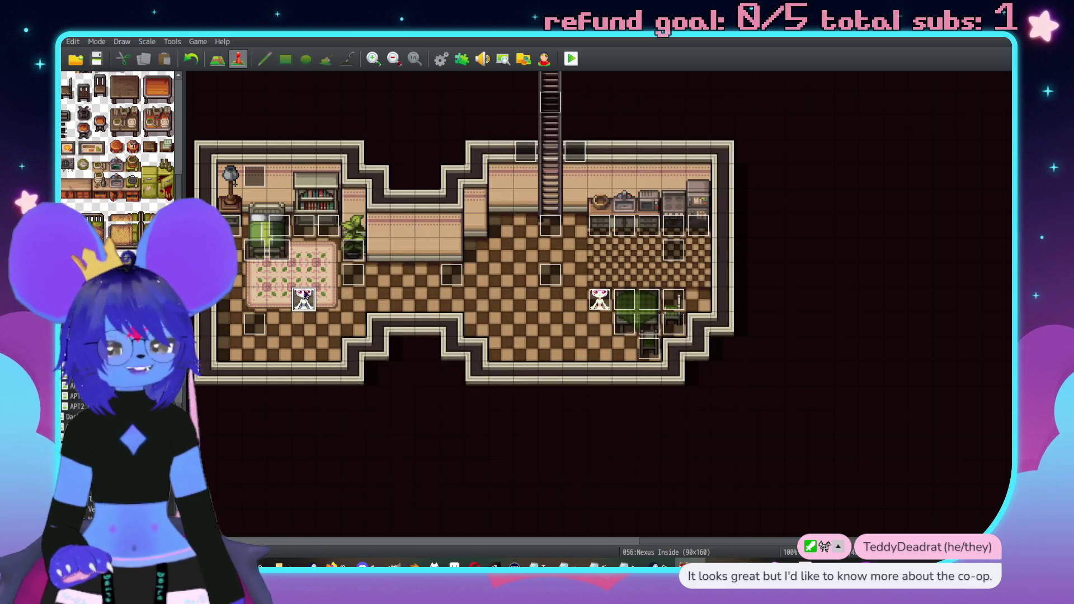
double_click(304, 297)
scroll(547, 307, "down", 3)
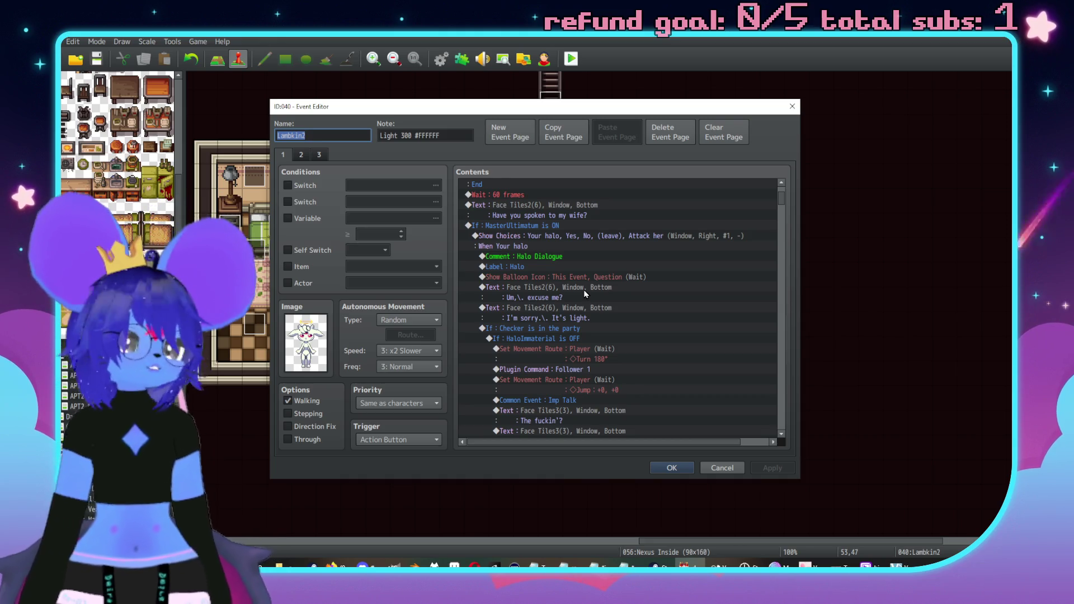
scroll(587, 290, "down", 8)
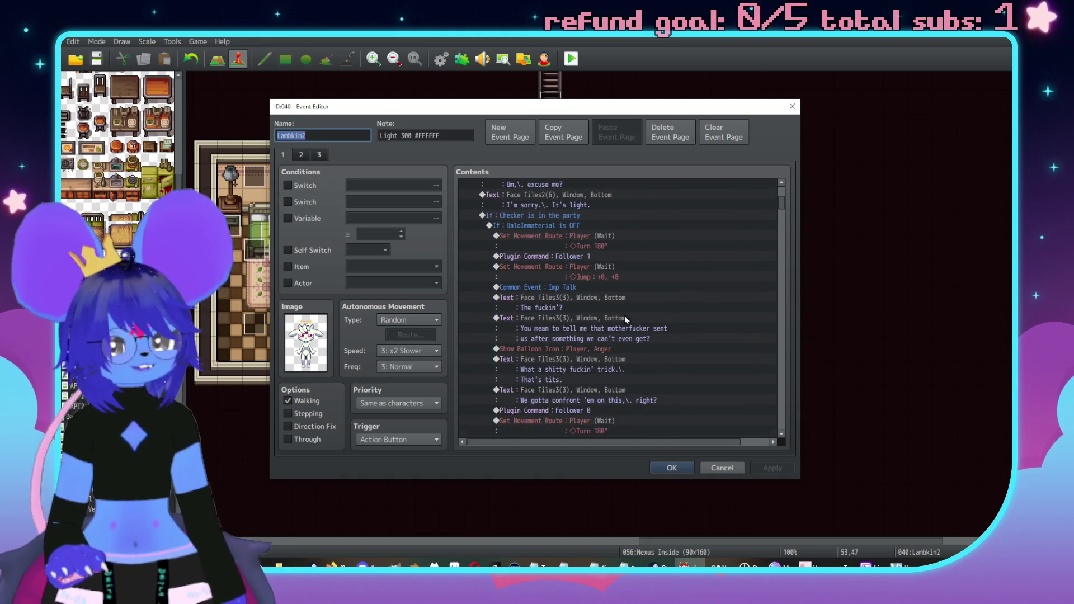
scroll(653, 336, "down", 12)
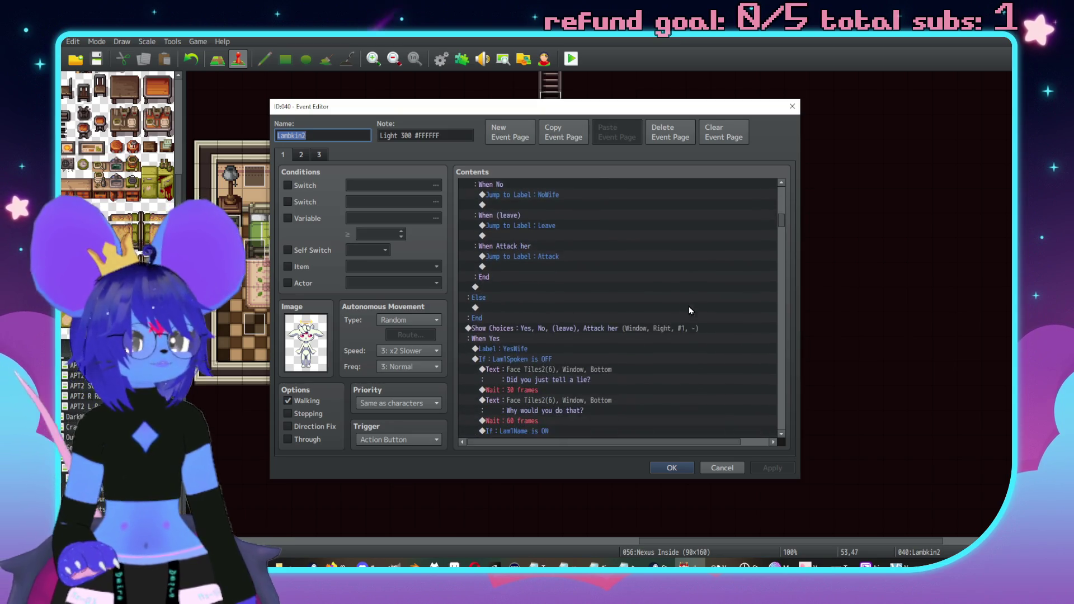
scroll(713, 316, "down", 10)
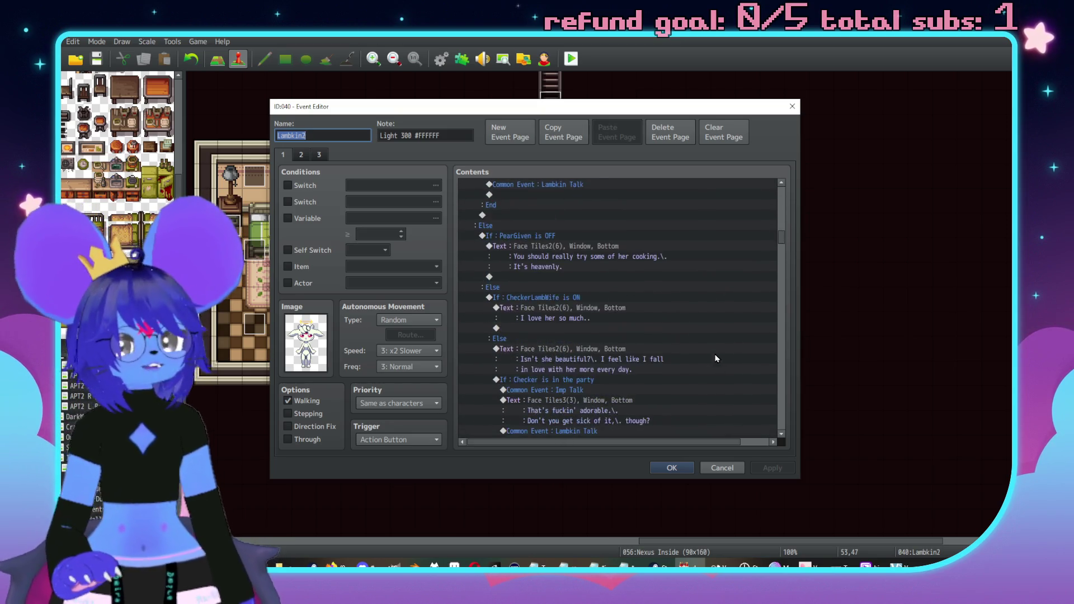
scroll(704, 318, "down", 15)
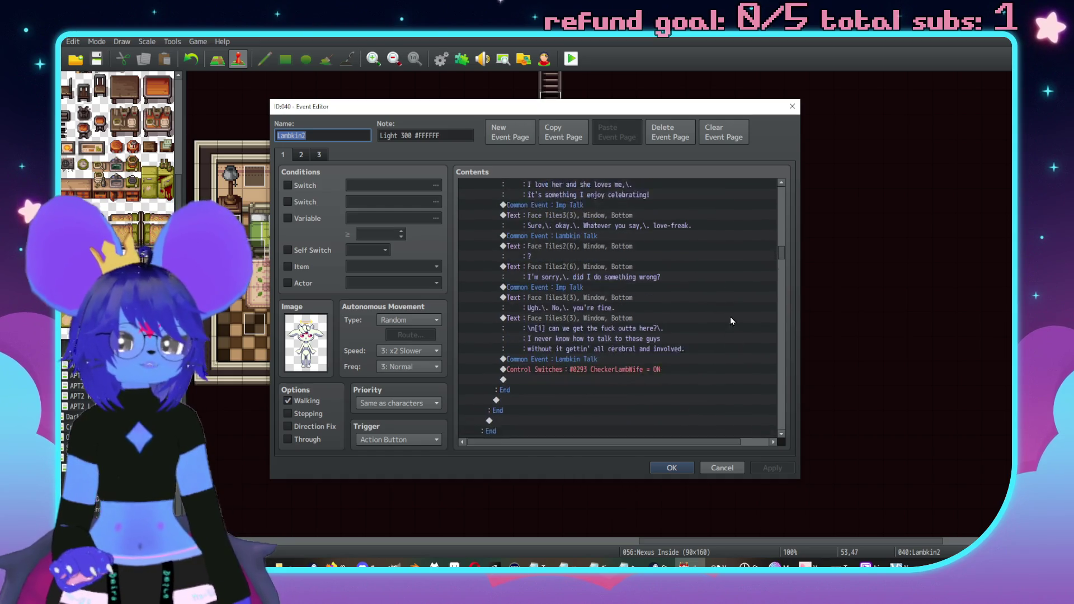
scroll(652, 336, "down", 10)
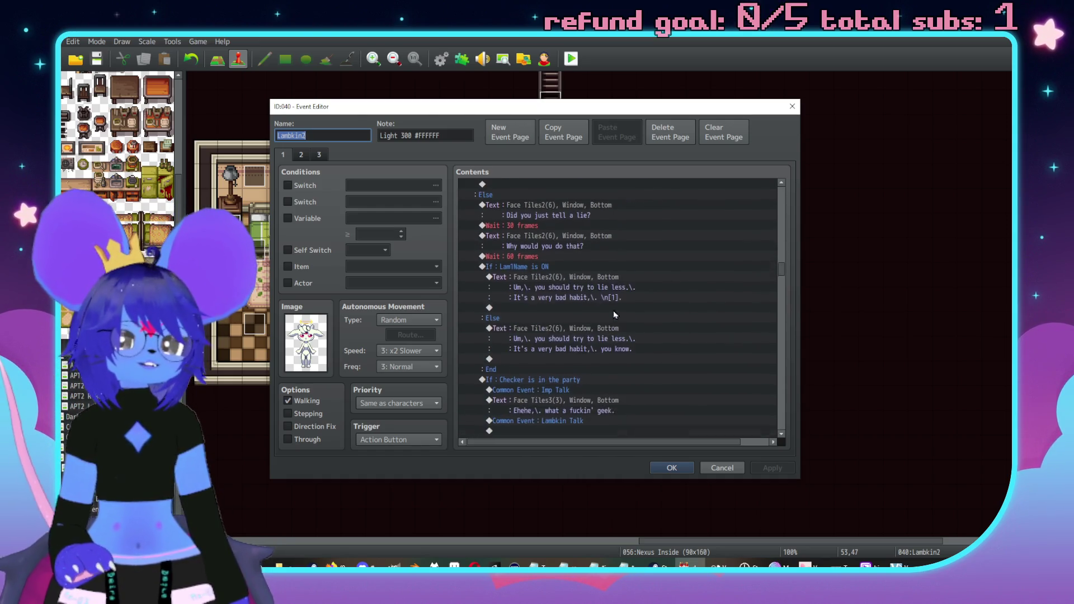
scroll(652, 311, "down", 5)
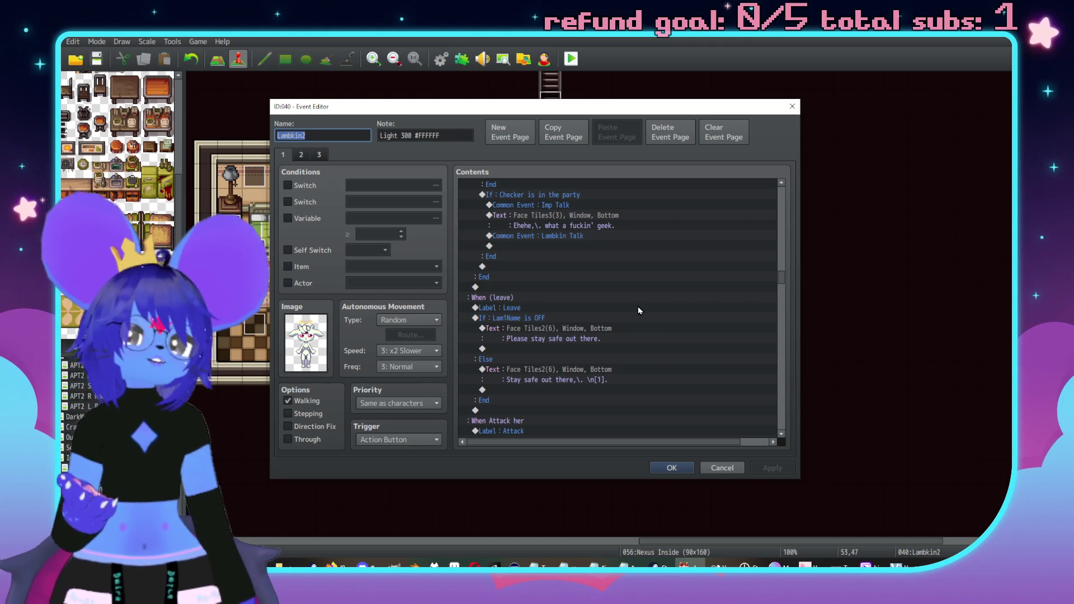
scroll(638, 310, "down", 7)
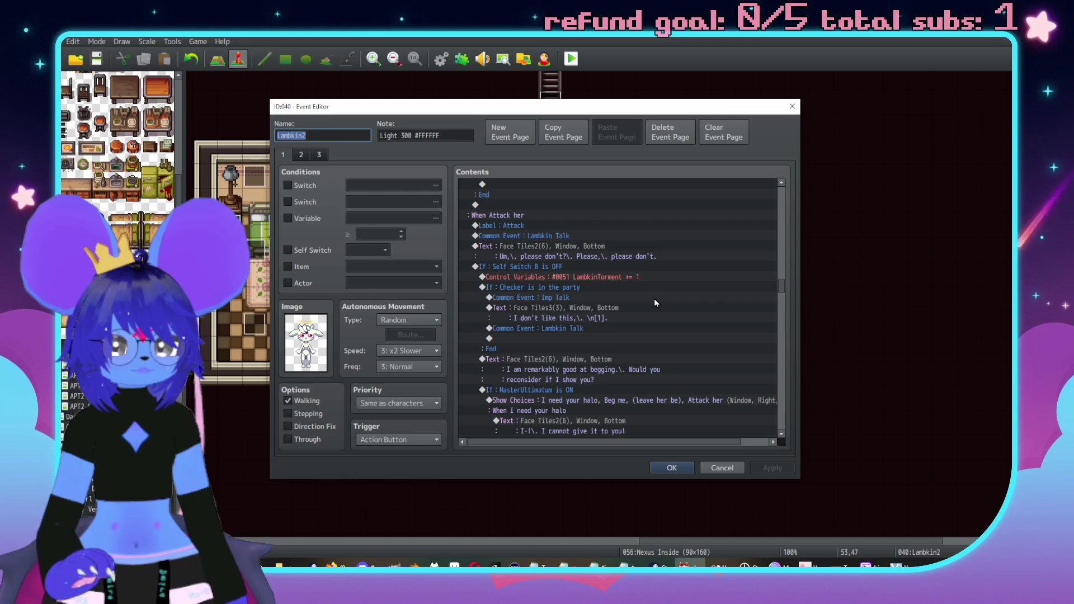
scroll(654, 301, "down", 4)
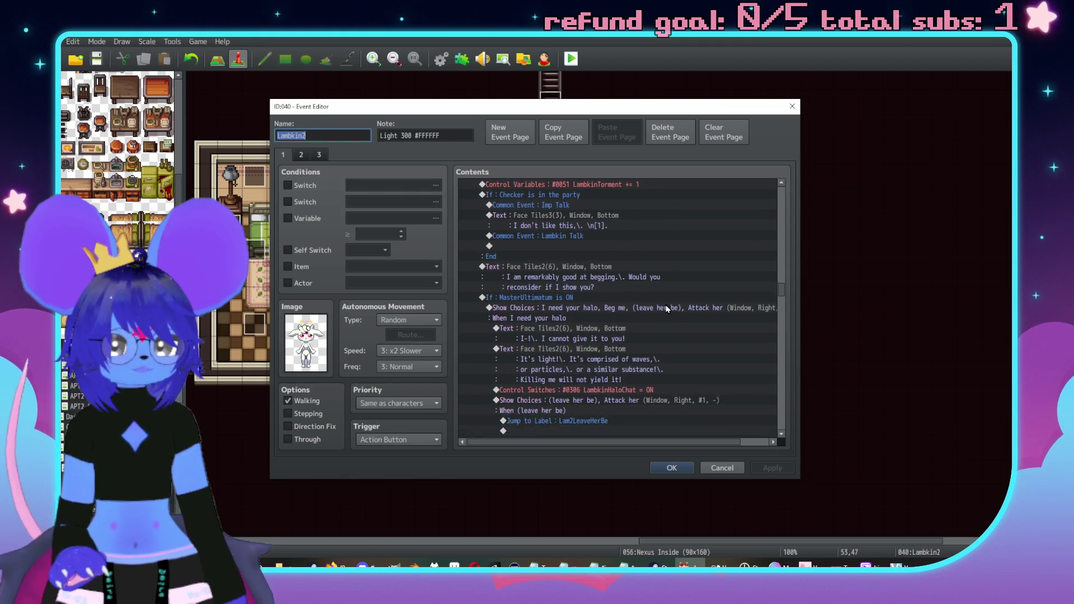
scroll(568, 299, "down", 4)
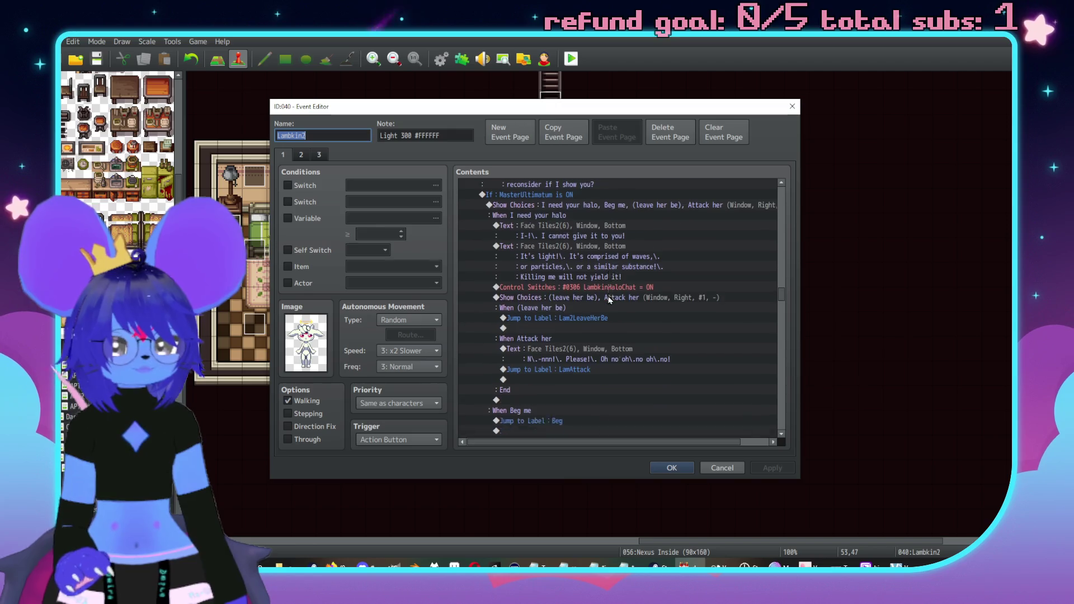
scroll(605, 296, "down", 2)
scroll(597, 302, "down", 5)
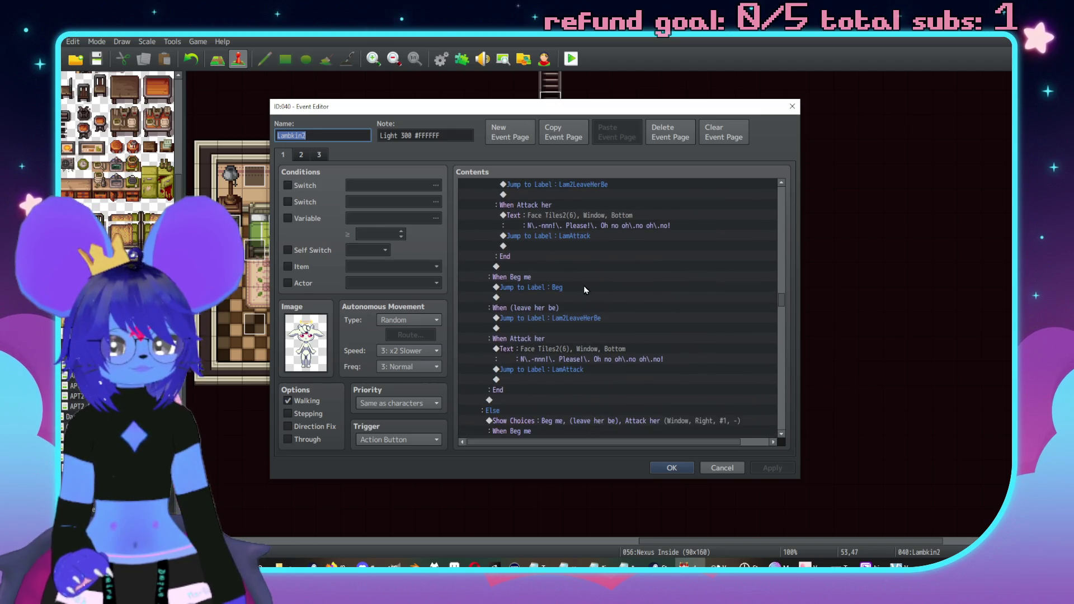
scroll(593, 329, "down", 1)
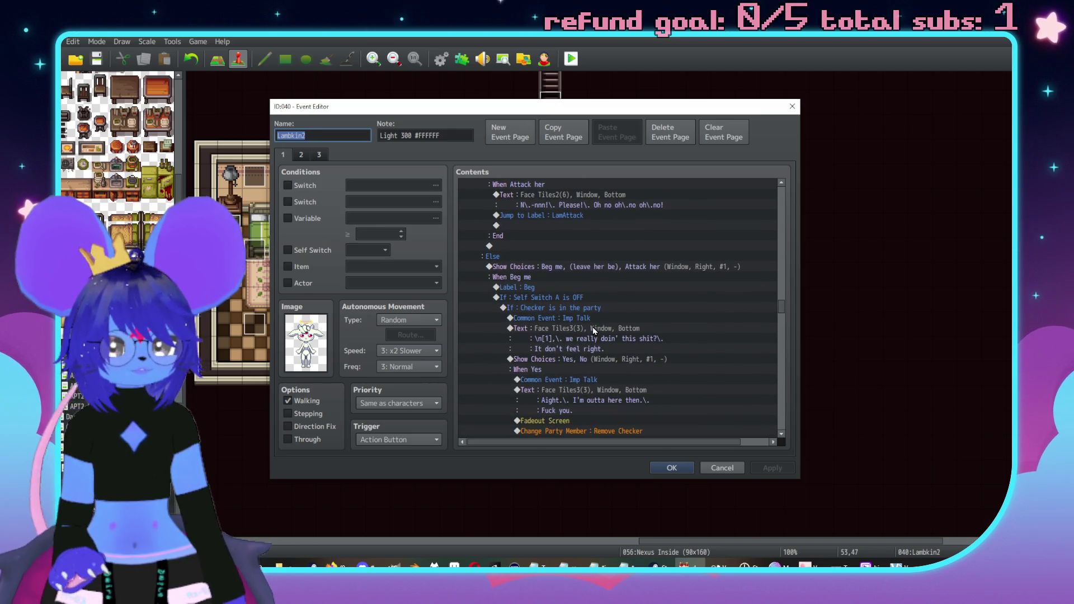
scroll(656, 268, "down", 5)
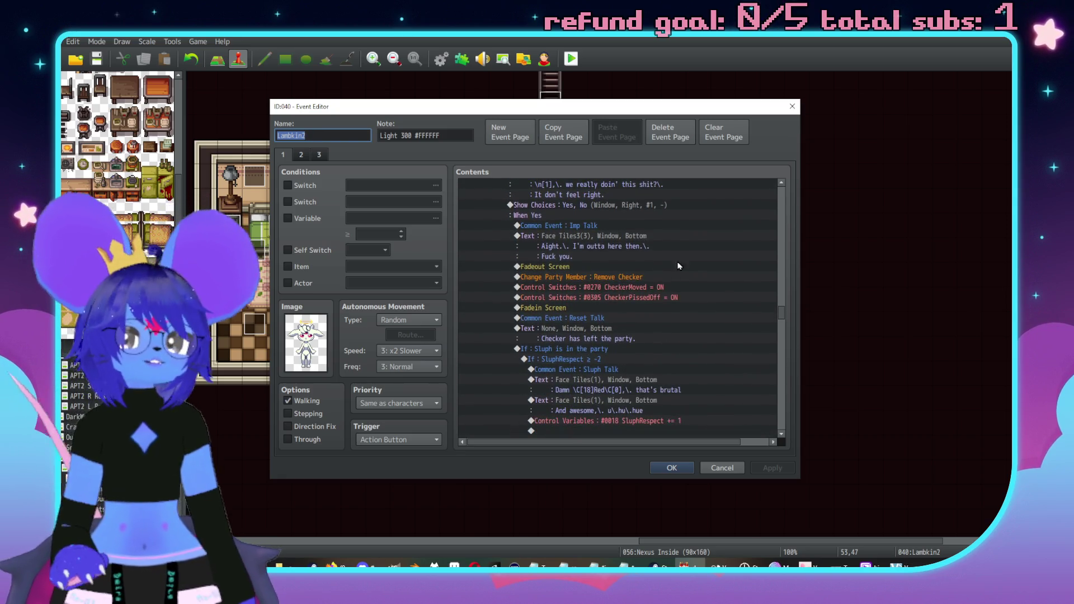
scroll(676, 275, "up", 2)
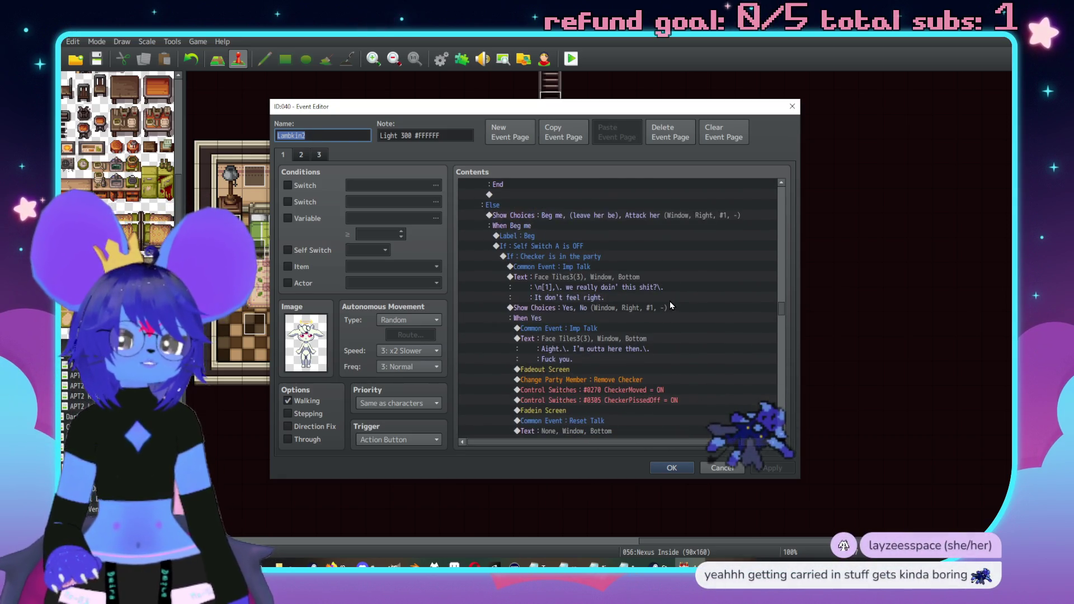
scroll(669, 317, "down", 10)
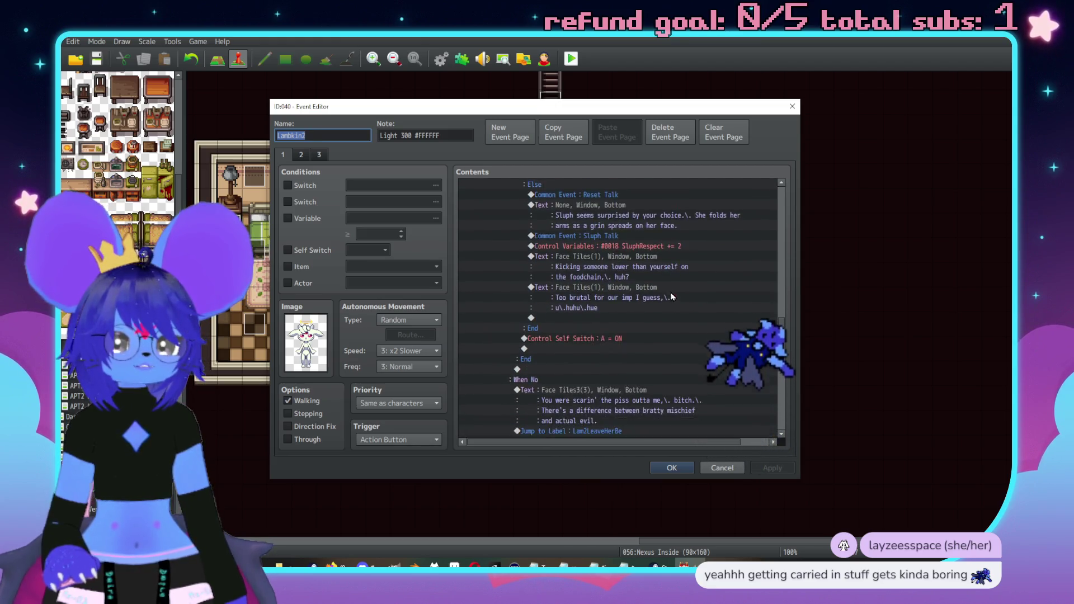
scroll(673, 301, "down", 5)
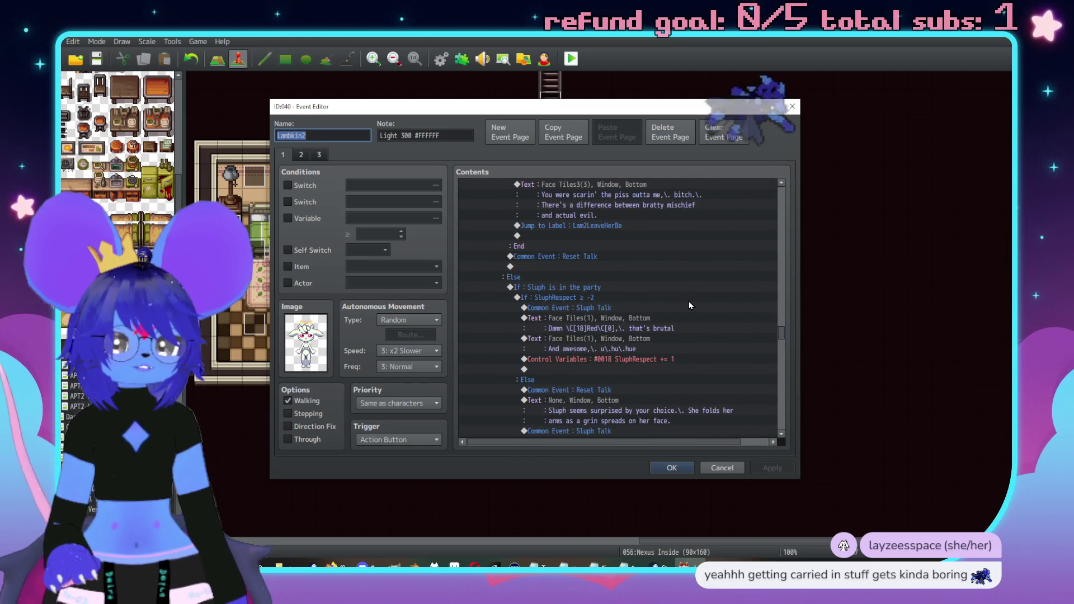
scroll(693, 307, "down", 7)
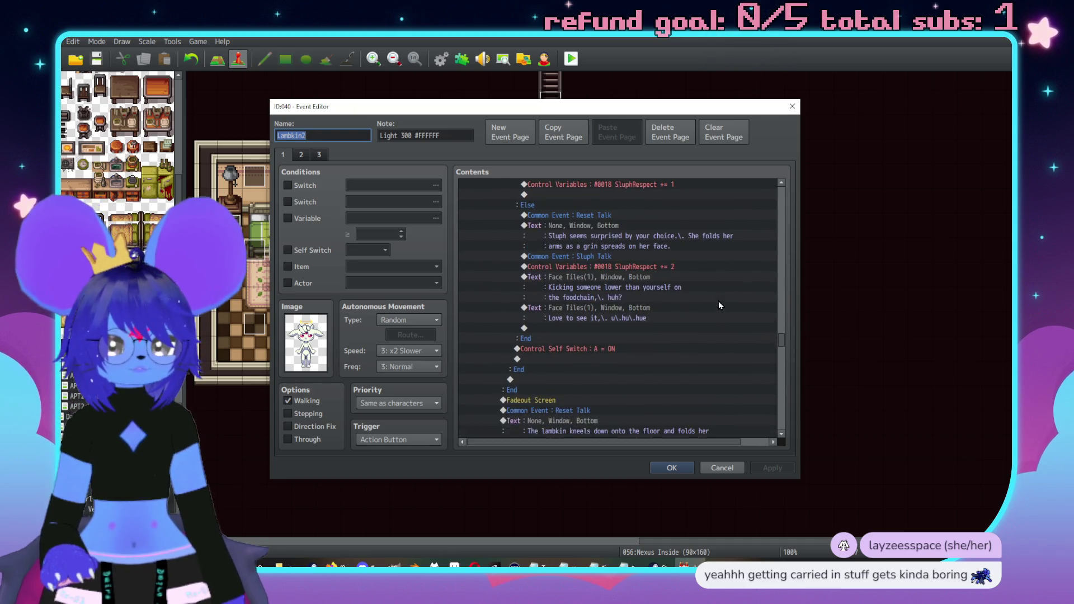
scroll(712, 304, "down", 5)
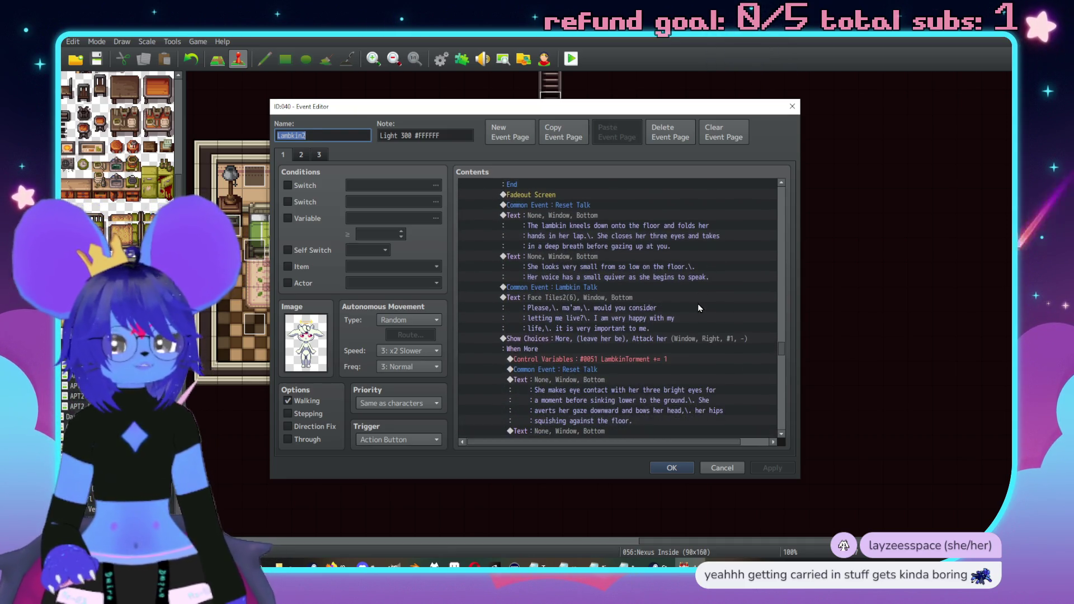
scroll(721, 327, "down", 4)
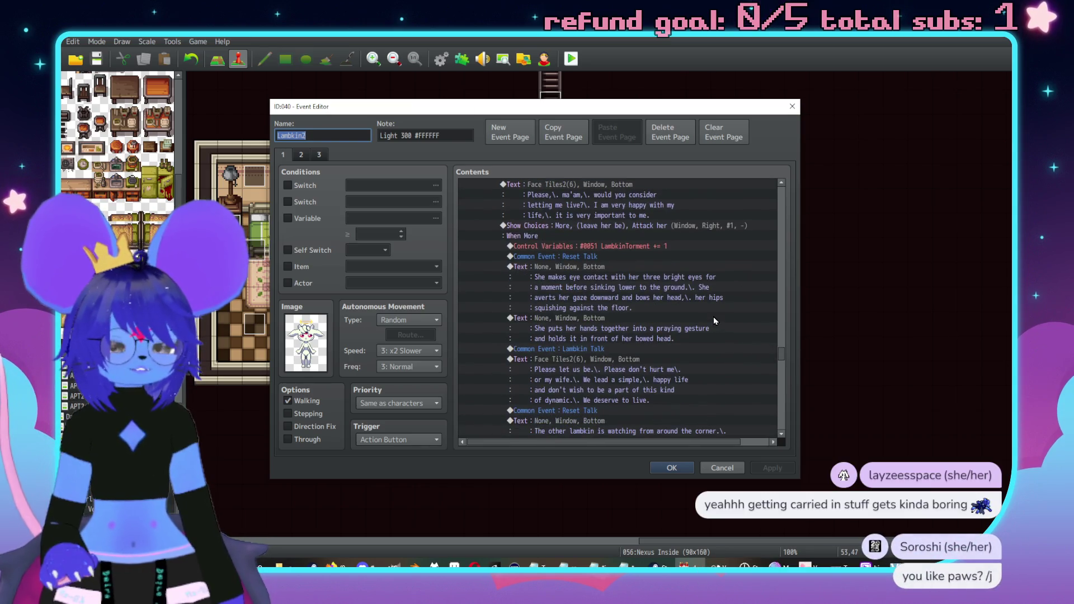
scroll(716, 322, "up", 10)
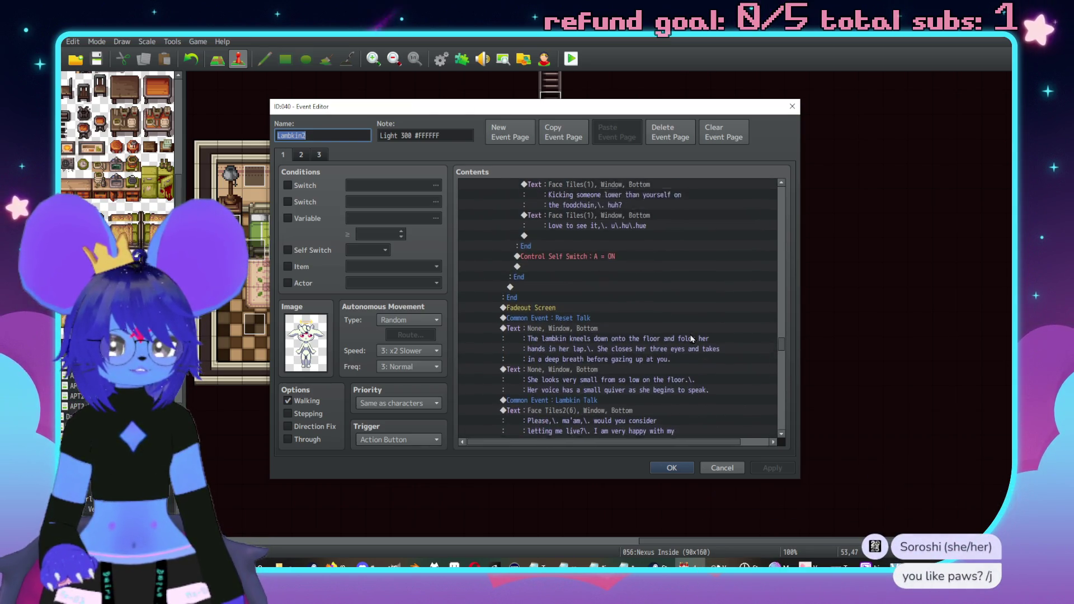
scroll(697, 339, "up", 10)
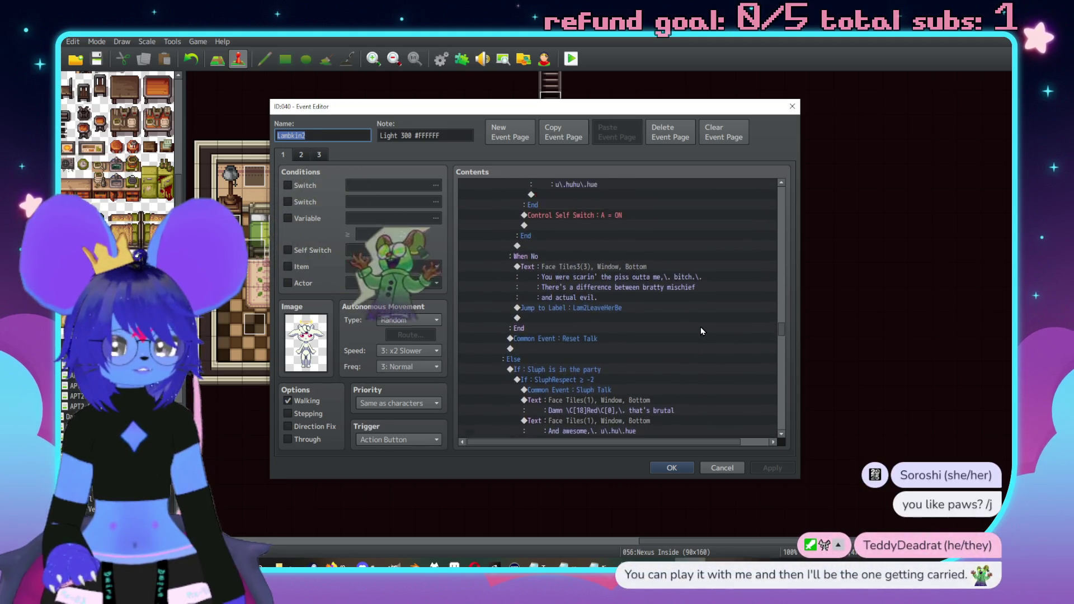
scroll(699, 327, "up", 10)
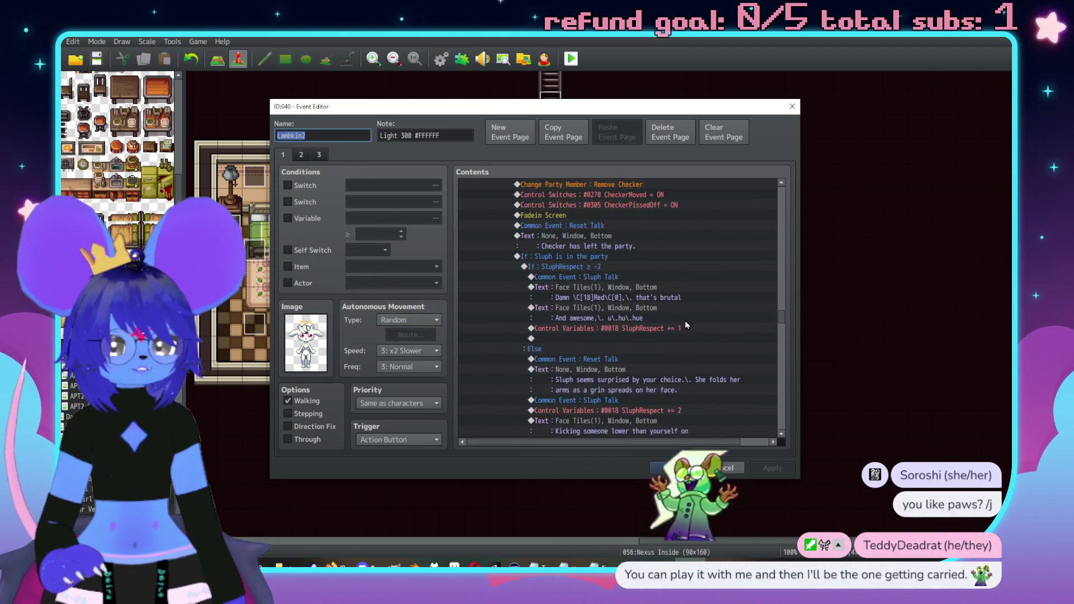
scroll(671, 313, "up", 5)
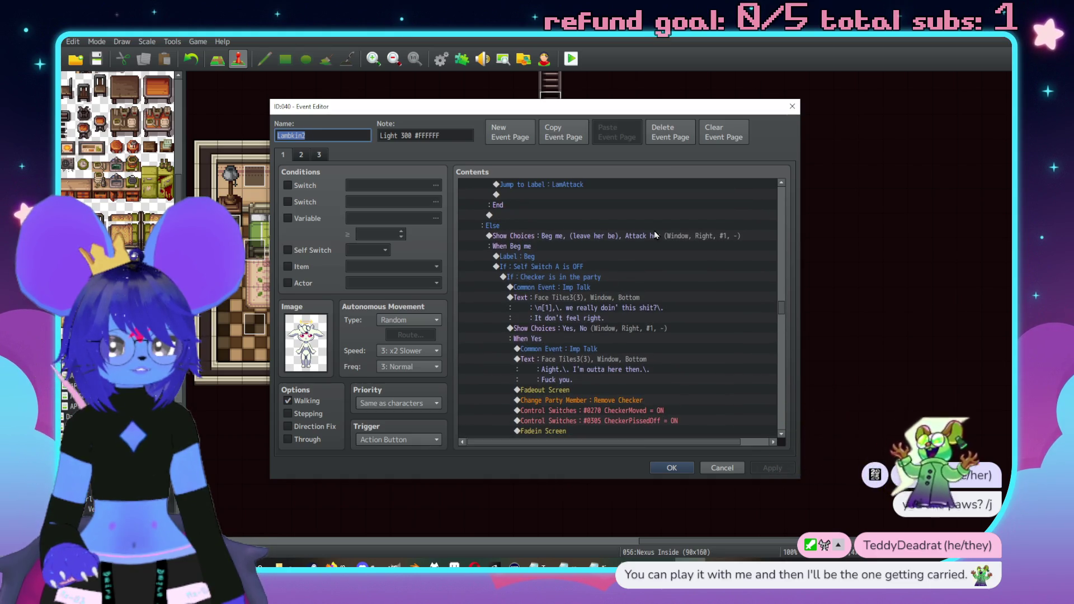
left_click(655, 235)
scroll(784, 427, "down", 10)
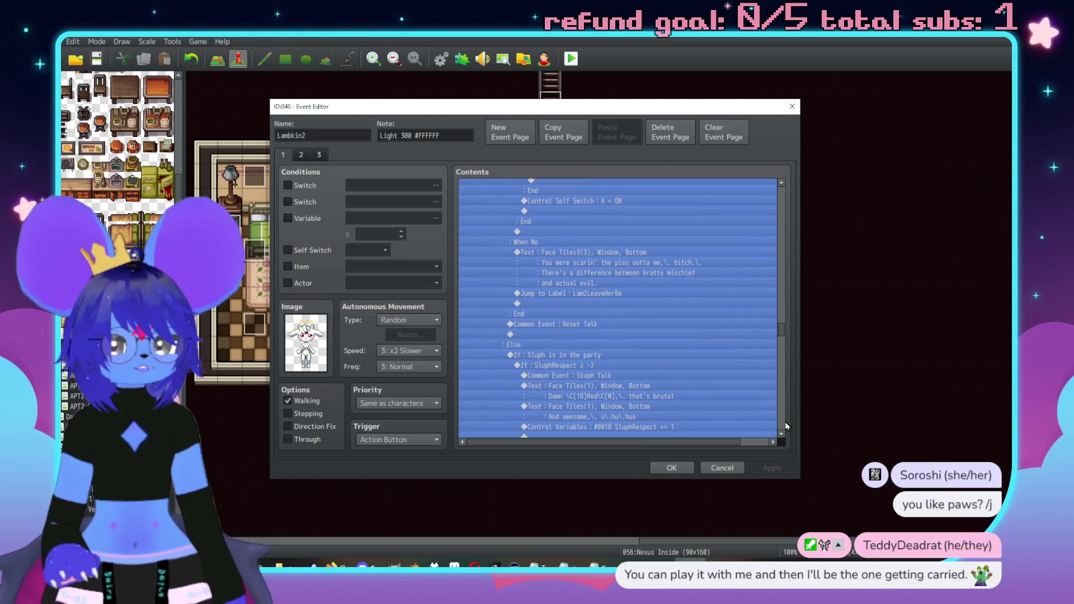
Select Lambkin2's lines from her choices through Lambkin Talk and Jump to Label LamAttack.
scroll(785, 426, "down", 8)
scroll(785, 426, "down", 8)
left_click(679, 280)
scroll(705, 343, "down", 2)
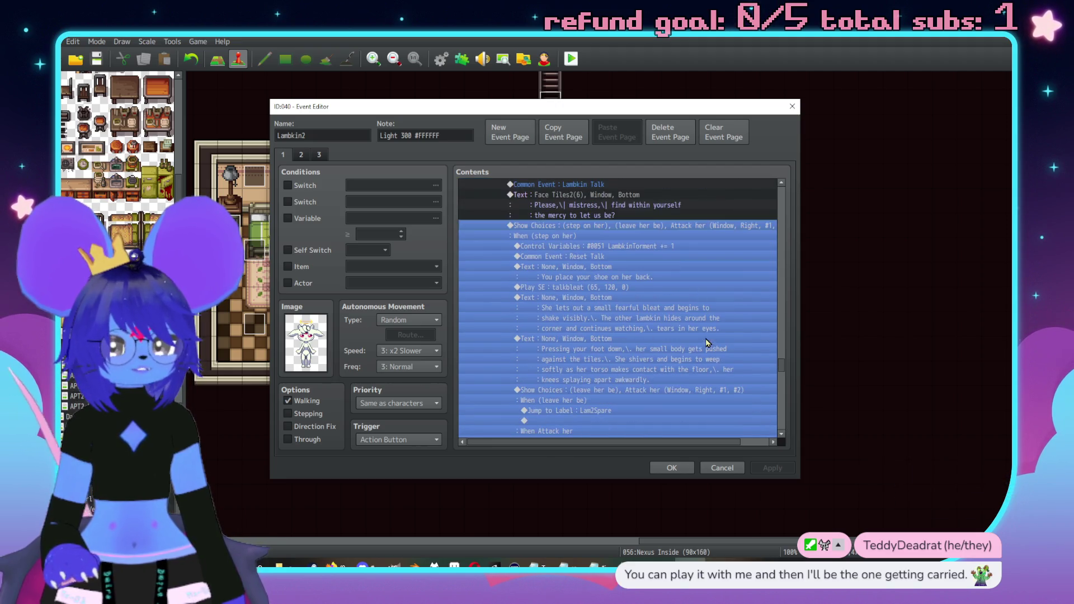
scroll(781, 421, "down", 6)
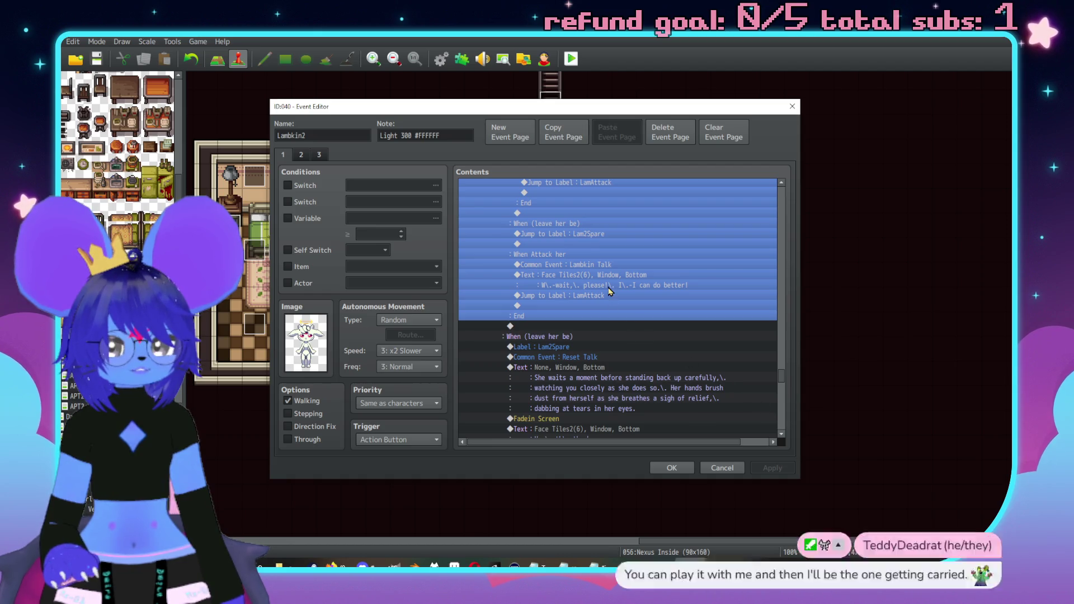
left_click(613, 264)
left_click(643, 297)
scroll(643, 313, "down", 5)
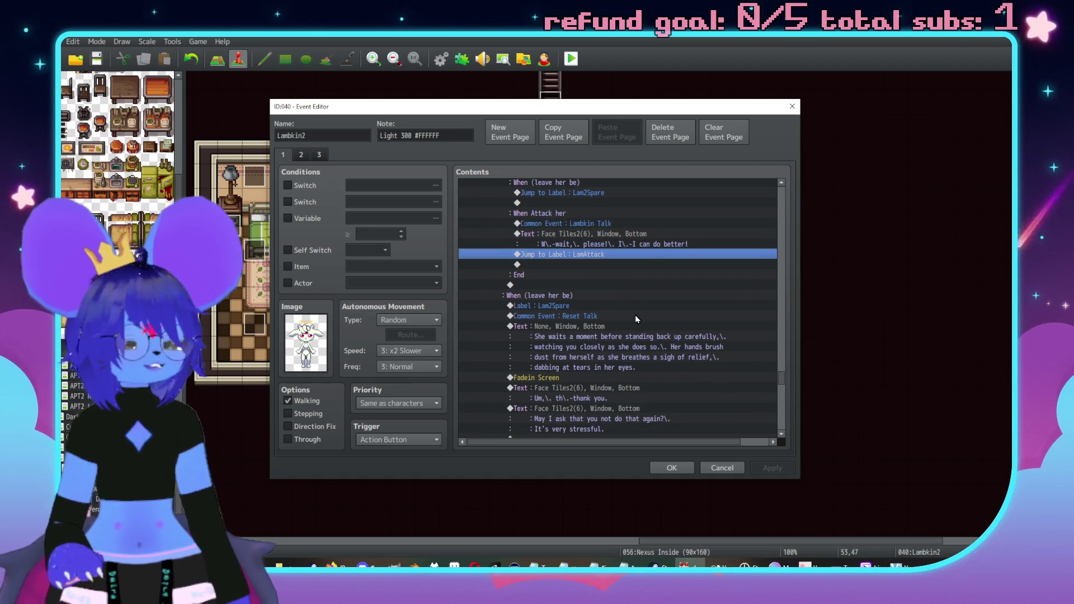
scroll(642, 321, "down", 8)
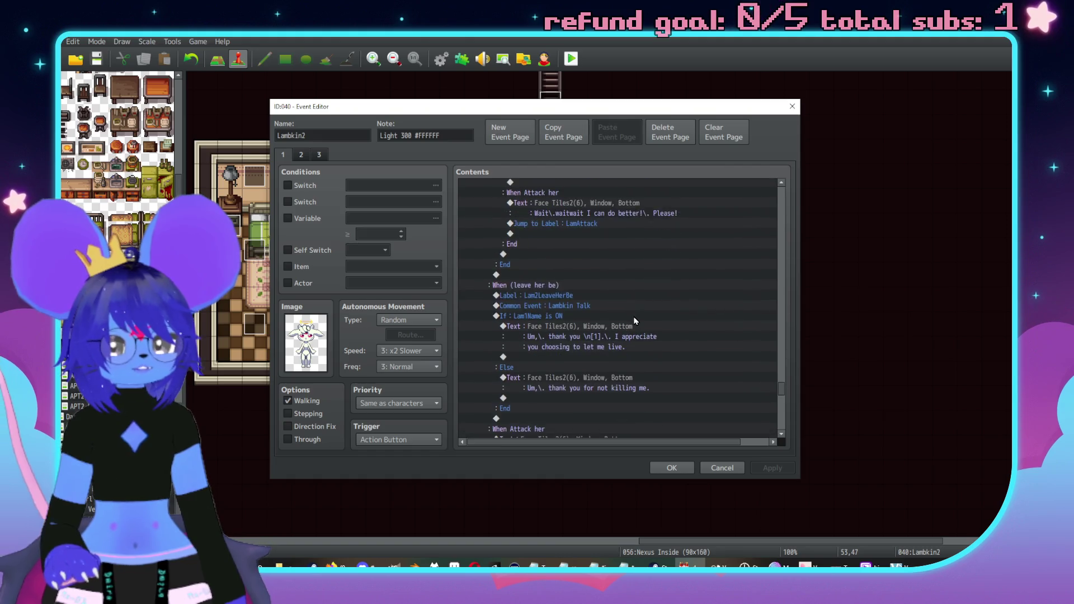
scroll(591, 374, "down", 3)
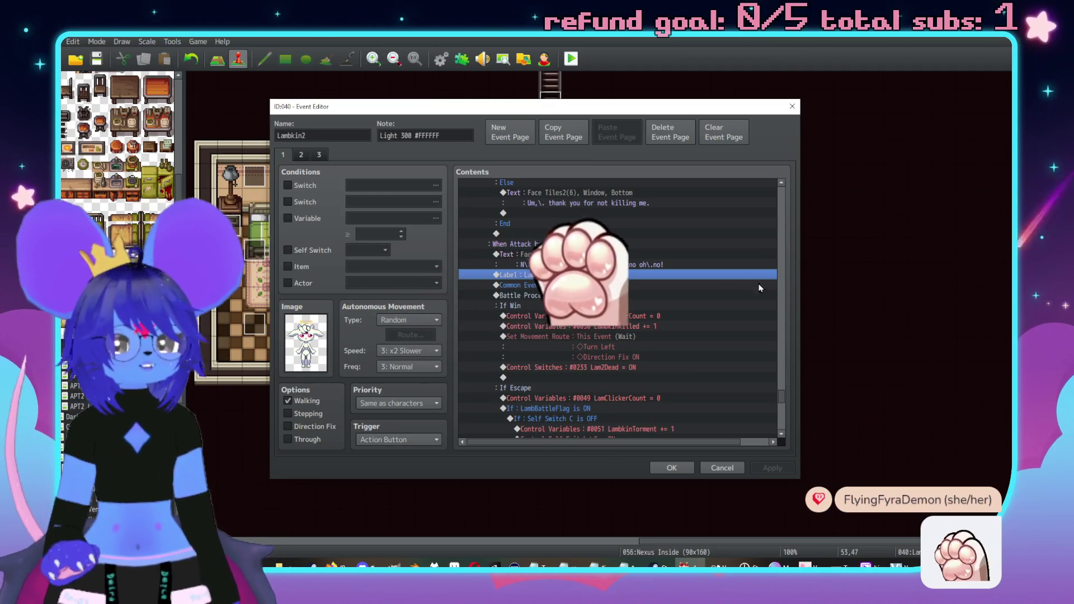
Paste the copied Checker-in-party branch at the Reset Talk line before Battle Processing: Lambkin.
left_click(601, 286)
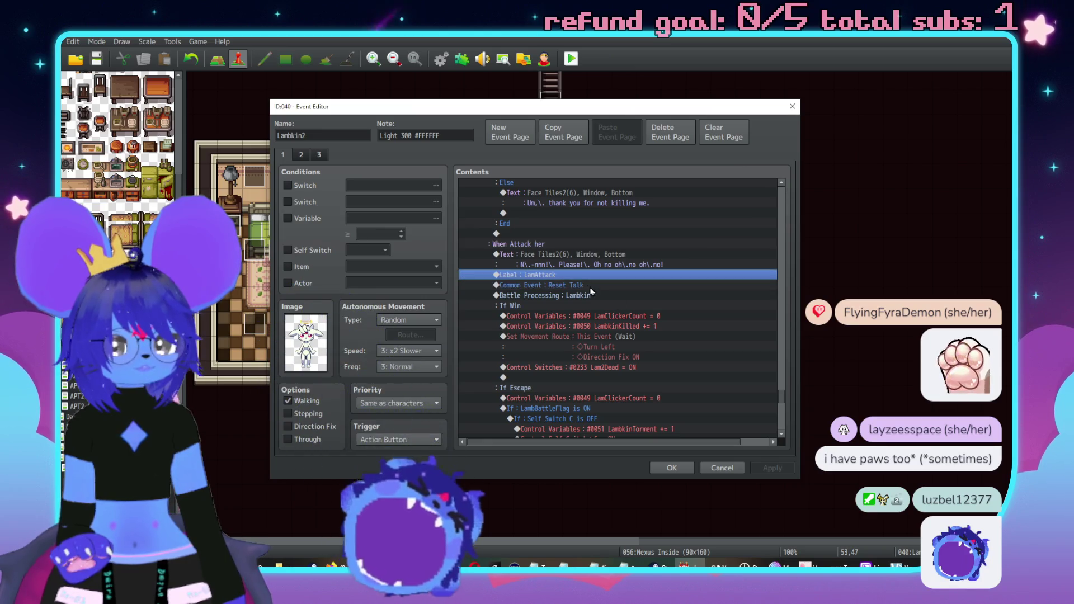
key("End")
key("ctrl+v")
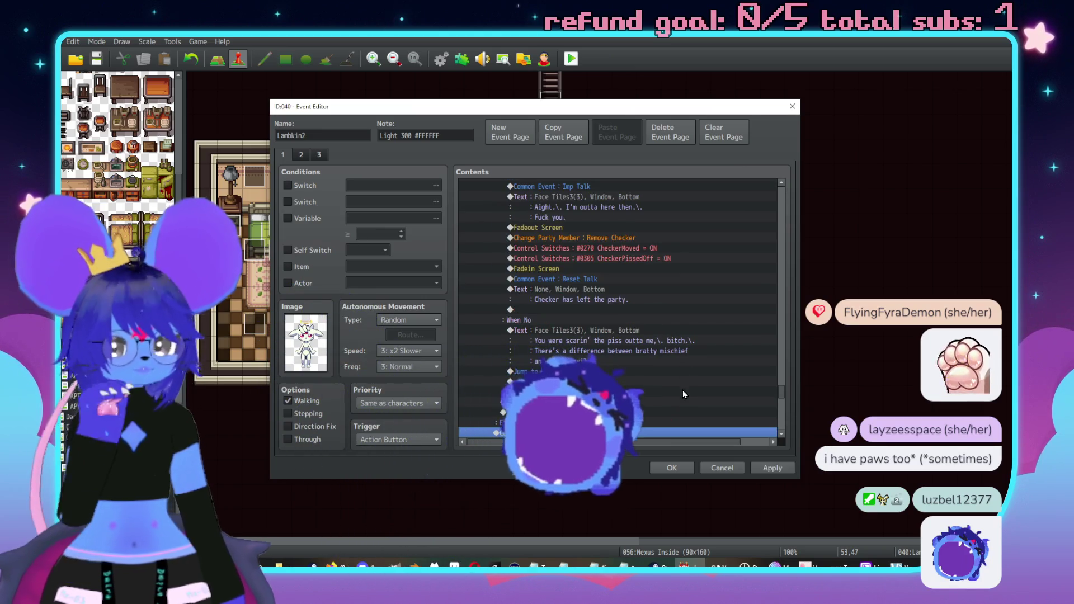
scroll(706, 392, "down", 7)
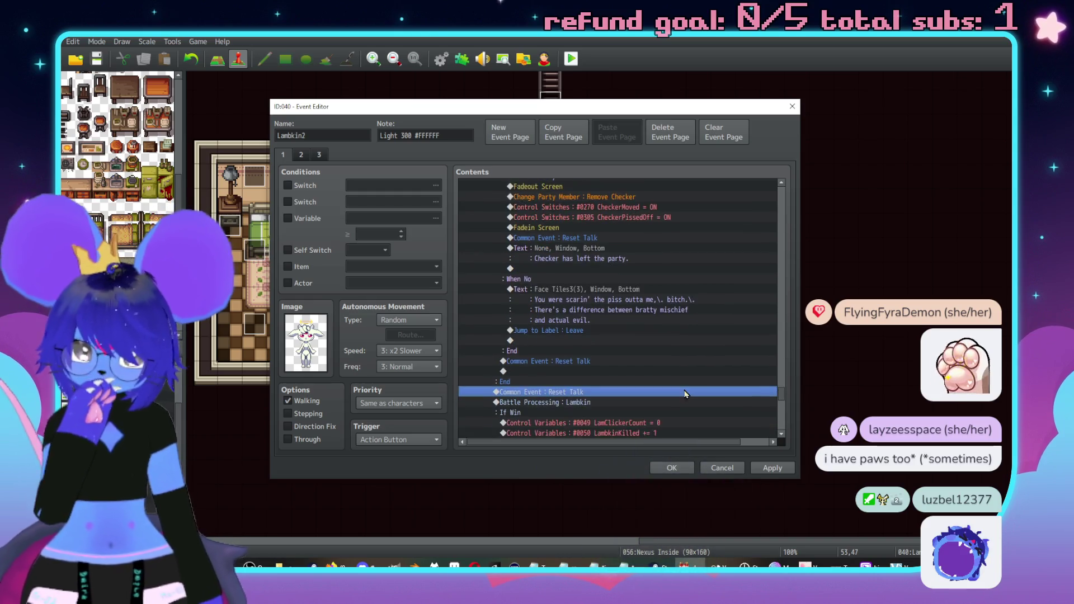
scroll(671, 405, "down", 4)
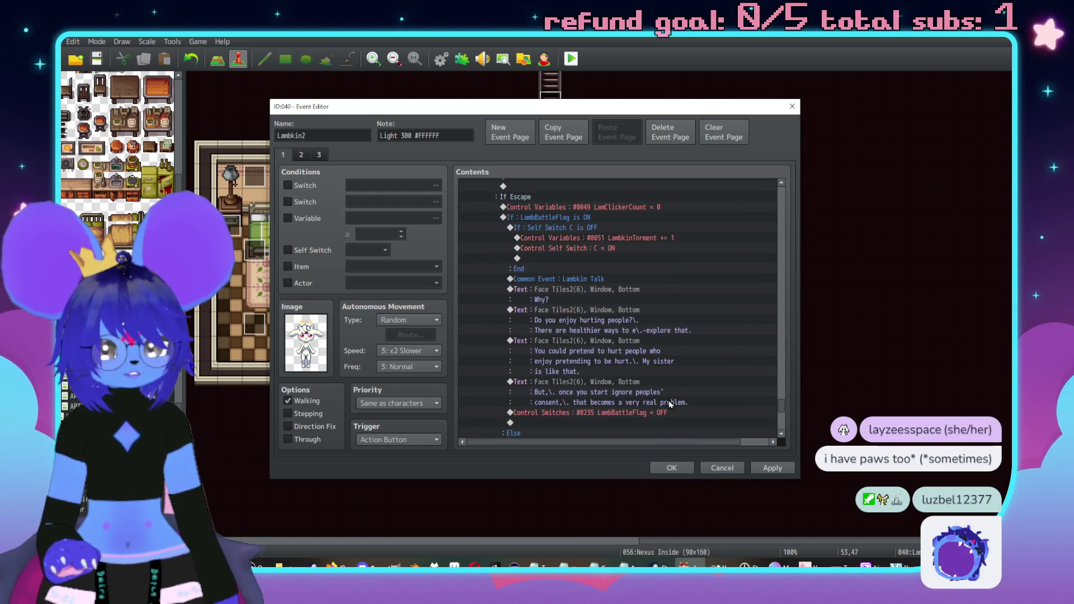
scroll(667, 399, "down", 15)
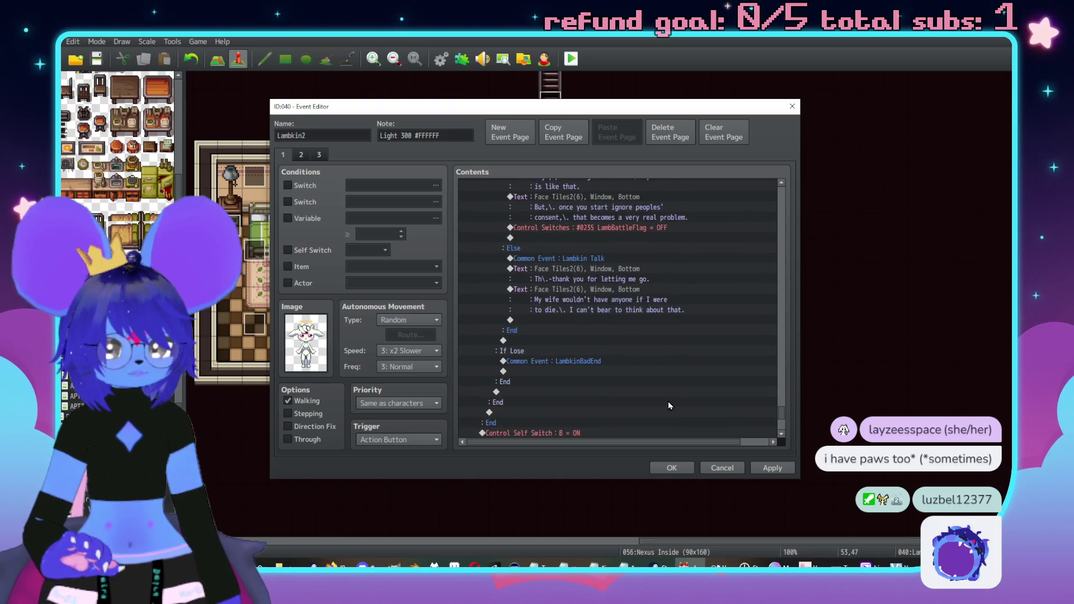
Insert a Label named Leave just above the End label.
scroll(667, 400, "down", 4)
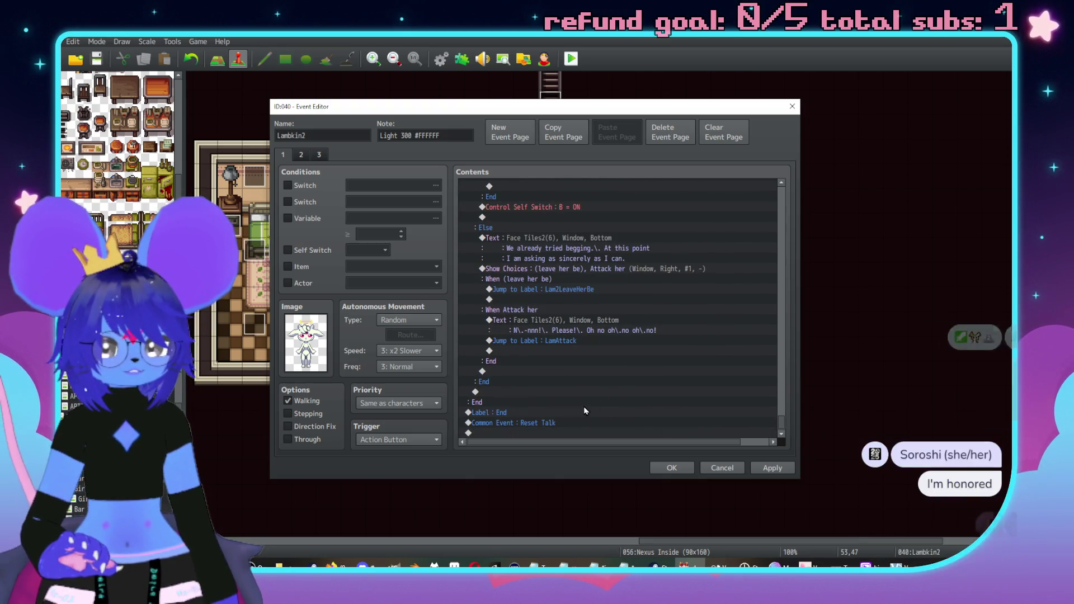
left_click(570, 413)
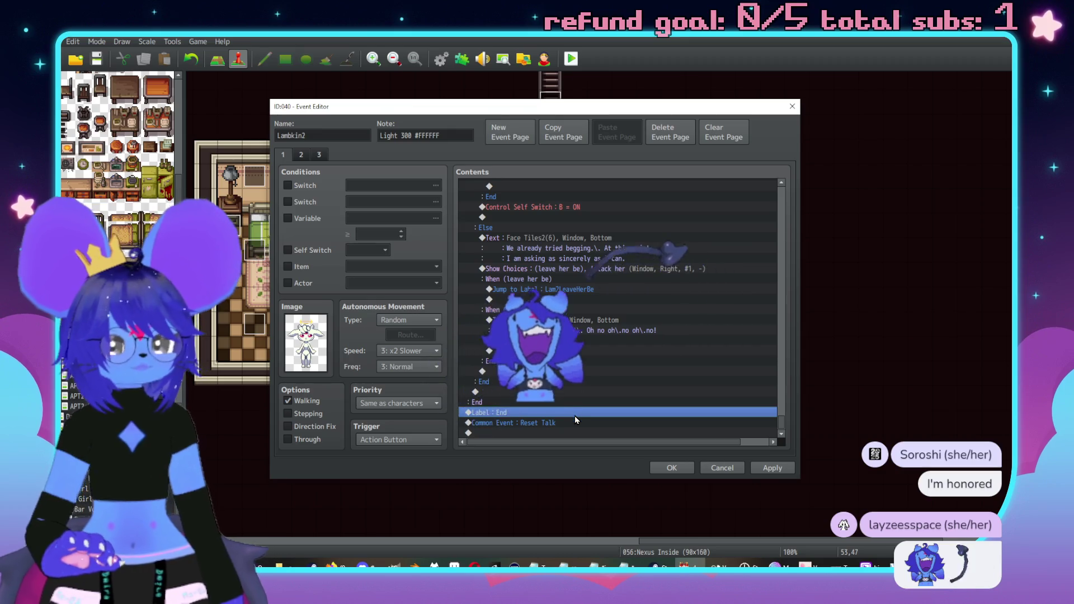
double_click(573, 415)
left_click(580, 413)
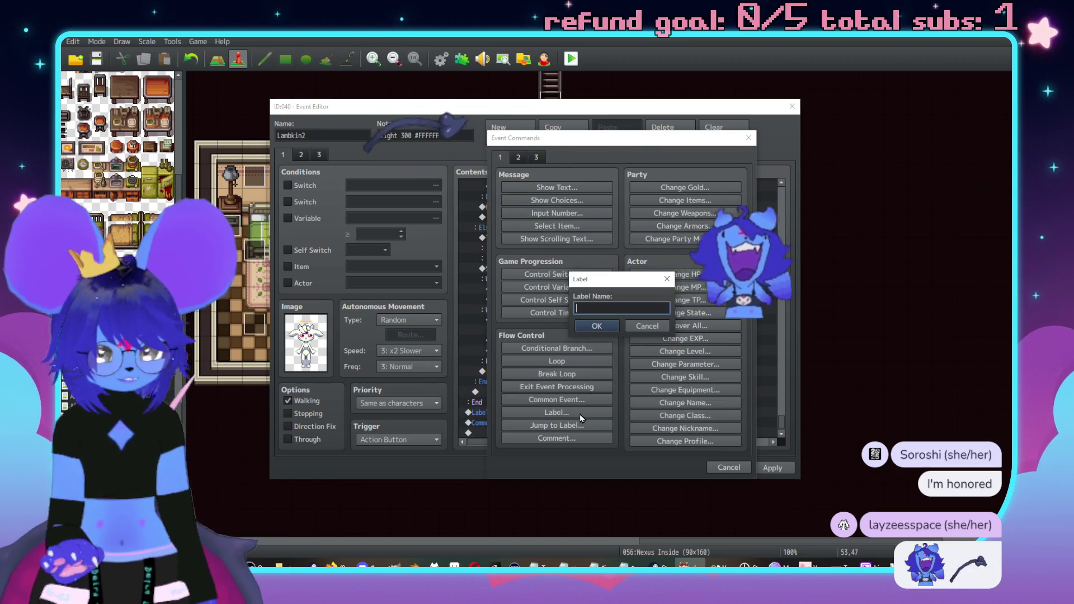
type("Leave")
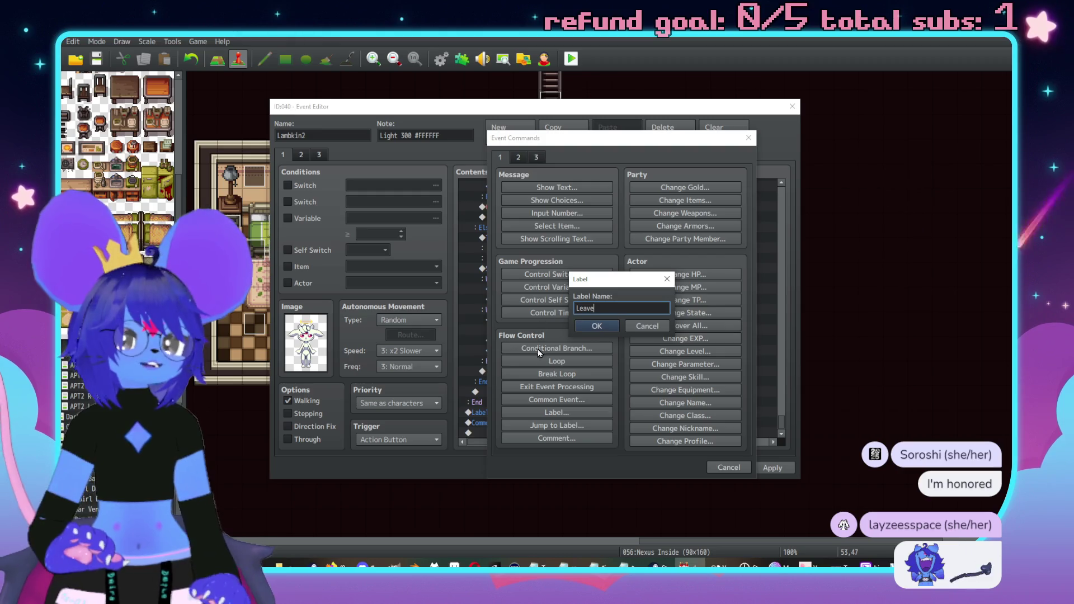
left_click(603, 325)
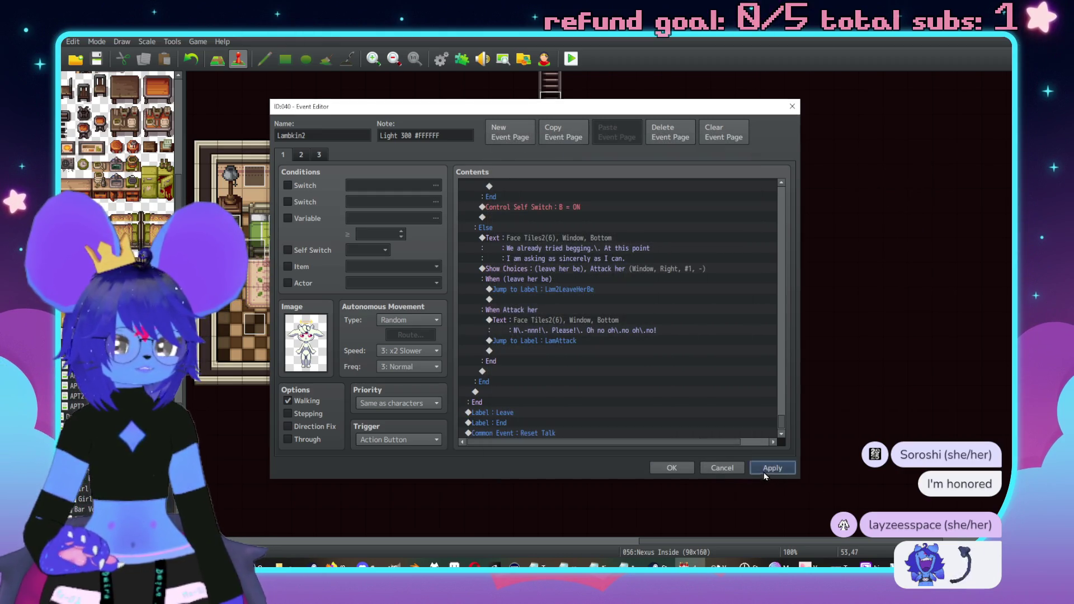
Select the Fadeout Screen through Fadein Screen commands and close Lambkin2's editor with OK.
left_click(781, 299)
left_click(782, 299)
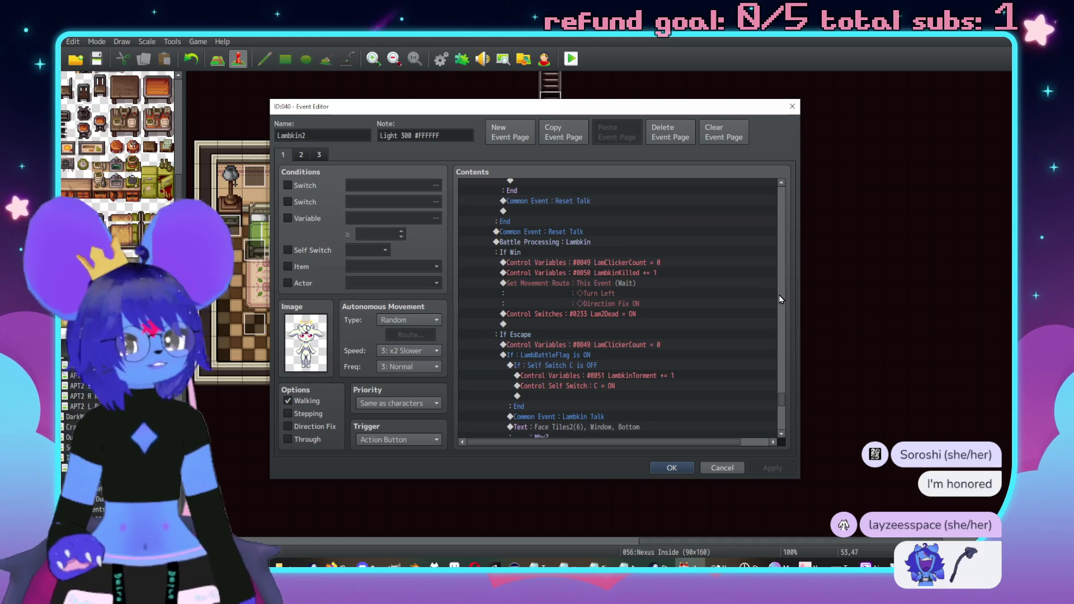
left_click(781, 299)
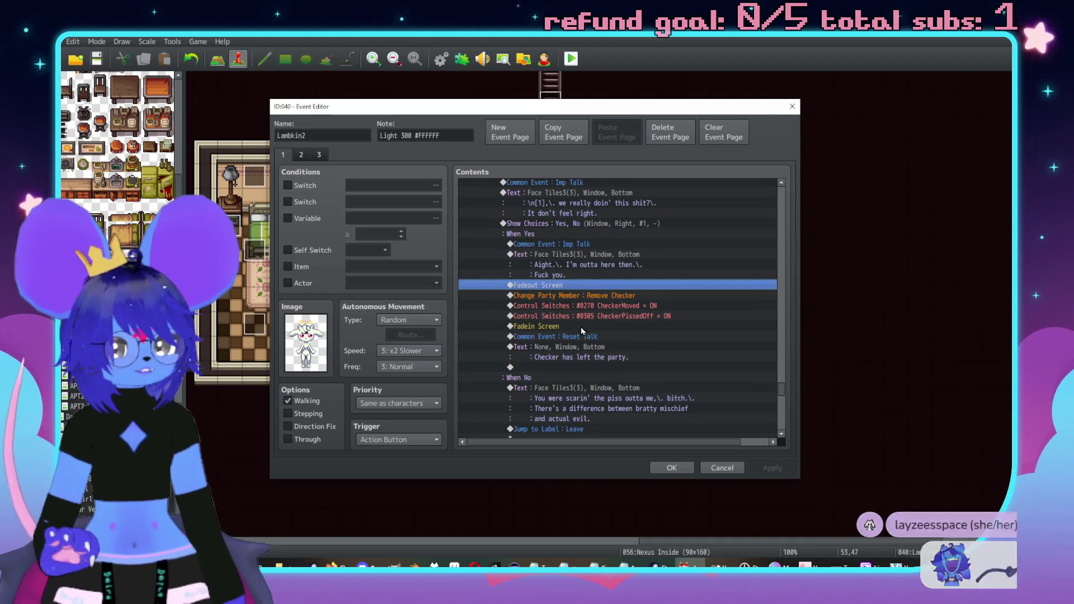
left_click_drag(576, 285, 572, 326)
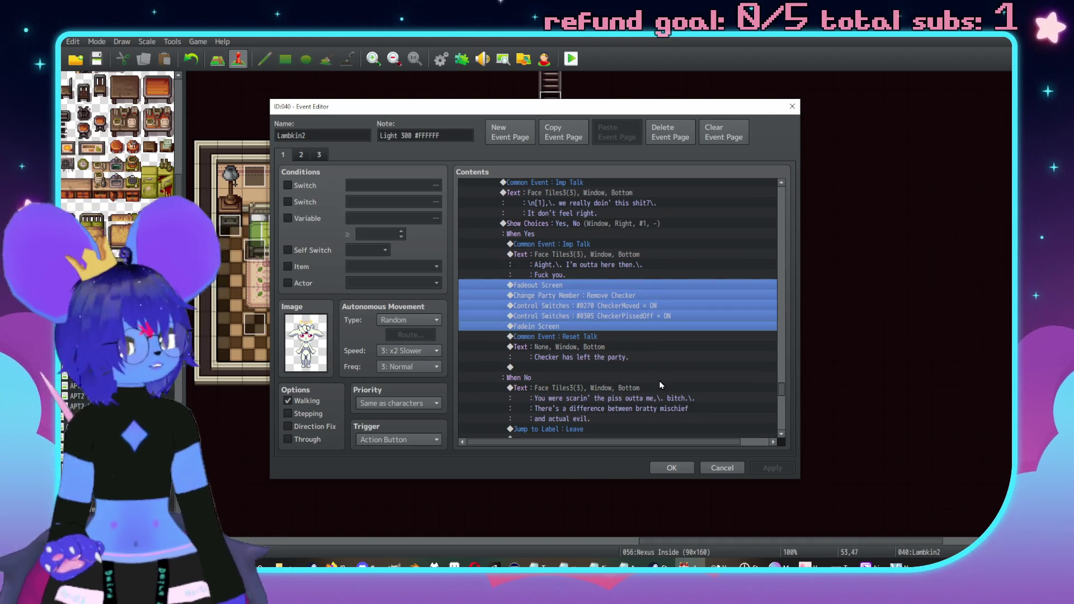
left_click(672, 468)
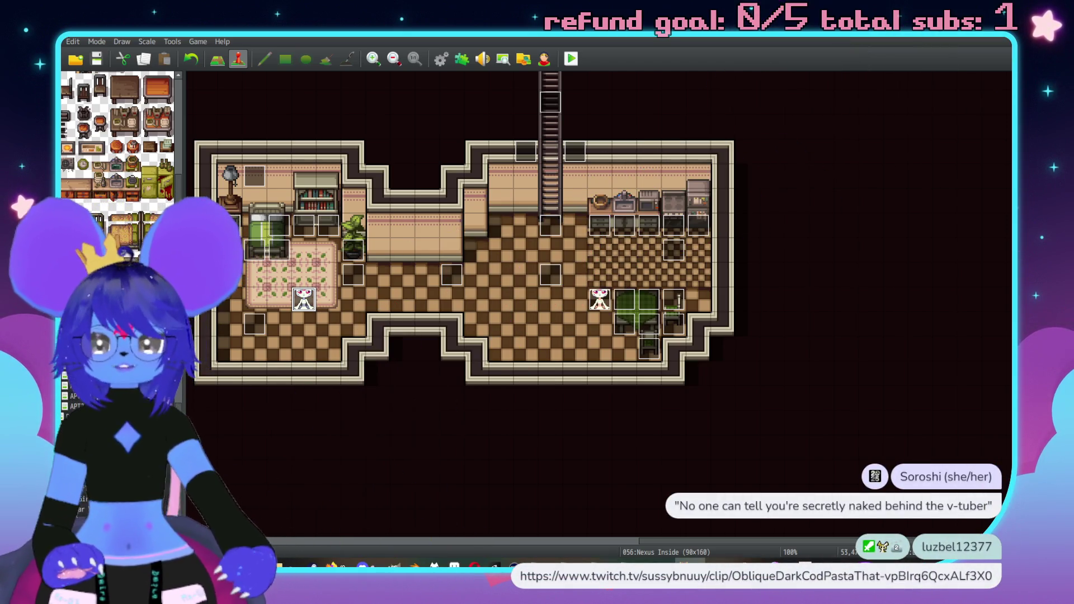
Switch to the 067:Girl Dungeon Rooms map and open the Imp23 event.
key("Down")
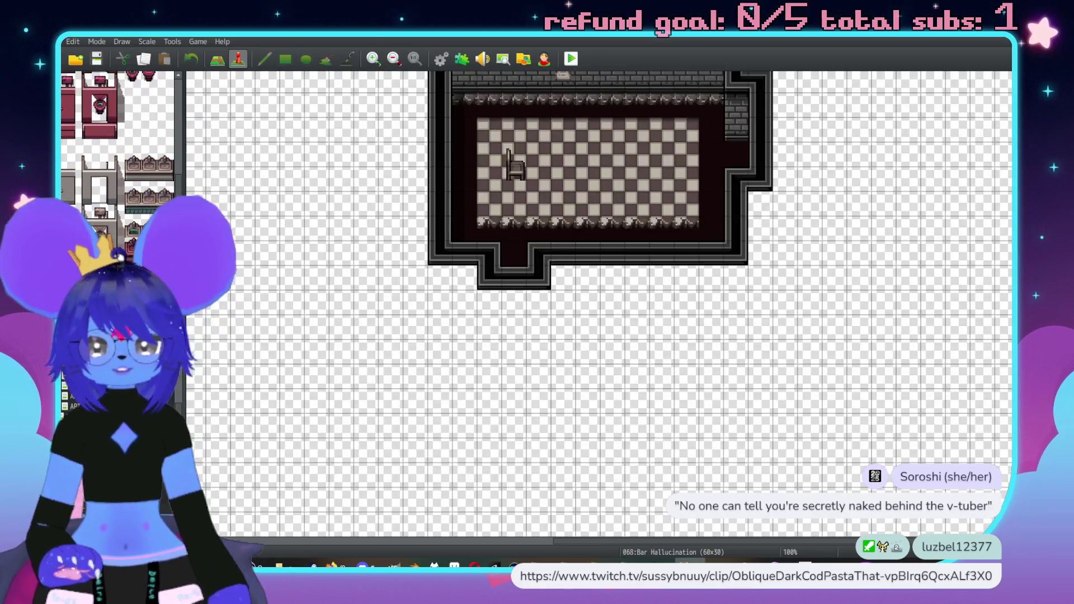
key("Down")
key("Down")
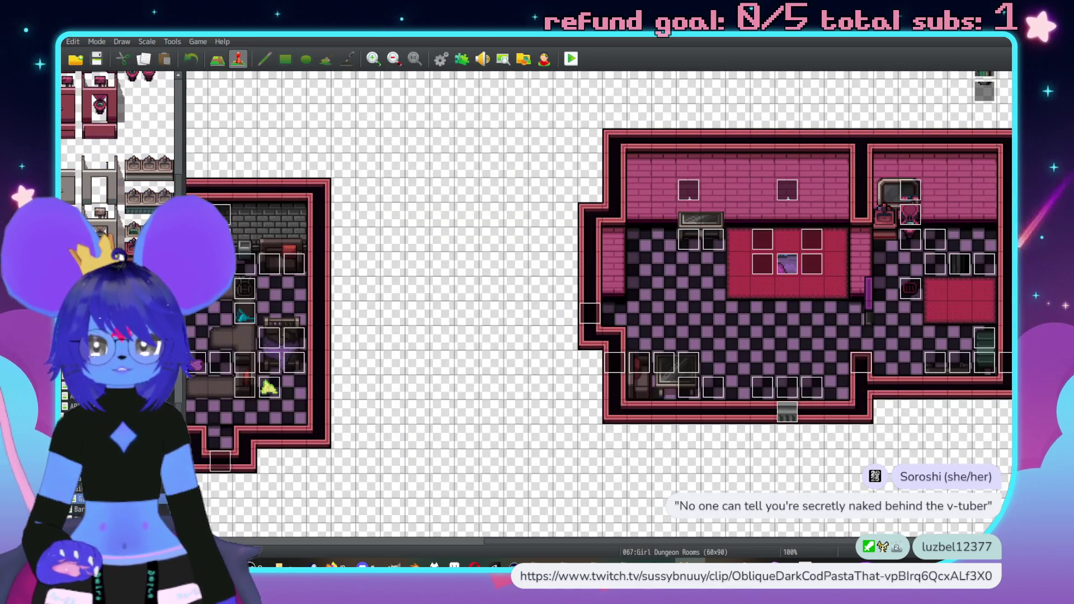
scroll(753, 356, "up", 5)
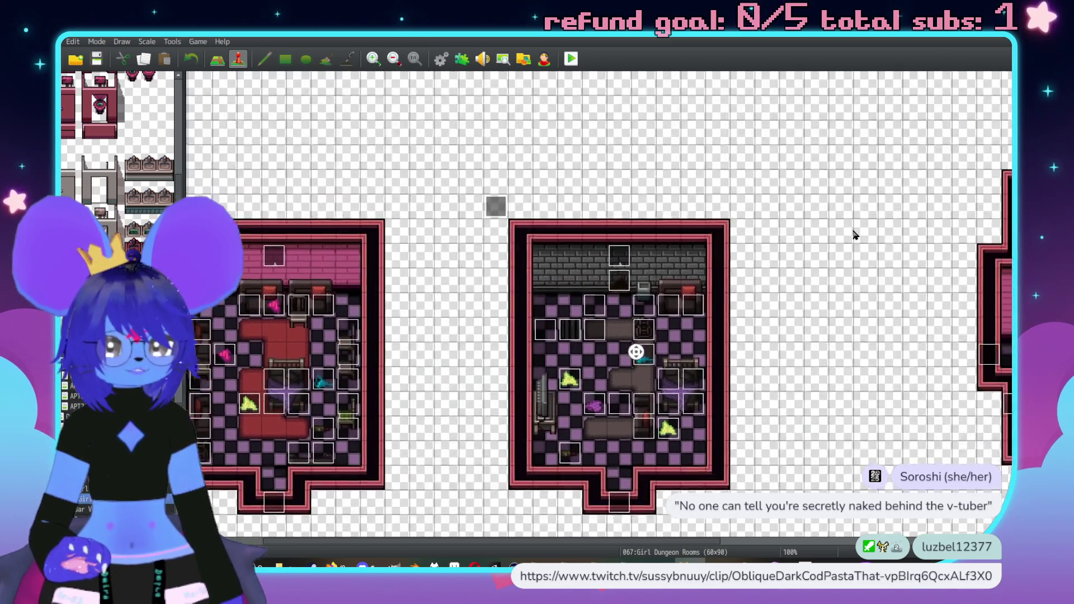
scroll(714, 320, "up", 2)
scroll(715, 321, "left", 1)
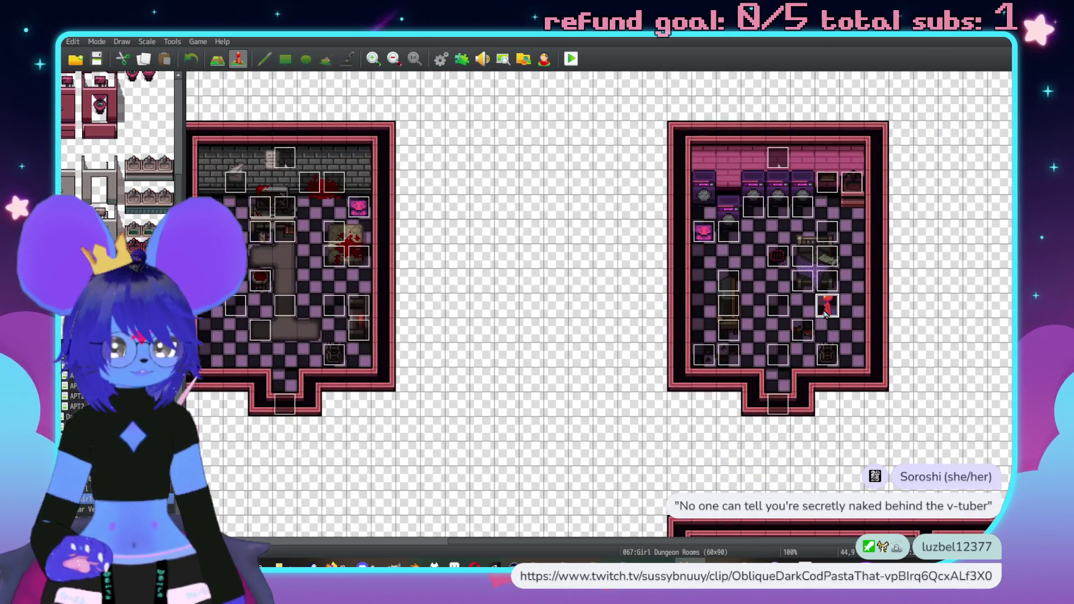
double_click(826, 308)
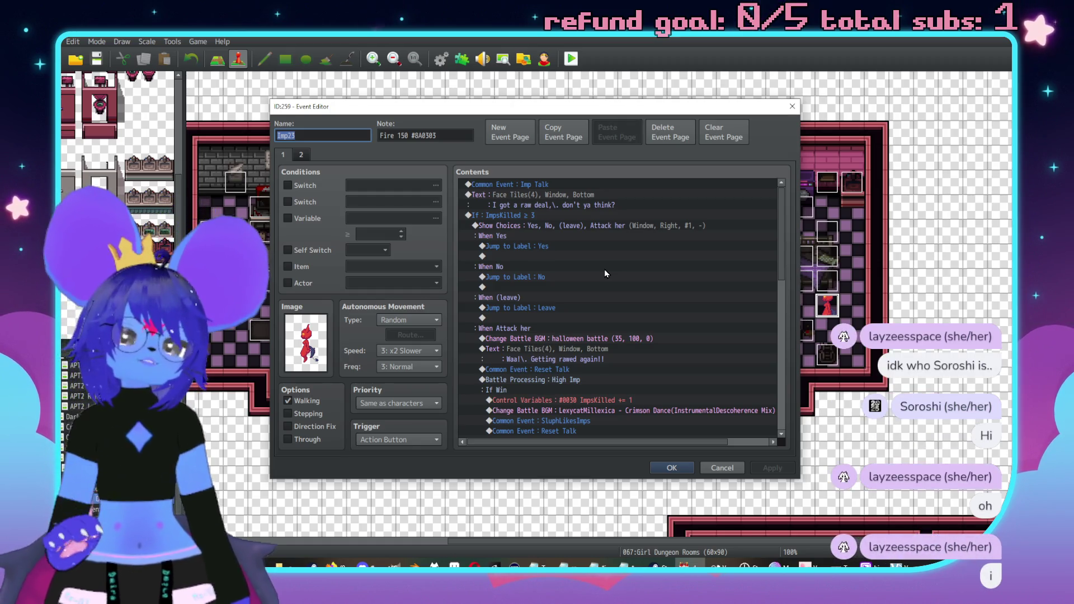
Look over Imp23's choice and battle branches, then close its editor.
scroll(631, 290, "down", 1)
scroll(642, 326, "down", 4)
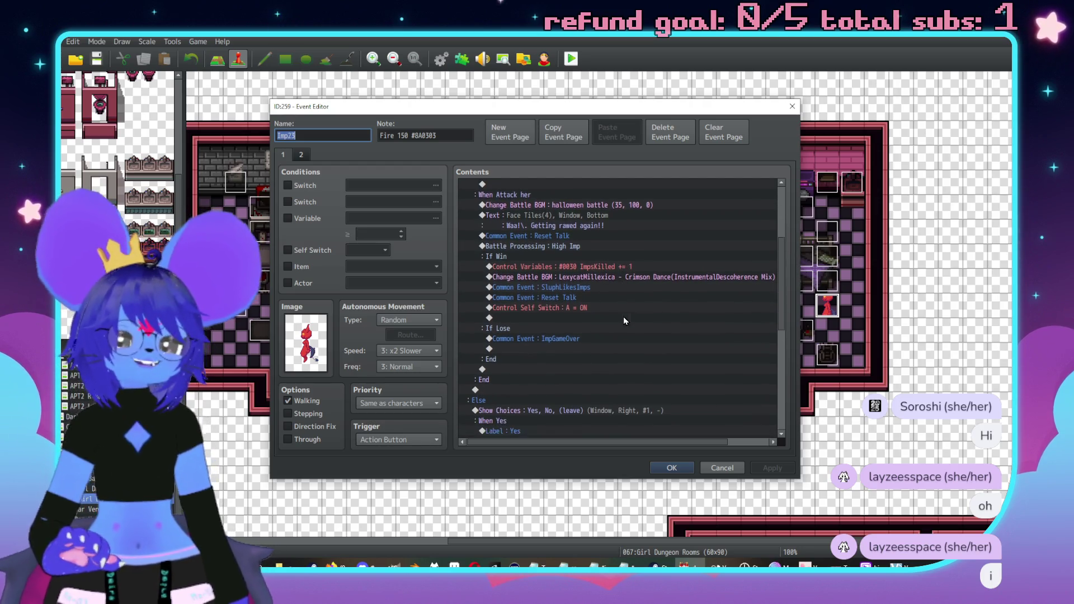
scroll(626, 314, "down", 3)
scroll(613, 296, "up", 3)
scroll(599, 302, "up", 5)
scroll(583, 292, "down", 9)
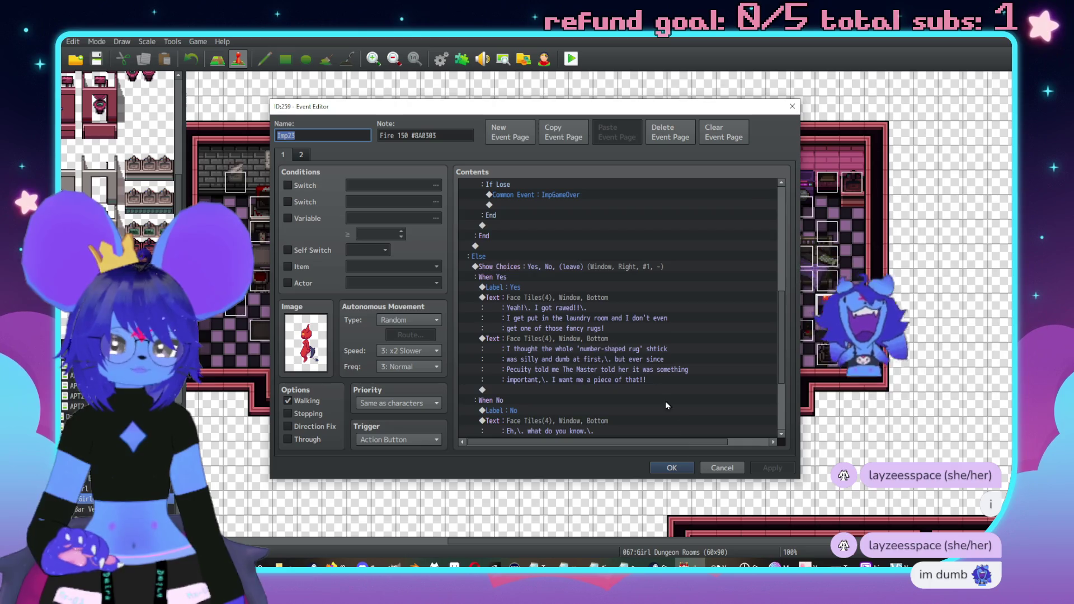
left_click(671, 468)
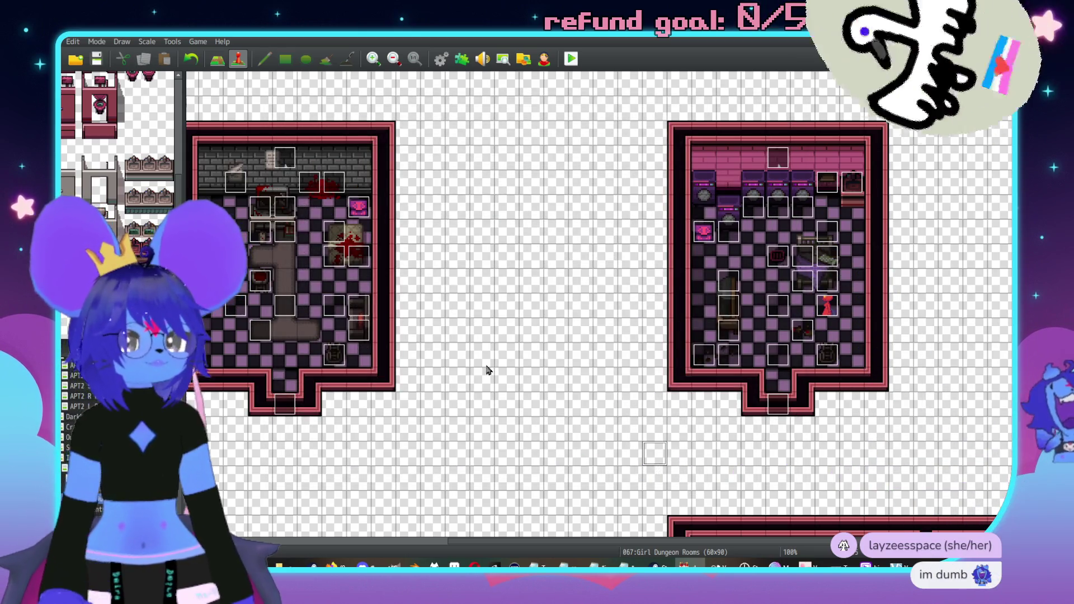
key("F9")
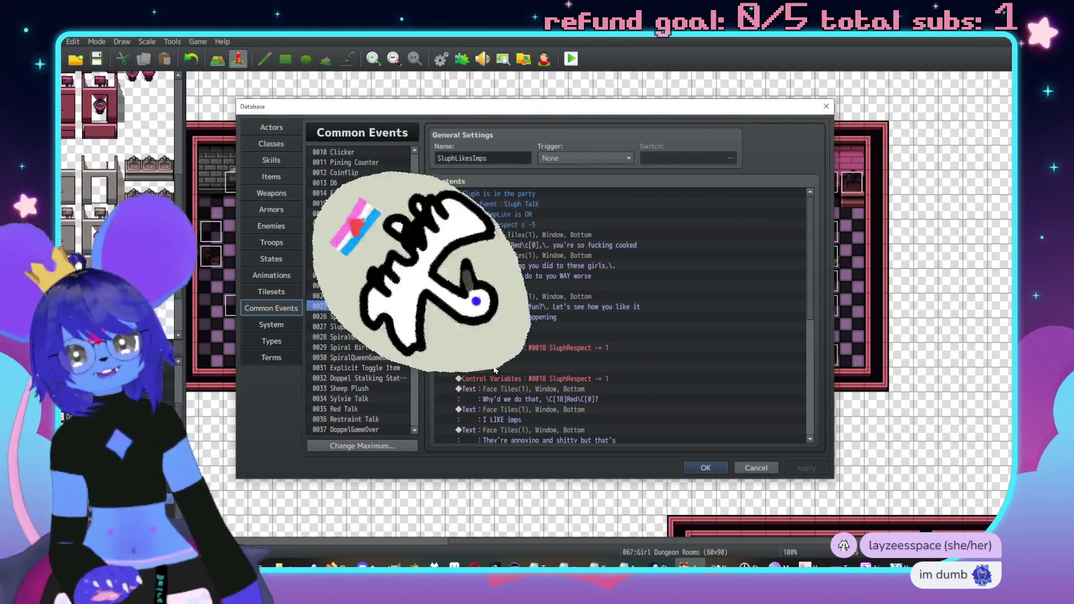
Paste Fadeout, Remove Checker, CheckerMoved/CheckerPissedOff switches and Fadein into SluphLikesImps' Checker branch, apply, close.
scroll(757, 307, "down", 6)
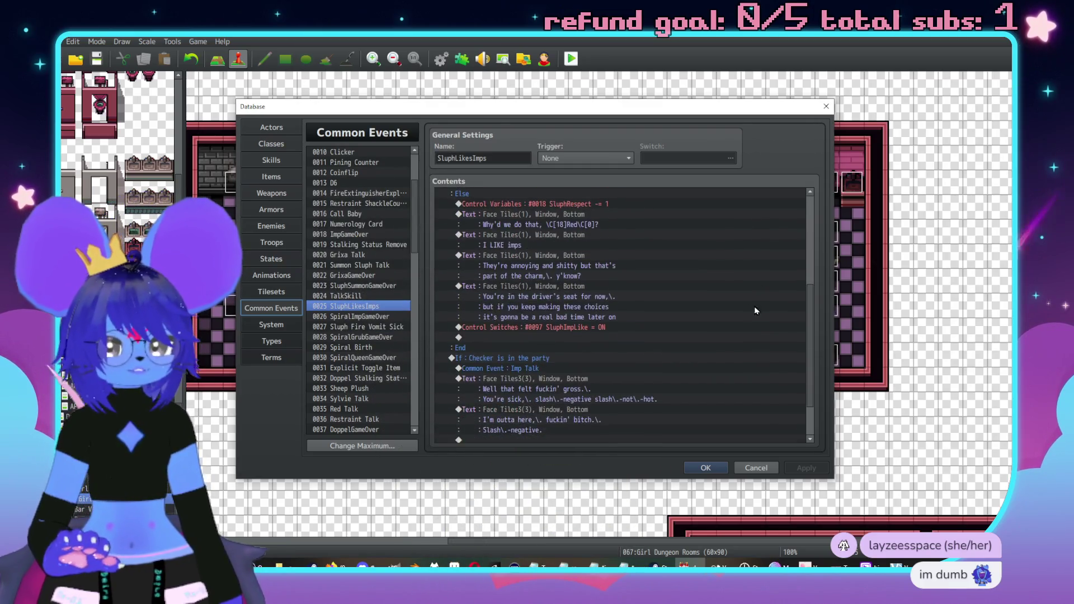
scroll(756, 307, "down", 2)
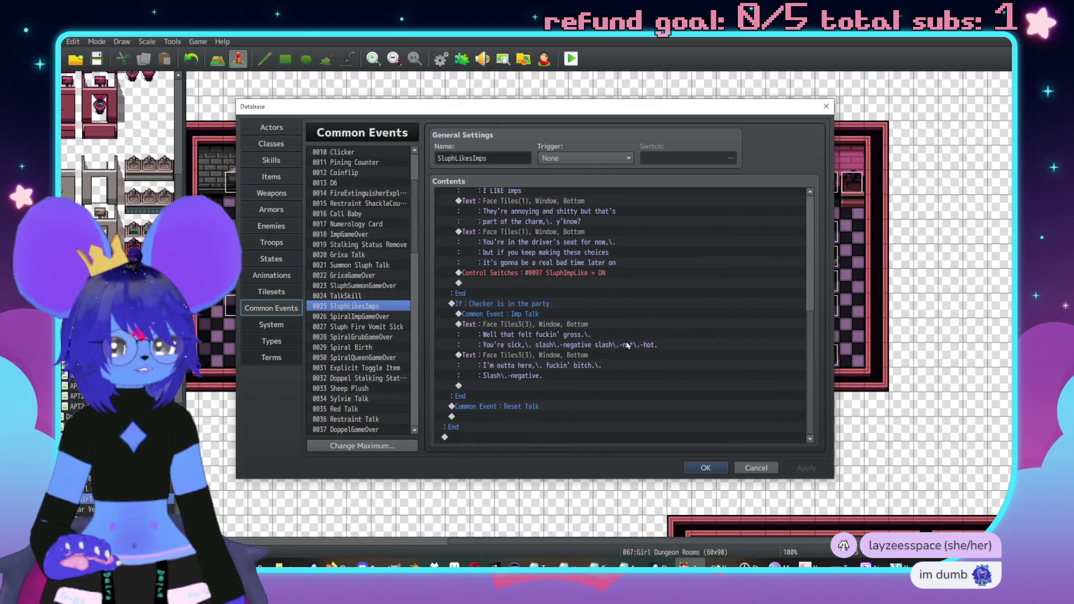
left_click(522, 389)
key("ctrl+v")
scroll(585, 341, "down", 2)
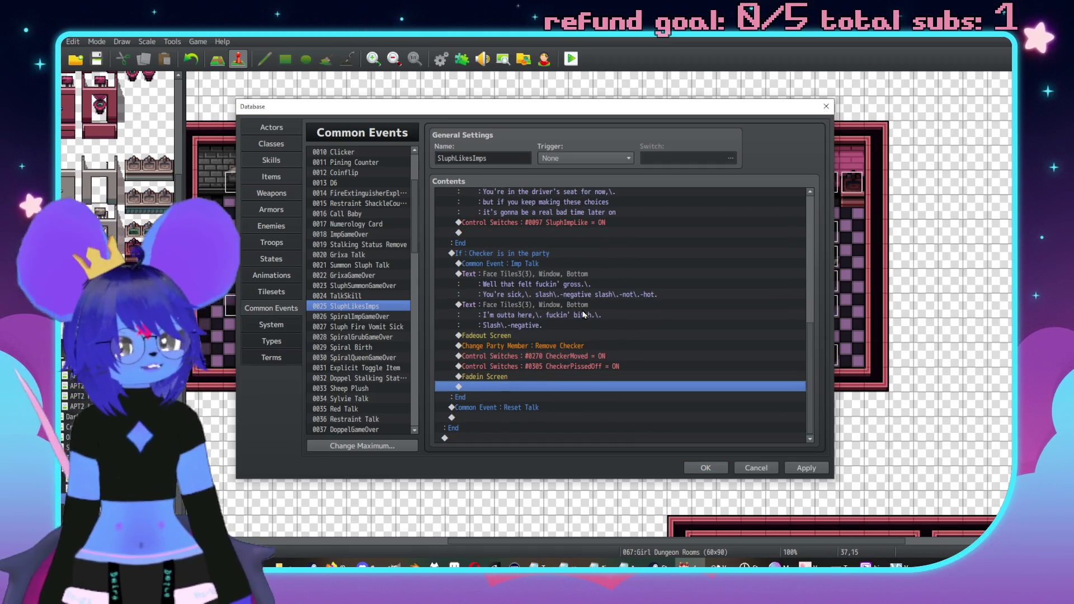
scroll(611, 319, "up", 2)
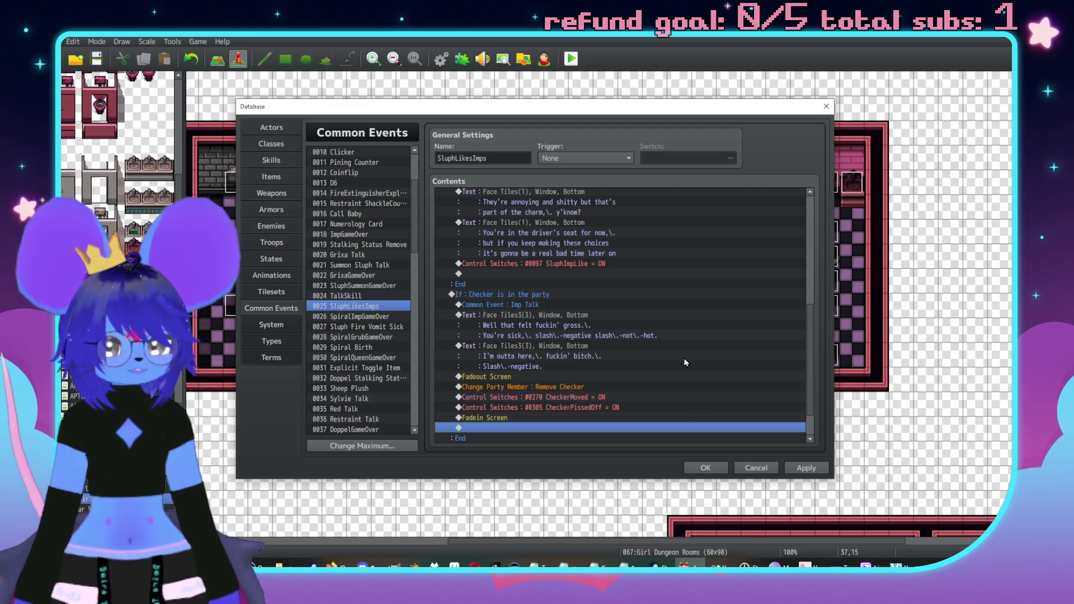
left_click(805, 469)
scroll(632, 372, "up", 2)
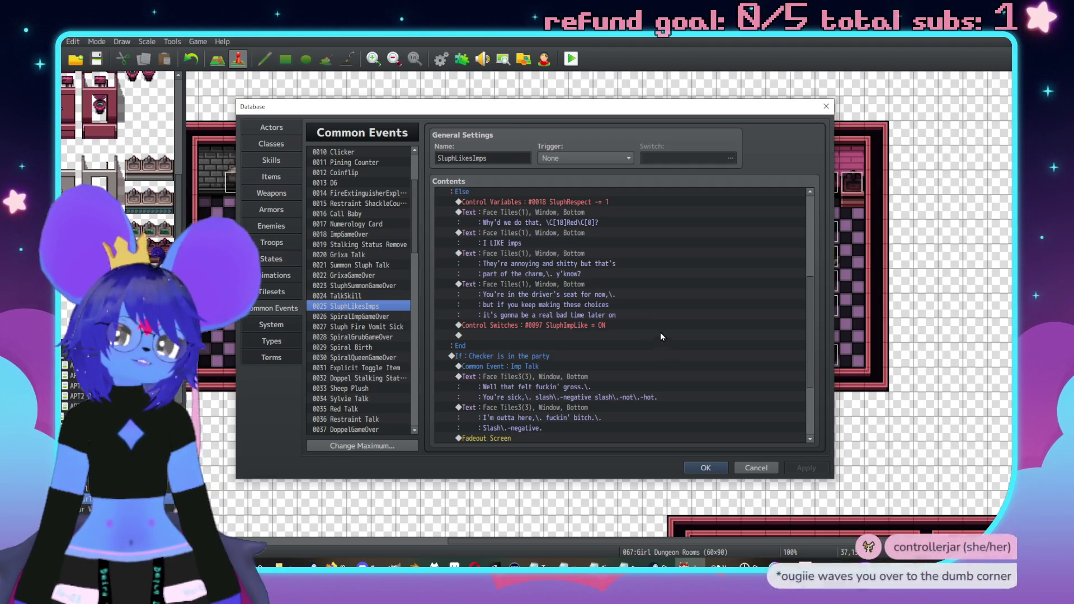
left_click(706, 468)
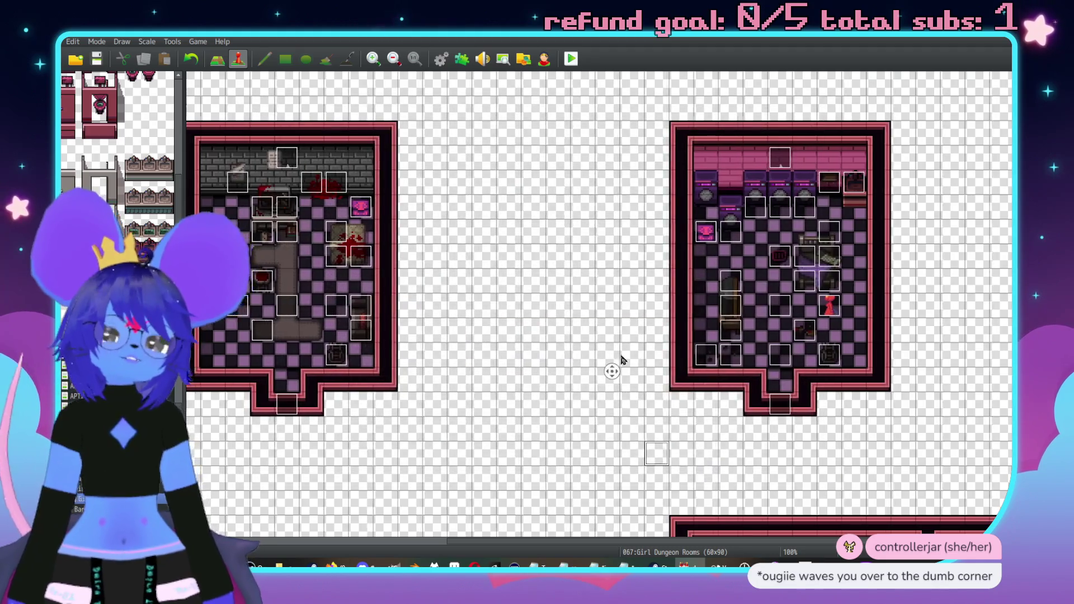
Pan the dungeon map over to the sofa room and open the Imp21 Unstuck event.
scroll(614, 364, "right", 3)
middle_click(824, 255)
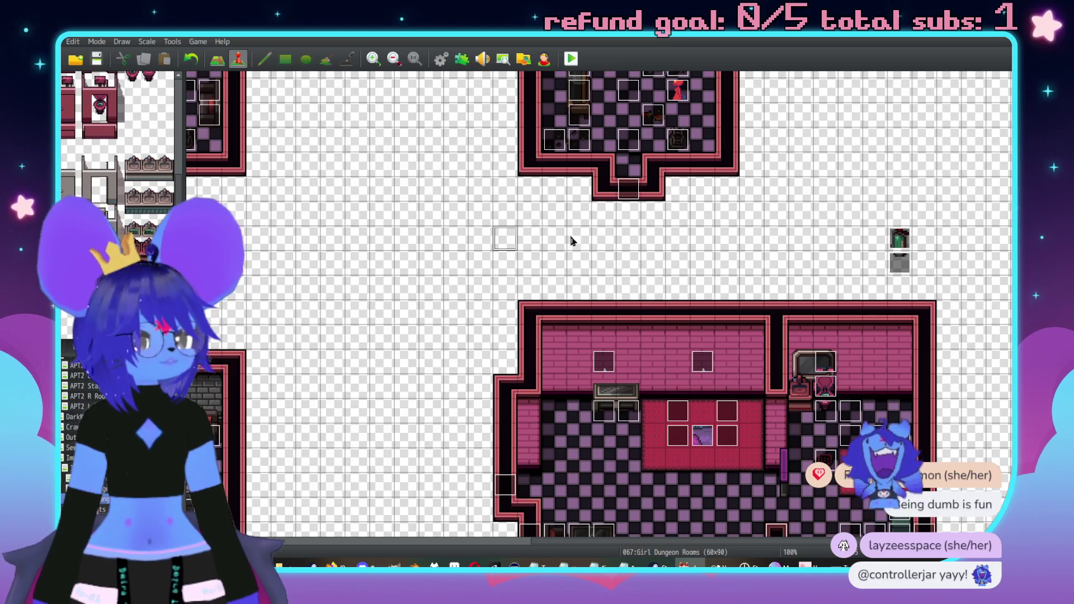
scroll(439, 239, "up", 5)
scroll(438, 239, "left", 3)
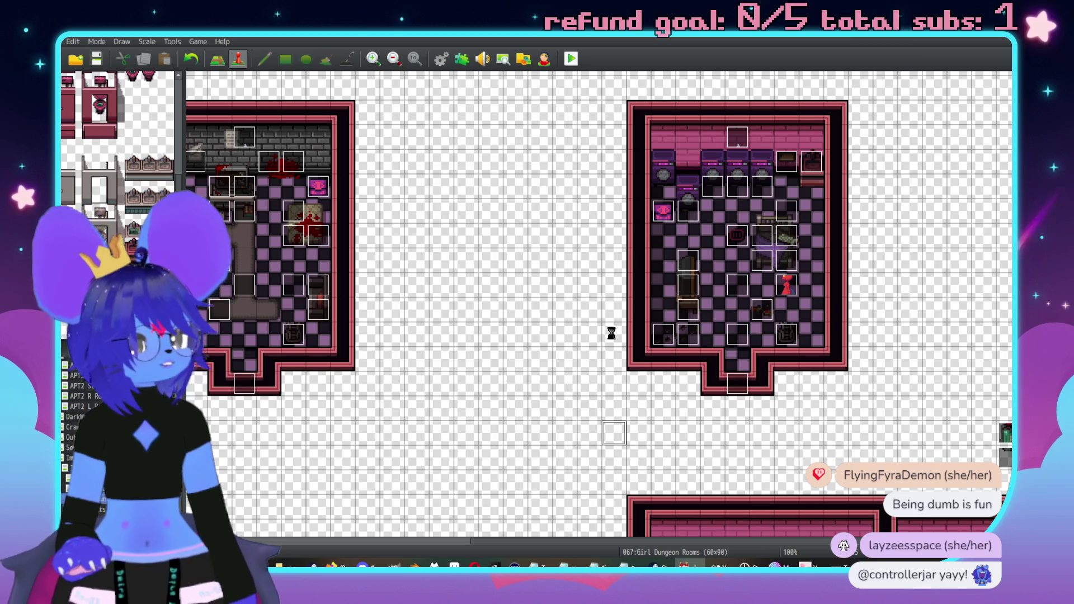
middle_click(565, 302)
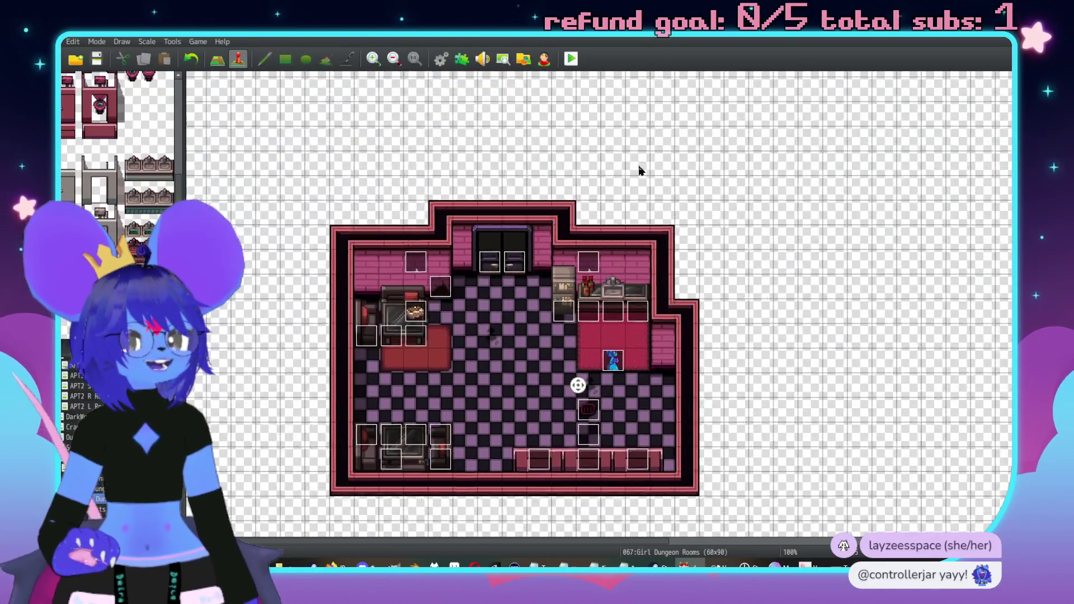
middle_click(641, 122)
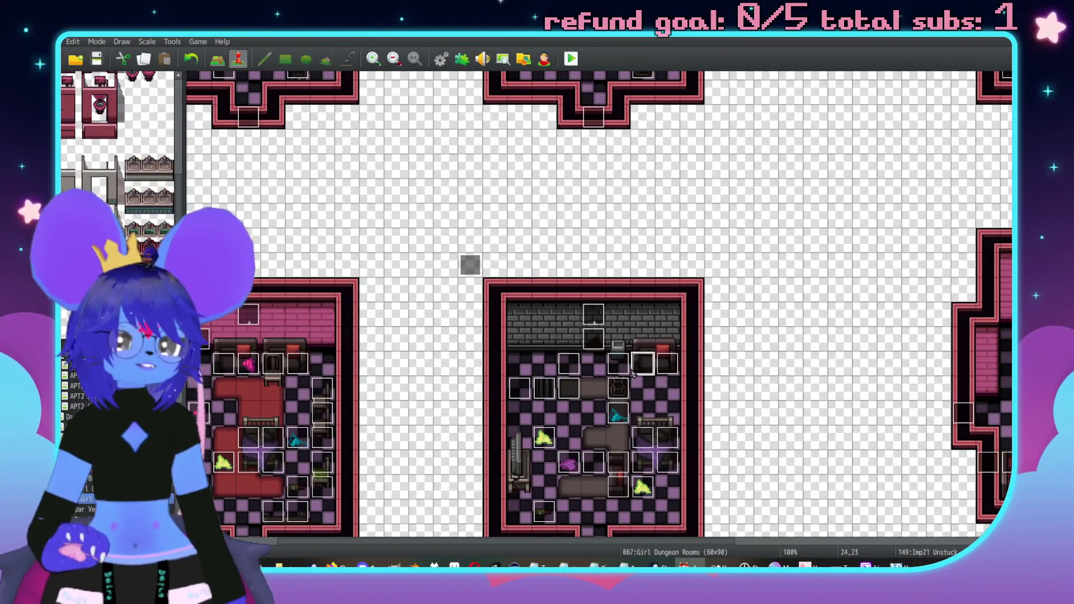
double_click(638, 370)
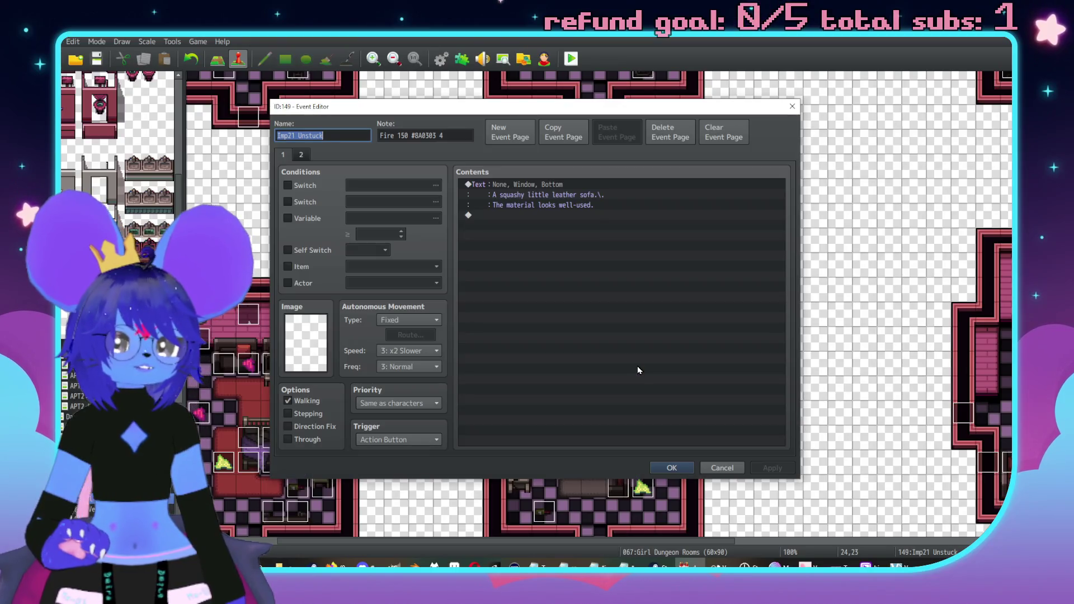
View Imp21 Unstuck's page 2, briefly check Imp23, then reopen Imp21's page 2.
left_click(304, 151)
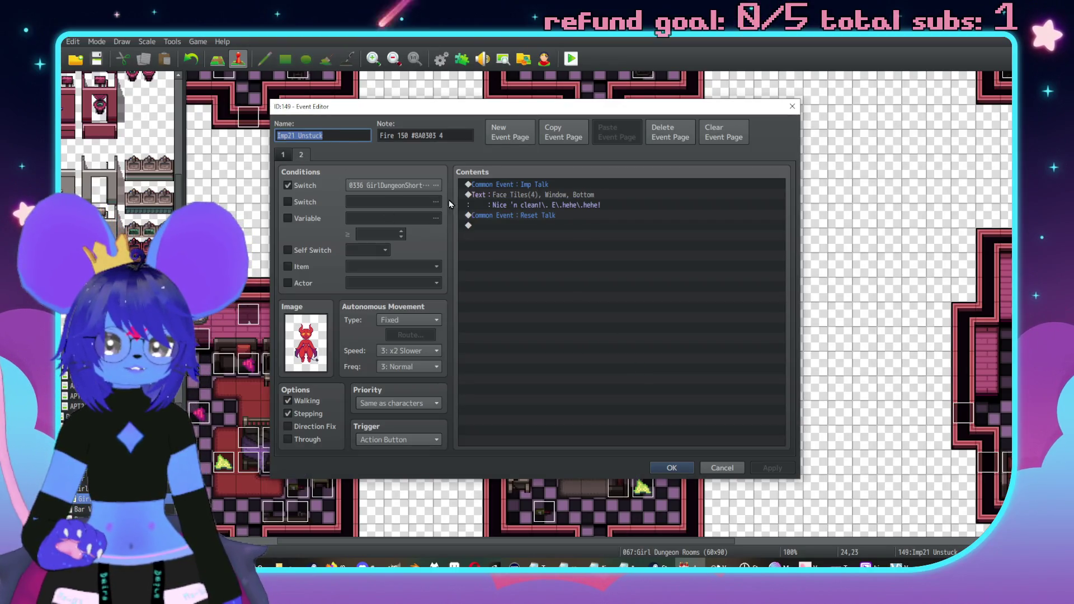
left_click(672, 467)
middle_click(461, 428)
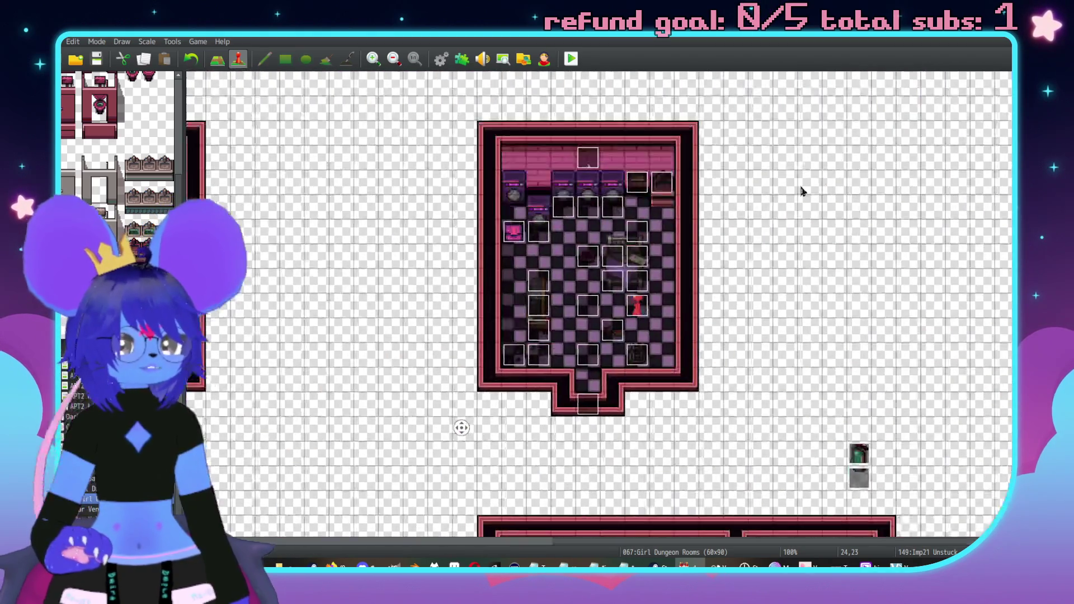
double_click(638, 307)
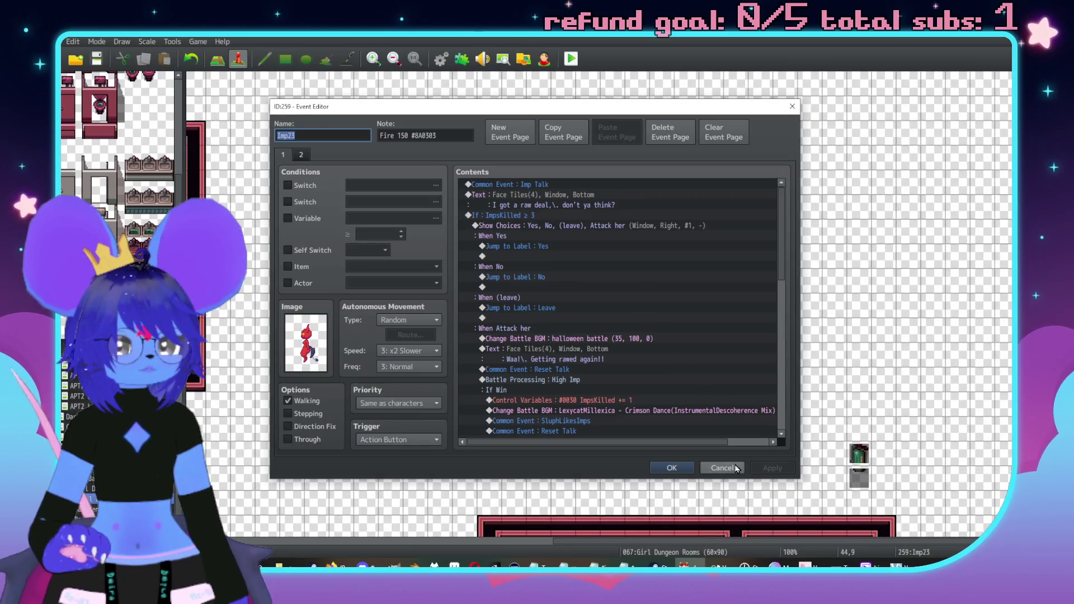
key("Escape")
middle_click(648, 225)
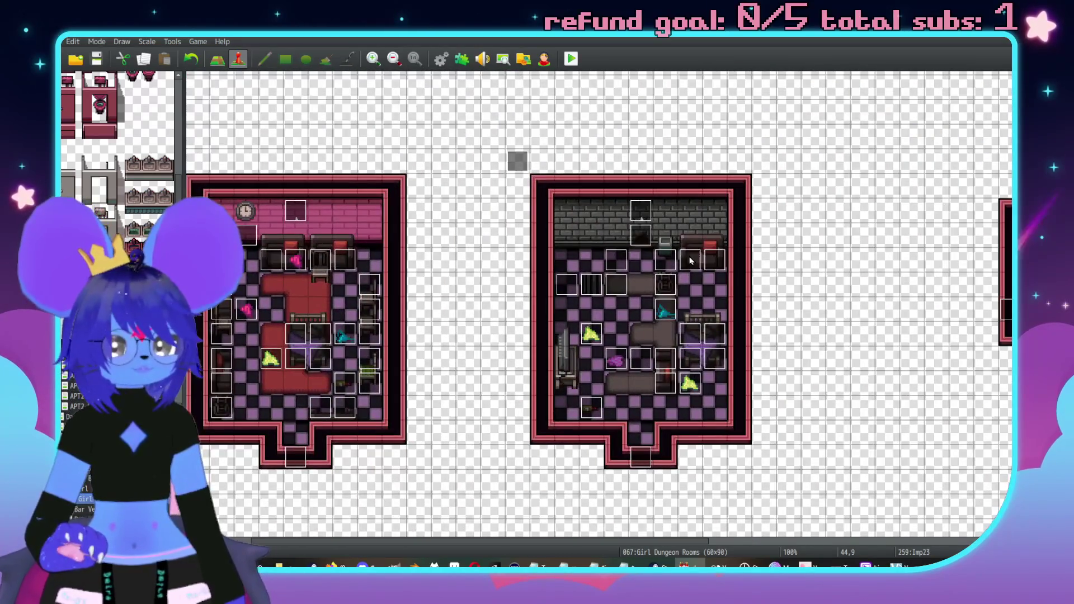
double_click(557, 241)
left_click(307, 156)
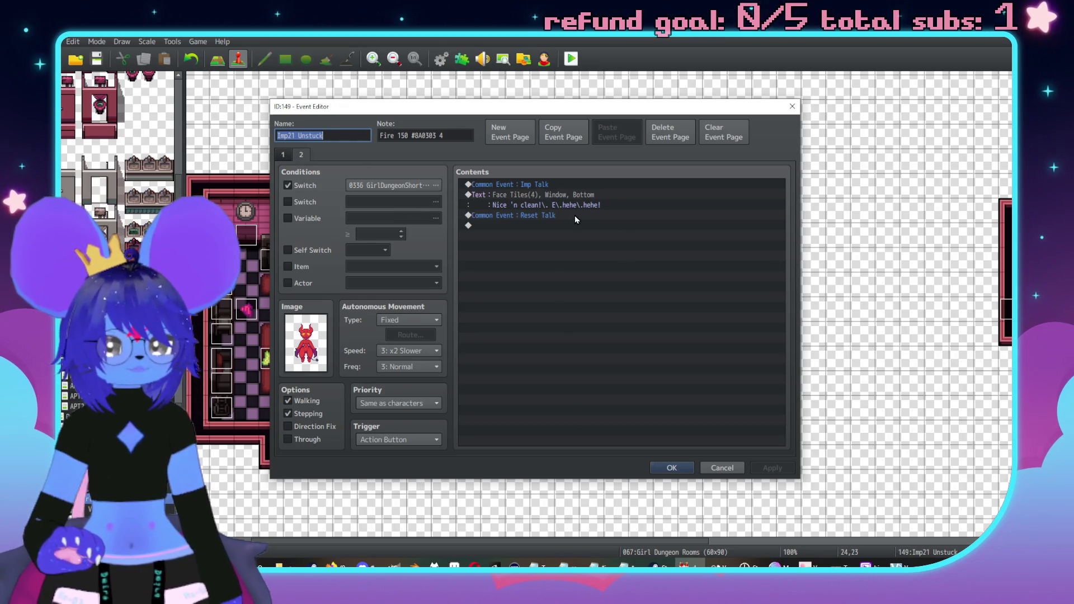
Draft a Show Choices before Reset Talk with 'What's up' and Cancel: Disallow, then discard it.
left_click(575, 216)
key("Insert")
left_click(561, 201)
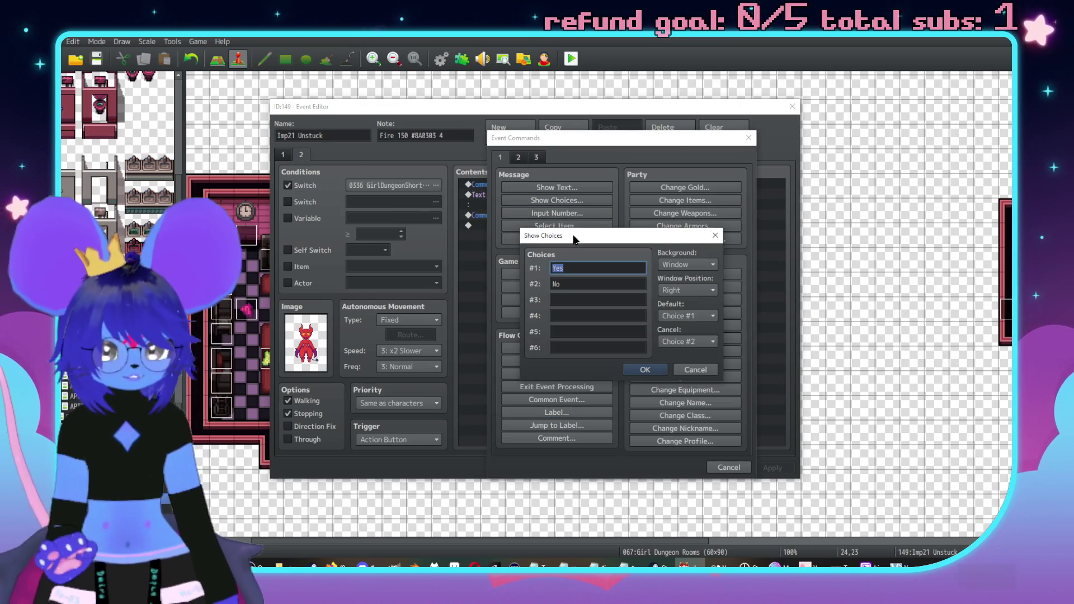
type("What's up")
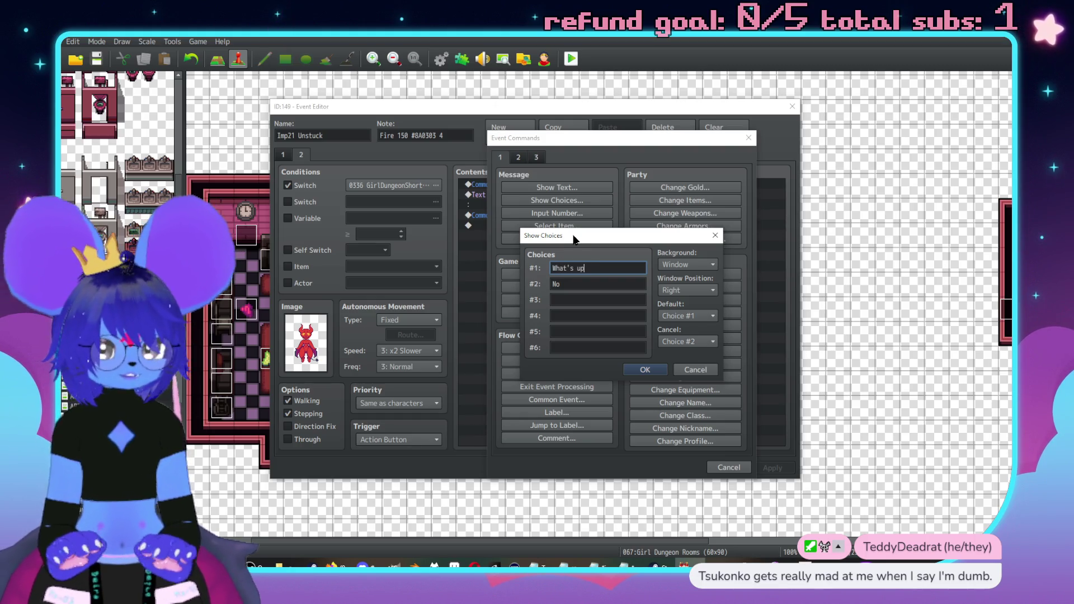
key("Tab")
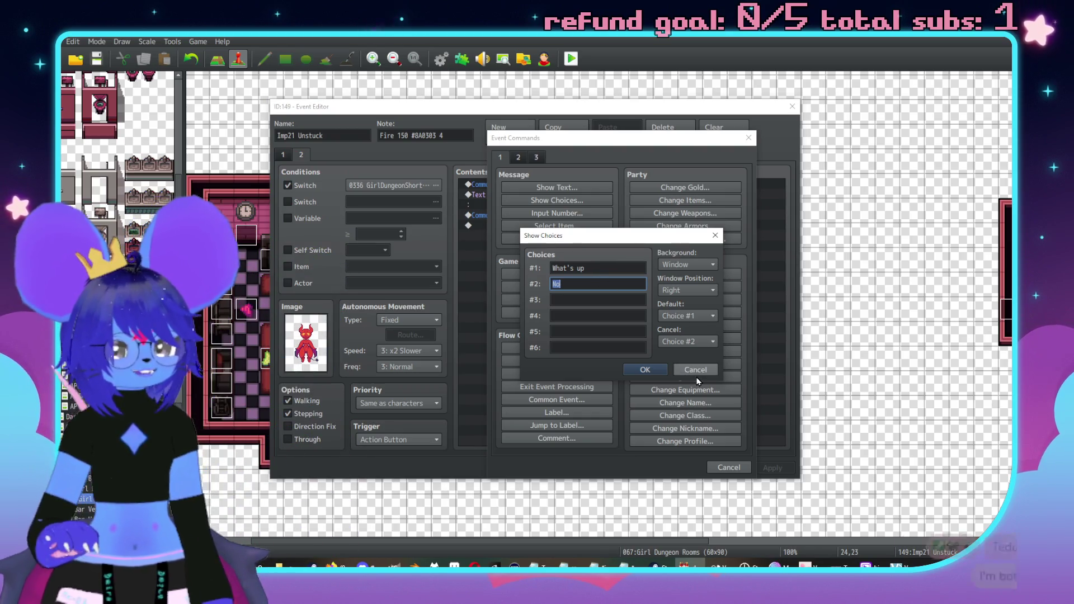
left_click(694, 341)
left_click(705, 366)
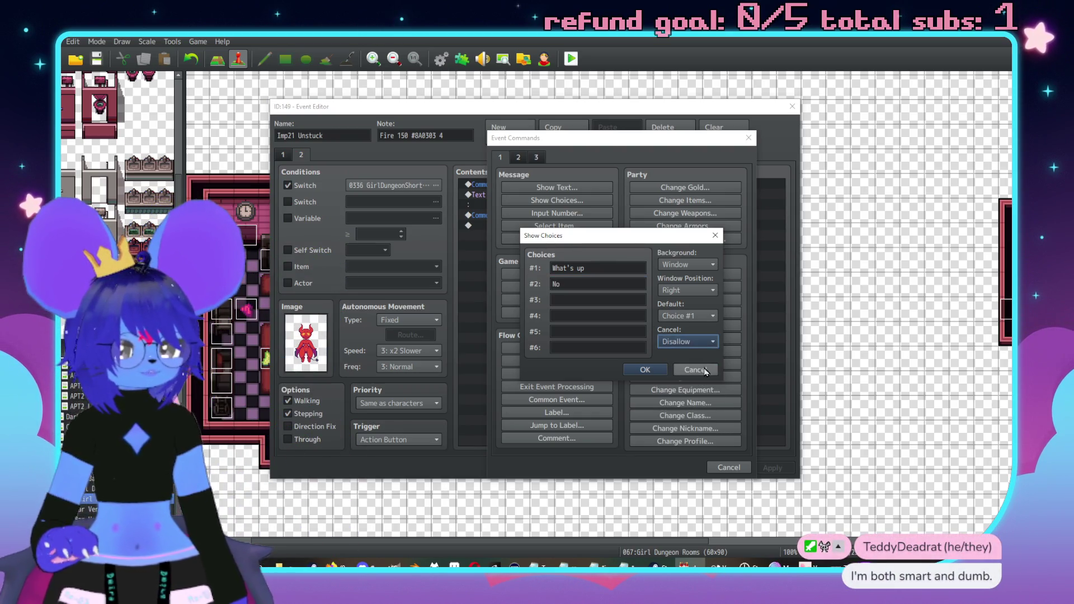
left_click(706, 369)
left_click(726, 468)
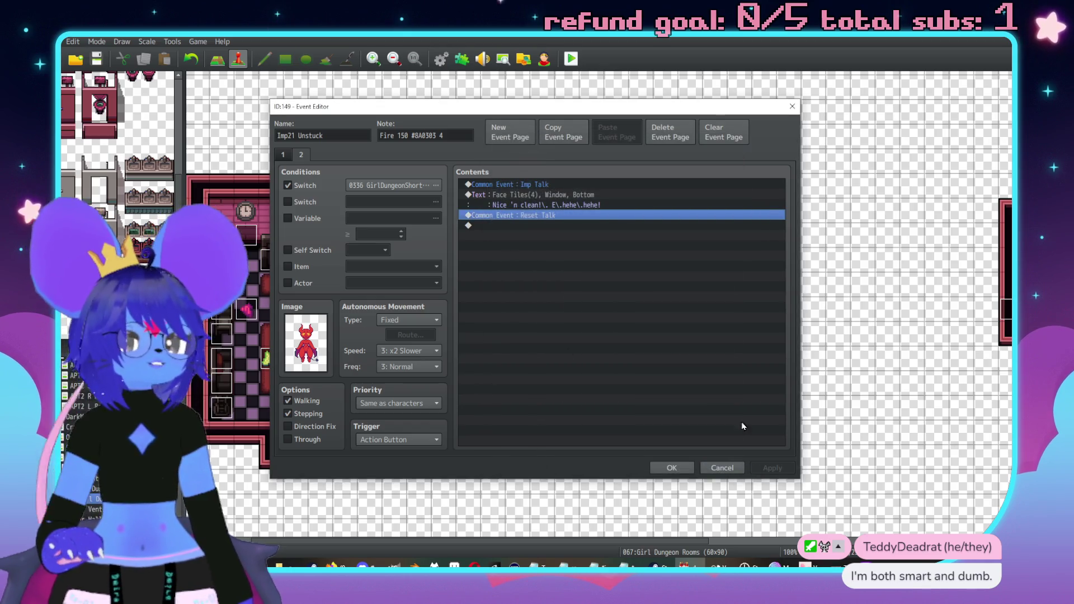
Close the Imp21 editor and scroll the map in Map mode to the pink and grey rooms.
left_click(672, 468)
scroll(700, 280, "right", 10)
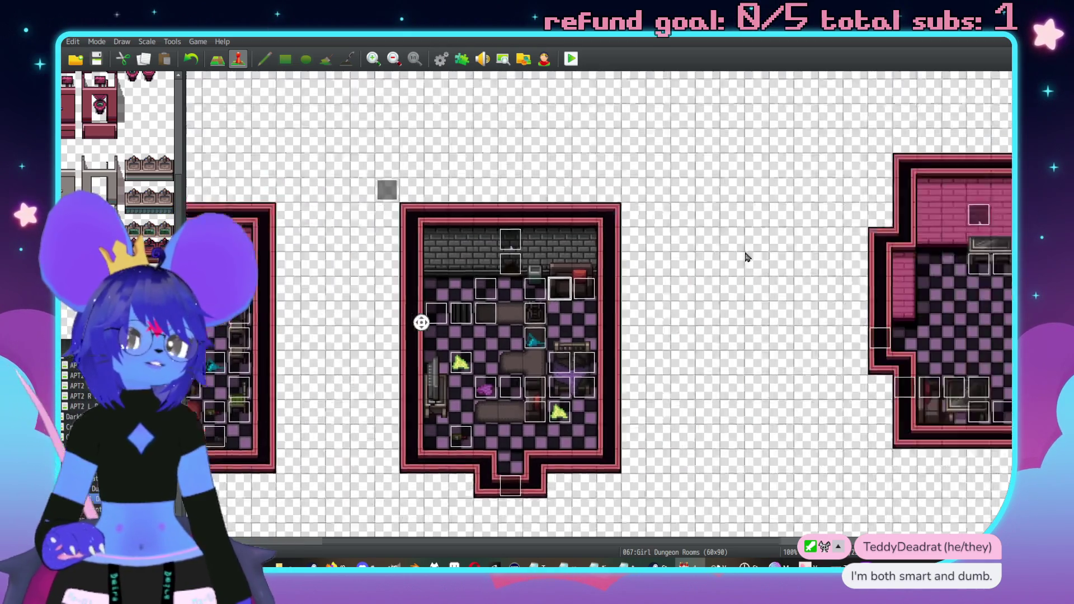
scroll(582, 307, "down", 2)
scroll(576, 335, "right", 5)
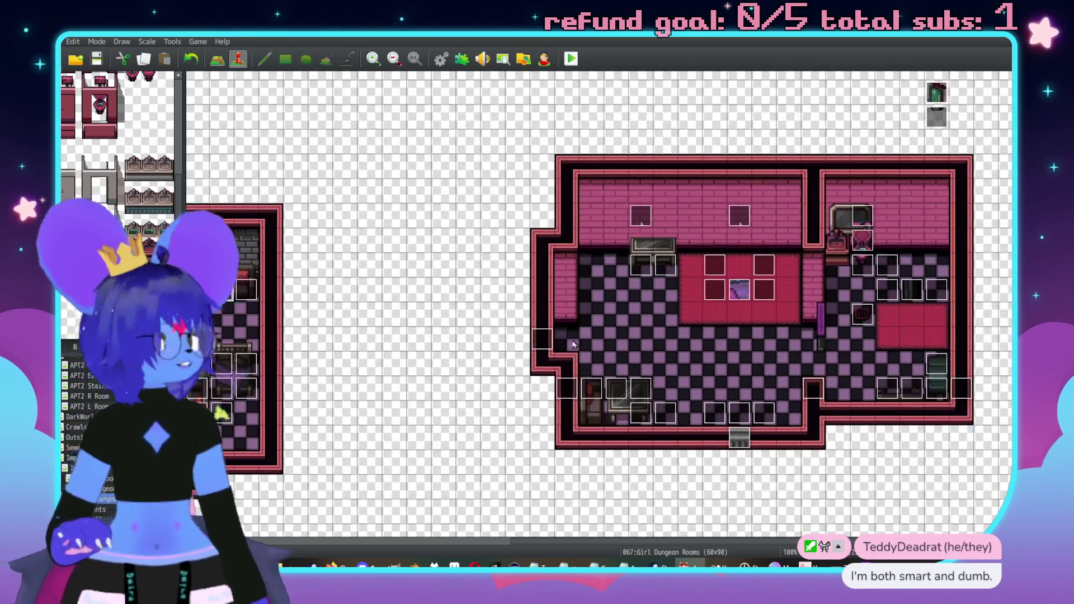
scroll(559, 386, "right", 3)
scroll(559, 386, "up", 6)
scroll(700, 350, "down", 7)
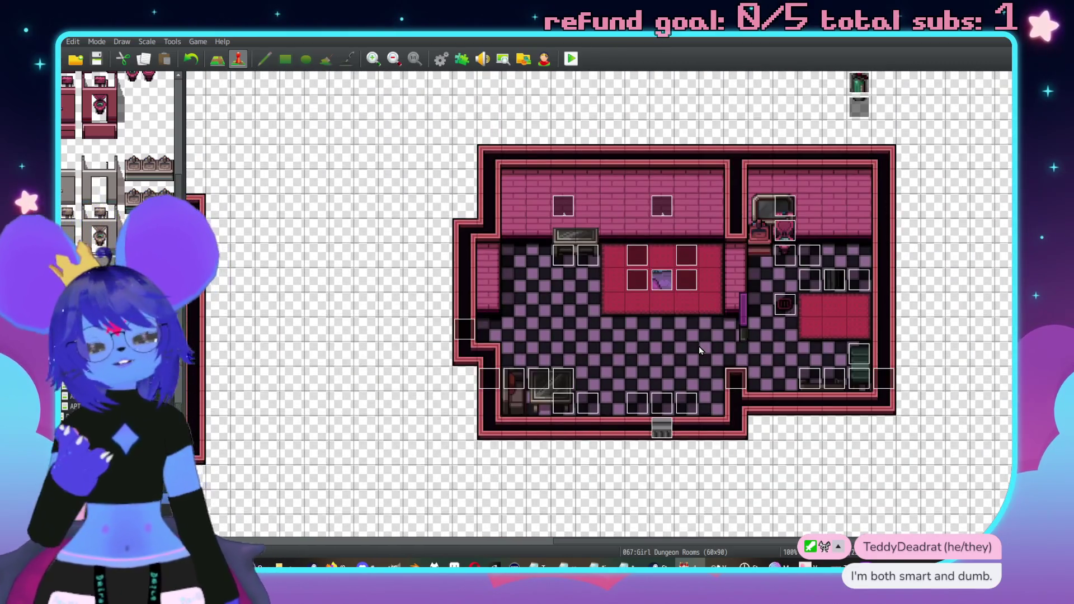
middle_click(657, 311)
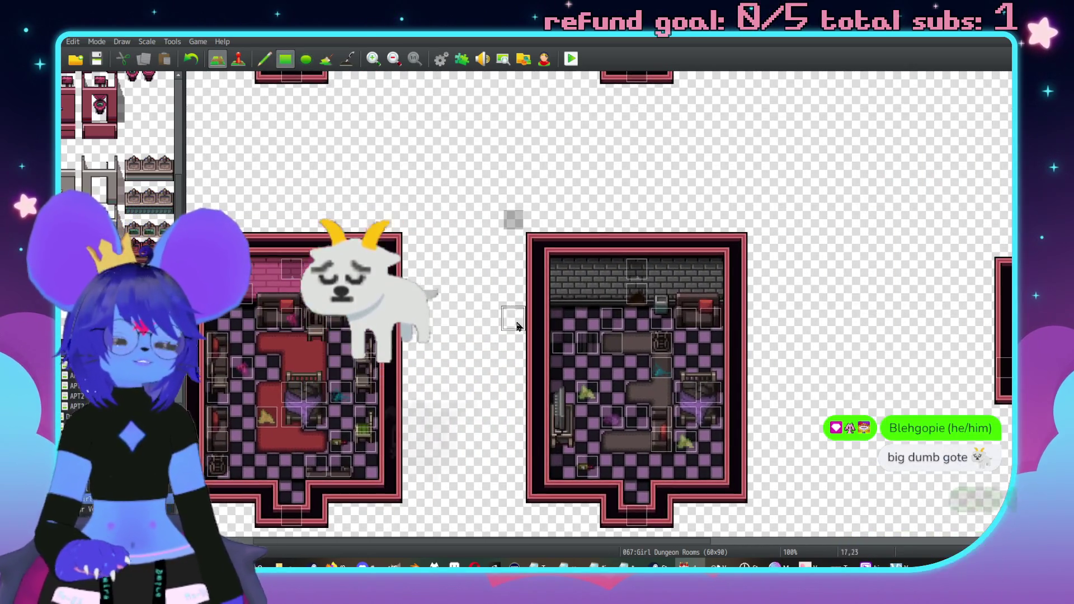
key("F5")
scroll(561, 295, "up", 7)
scroll(611, 232, "down", 20)
scroll(611, 233, "right", 2)
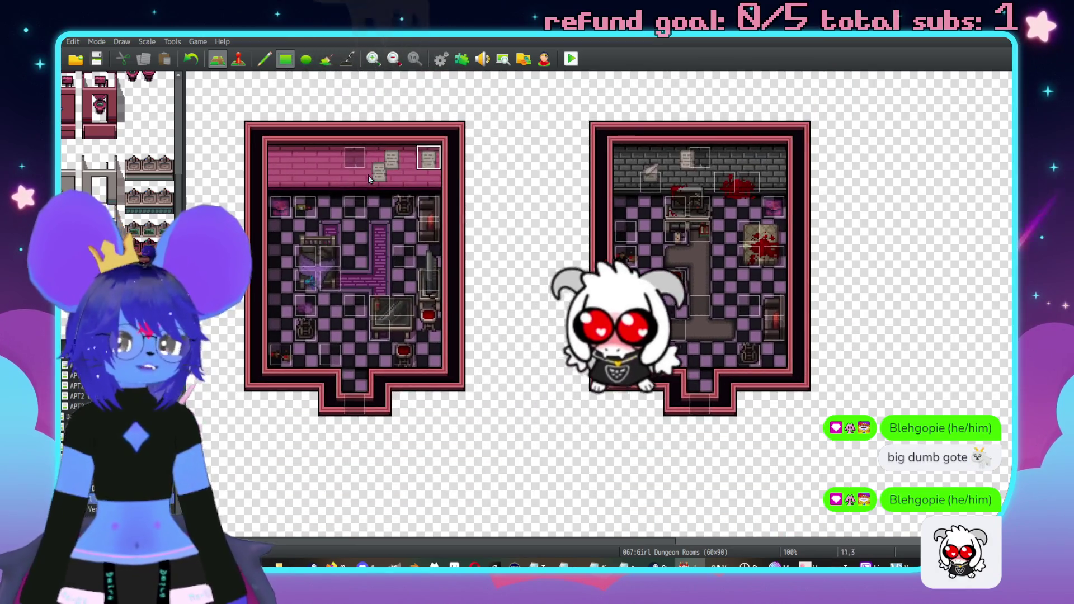
In Event mode, start a new event EV260 on an empty tile, then cancel it.
scroll(422, 183, "left", 2)
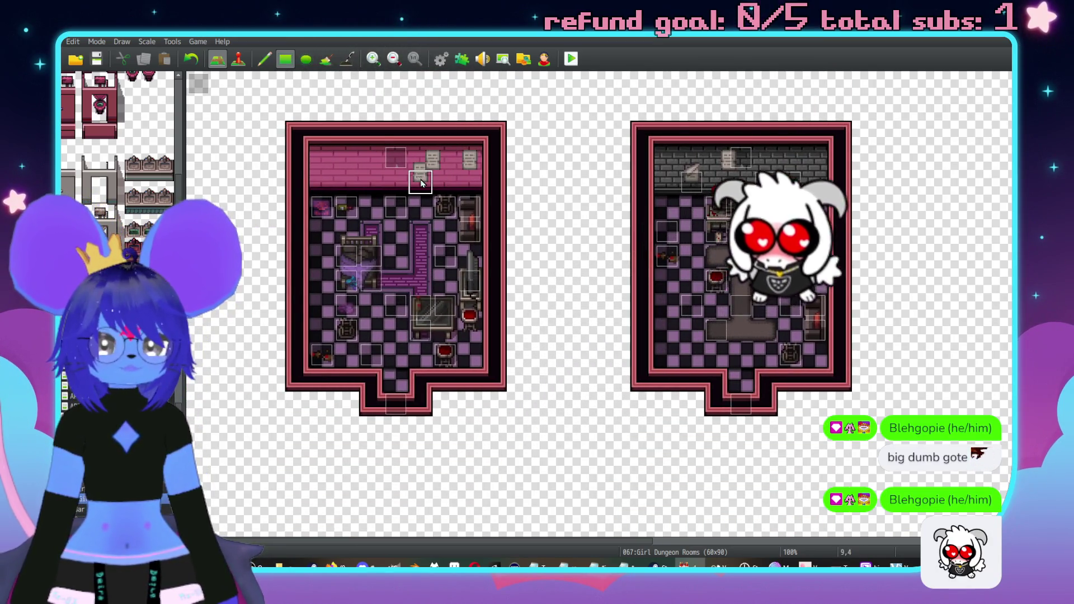
key("F6")
double_click(421, 182)
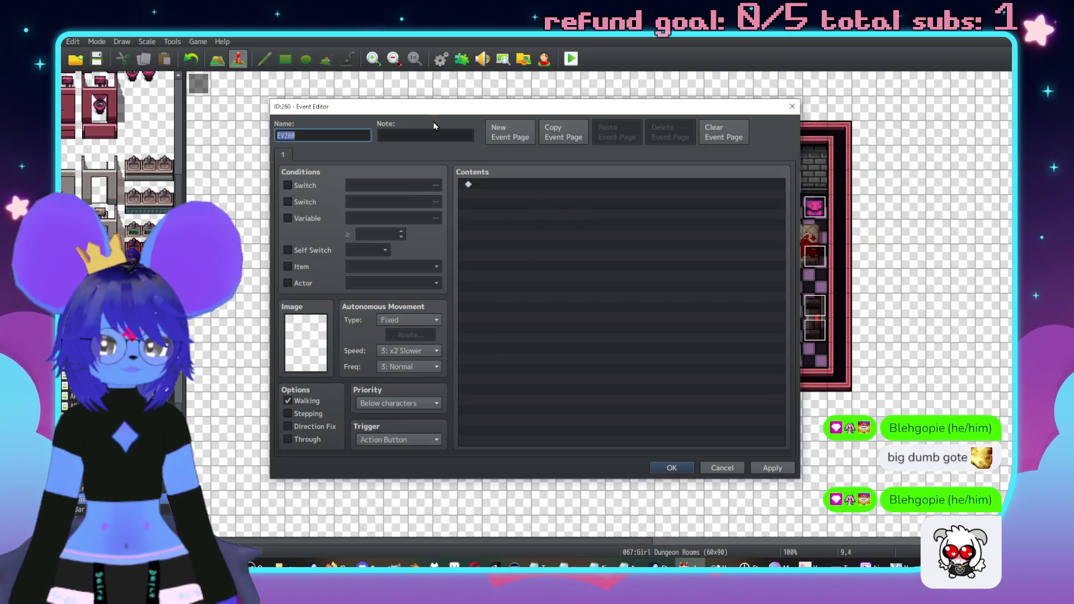
left_click_drag(512, 109, 633, 107)
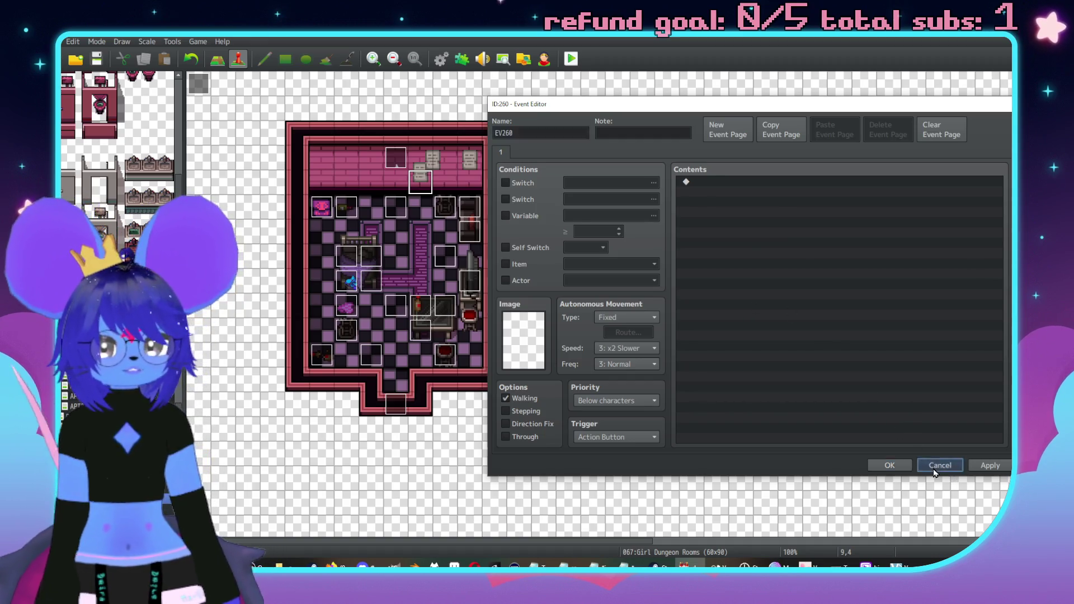
left_click(934, 467)
Create an event in the pink room named paper with priority Same as characters.
double_click(424, 185)
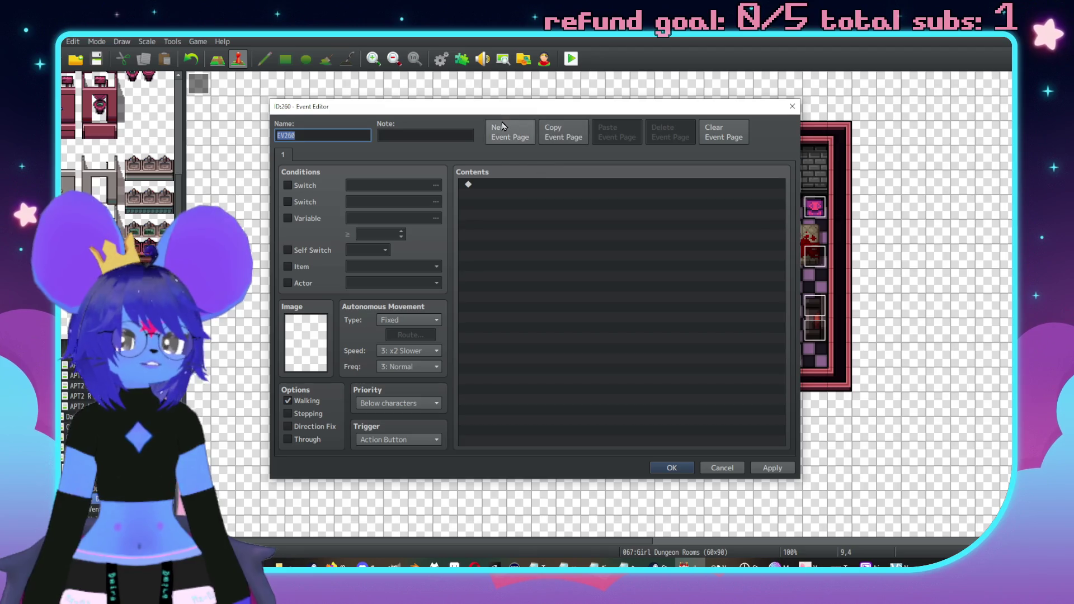
left_click_drag(479, 110, 651, 114)
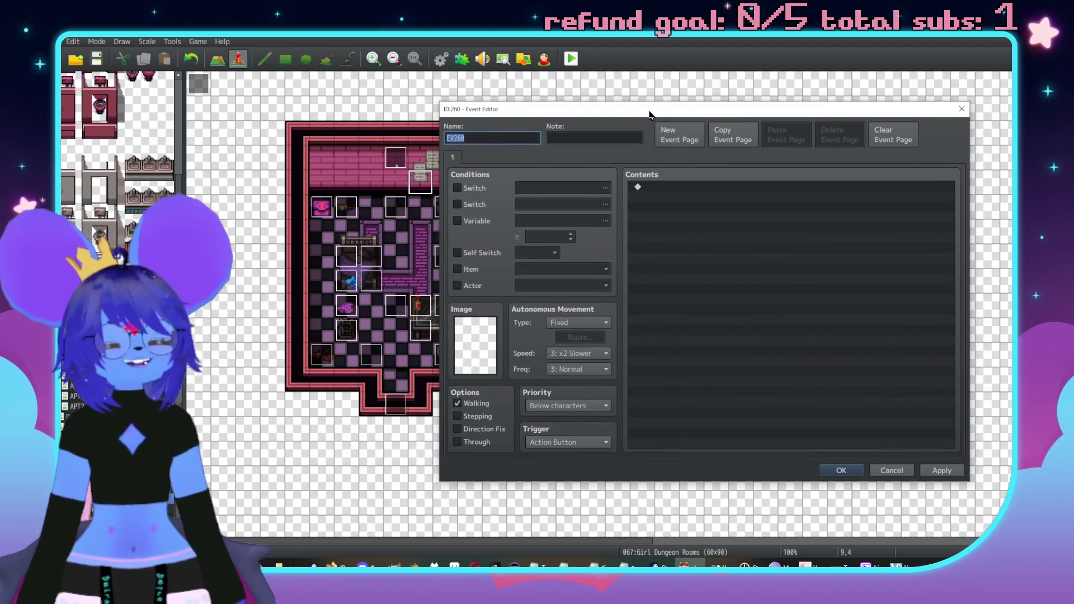
left_click(558, 407)
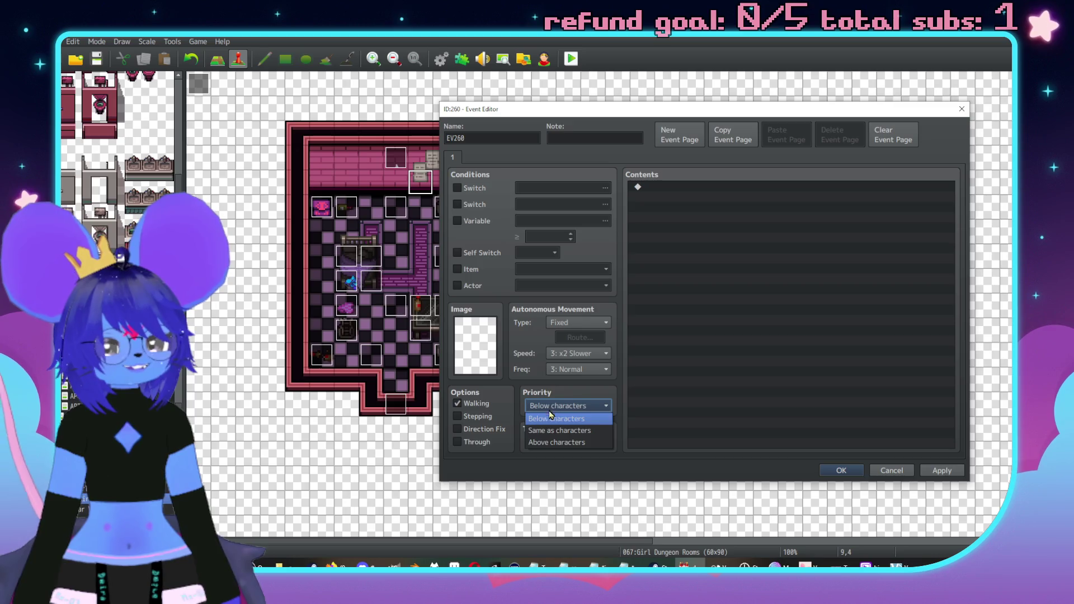
left_click(554, 430)
double_click(475, 138)
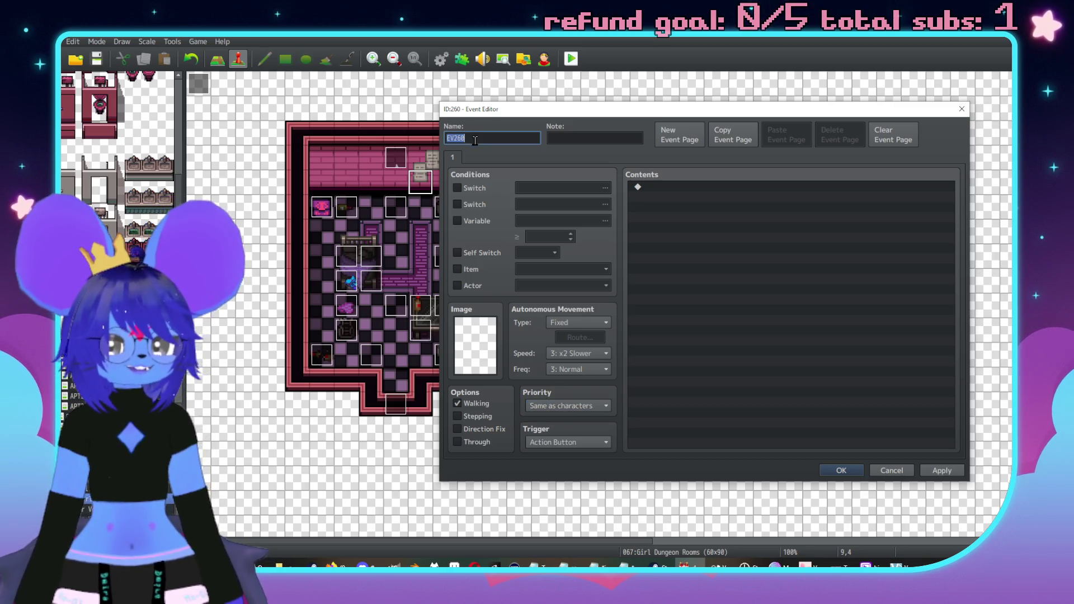
type("paper")
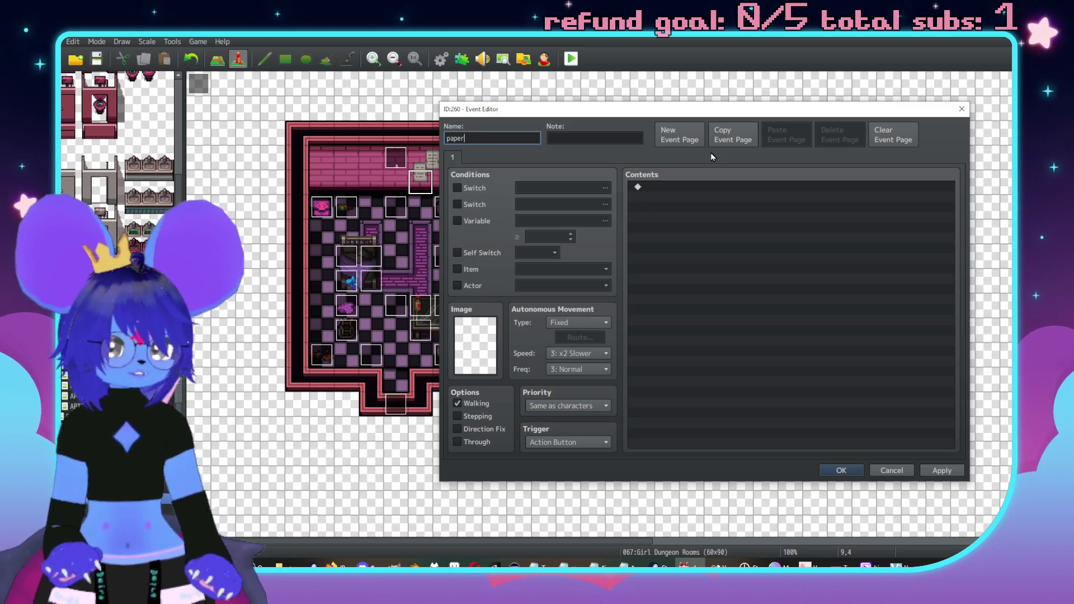
Add a Show Text describing sketchy character drawings with erased lines, then save the paper event.
double_click(675, 186)
left_click(686, 190)
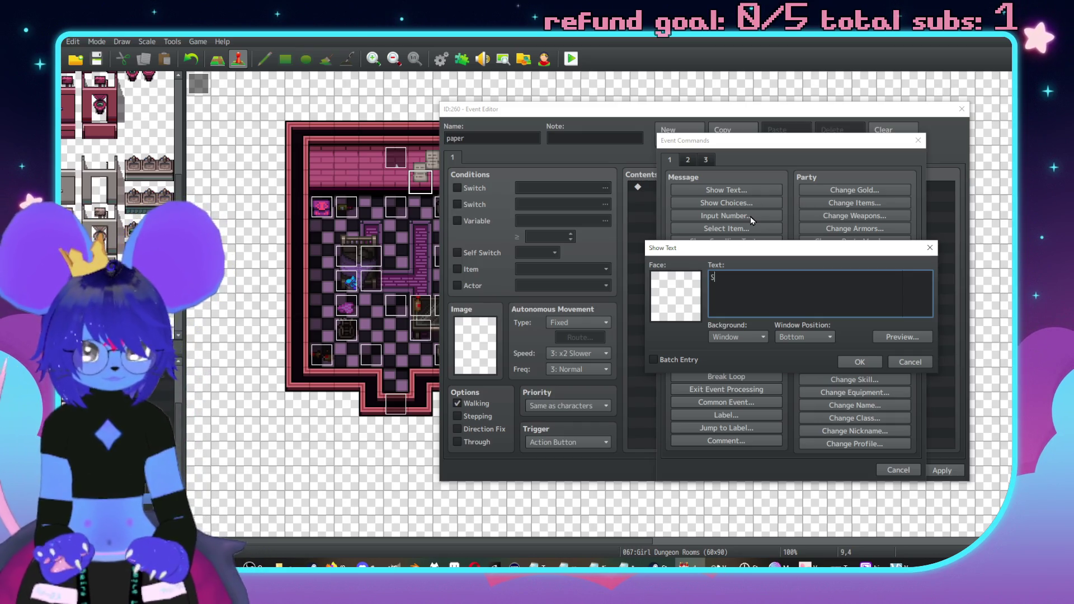
type("SKetchy")
key("BackSpace")
key("BackSpace")
type("A fe")
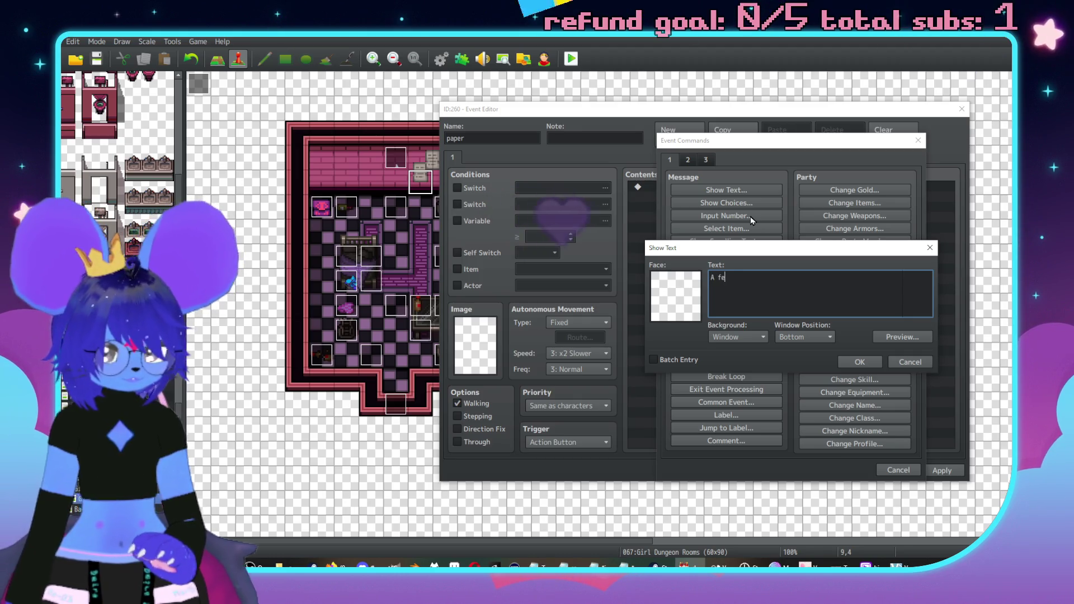
type("w sketchy dr")
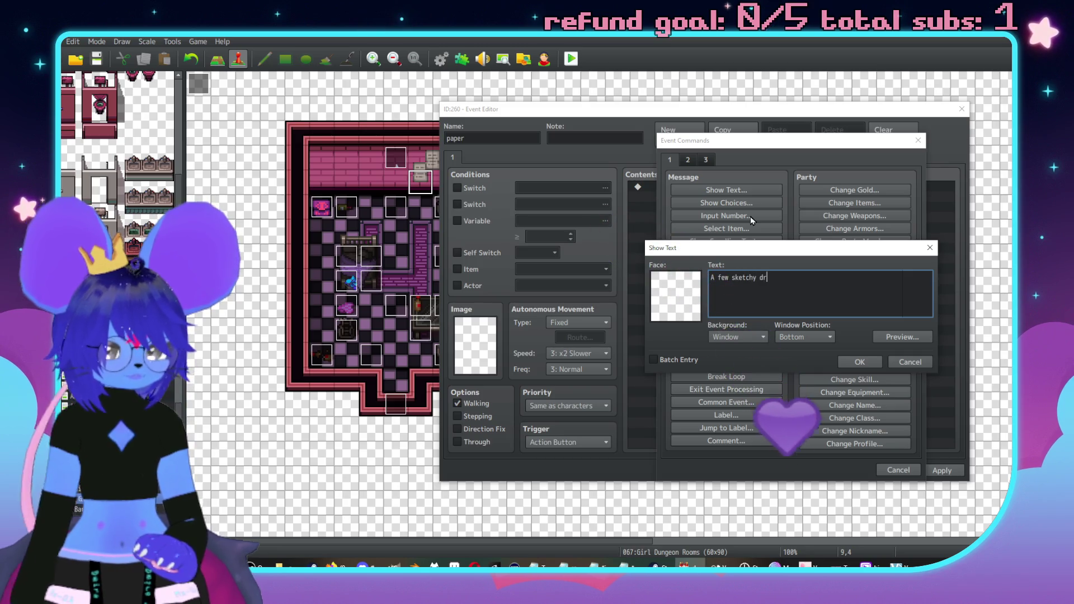
type("awings of cha")
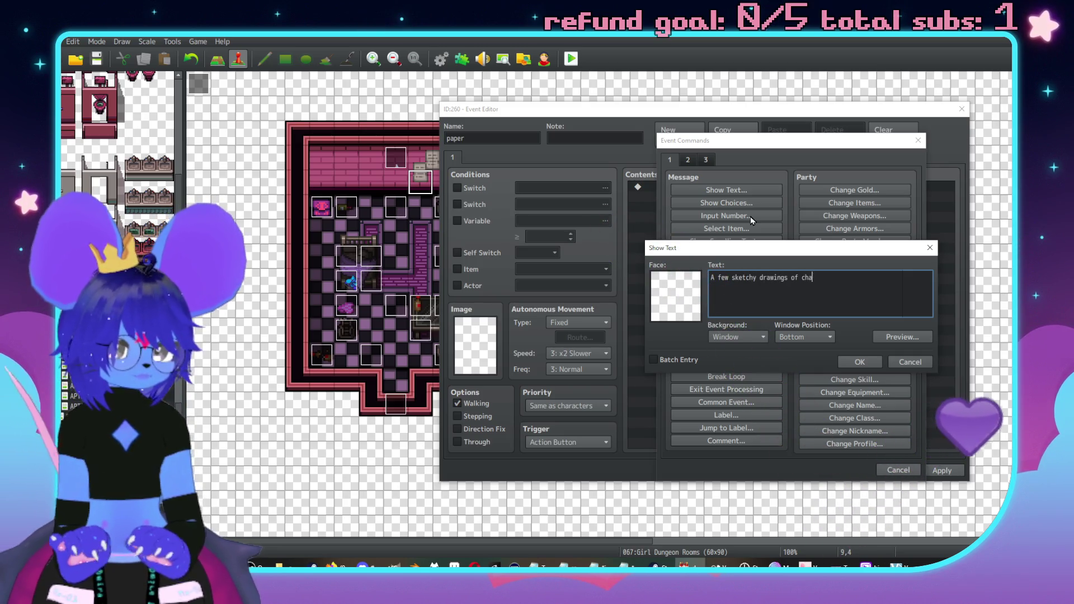
type("racters.].")
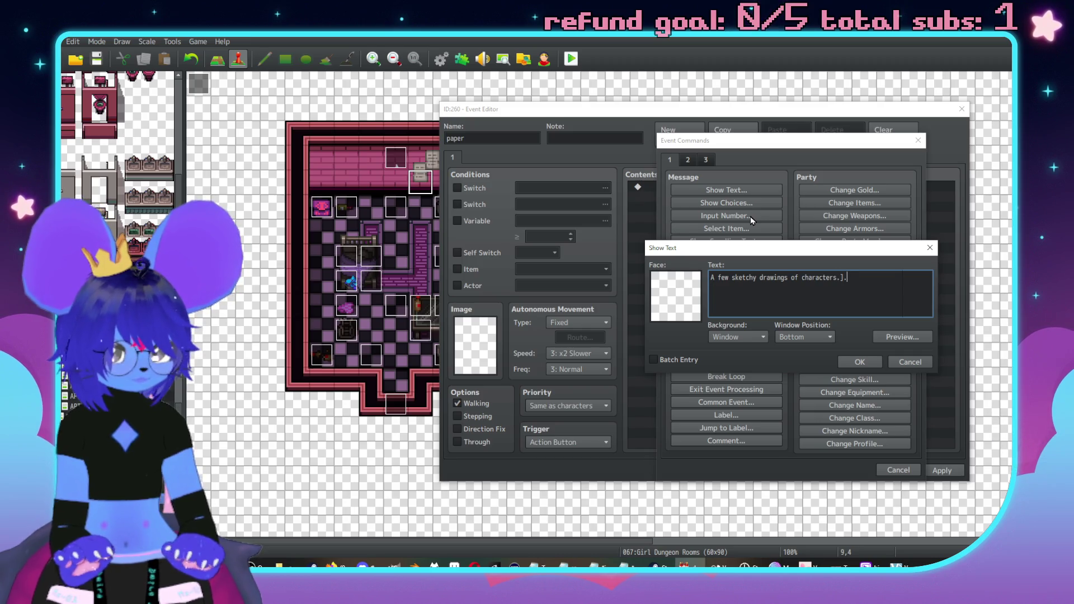
key("BackSpace")
key("BackSpace")
type("\\.")
key("Return")
type("Tgher")
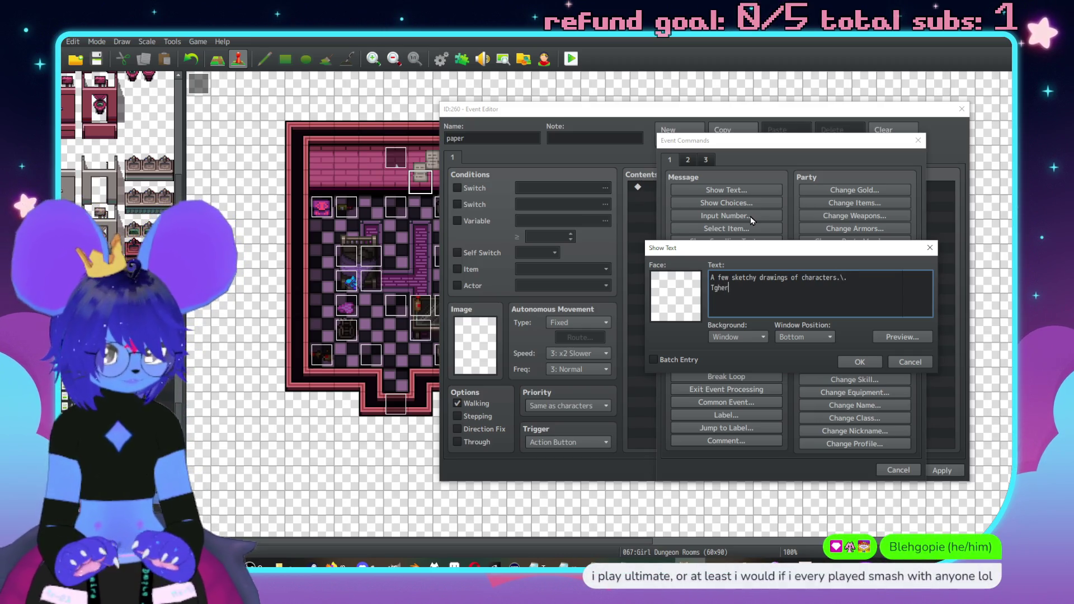
key("BackSpace")
key("BackSpace")
key("BackSpace")
type("heree")
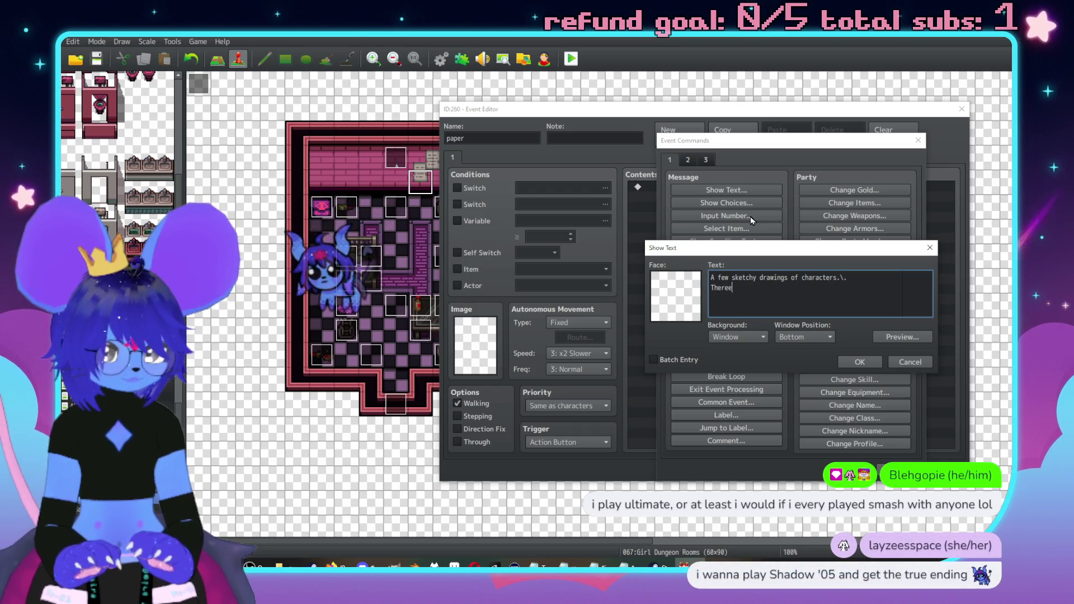
key("BackSpace")
type("characters.\\. are a lot")
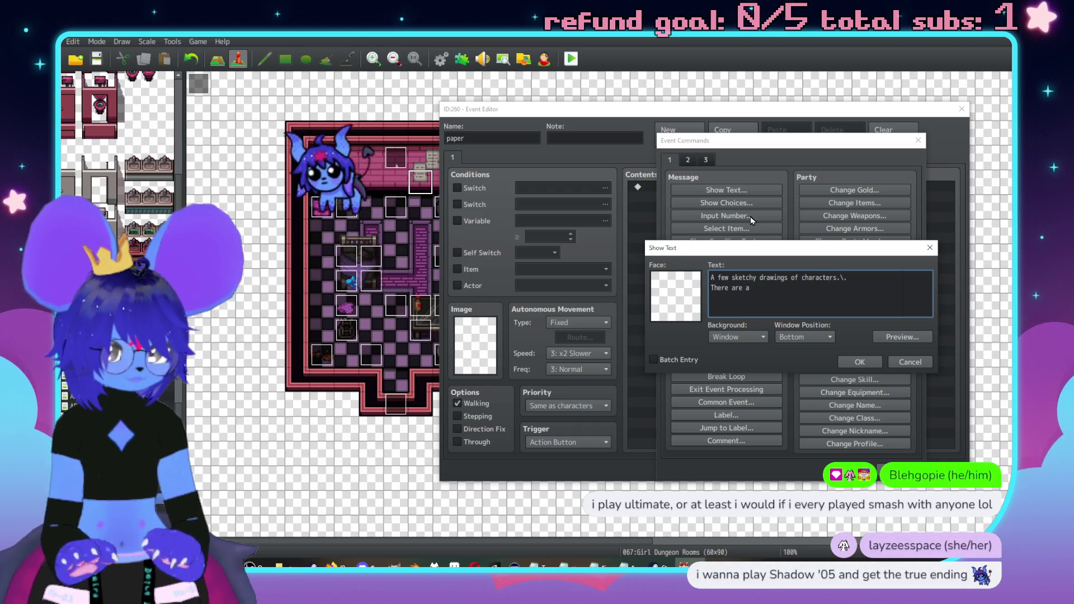
type(" of erased ")
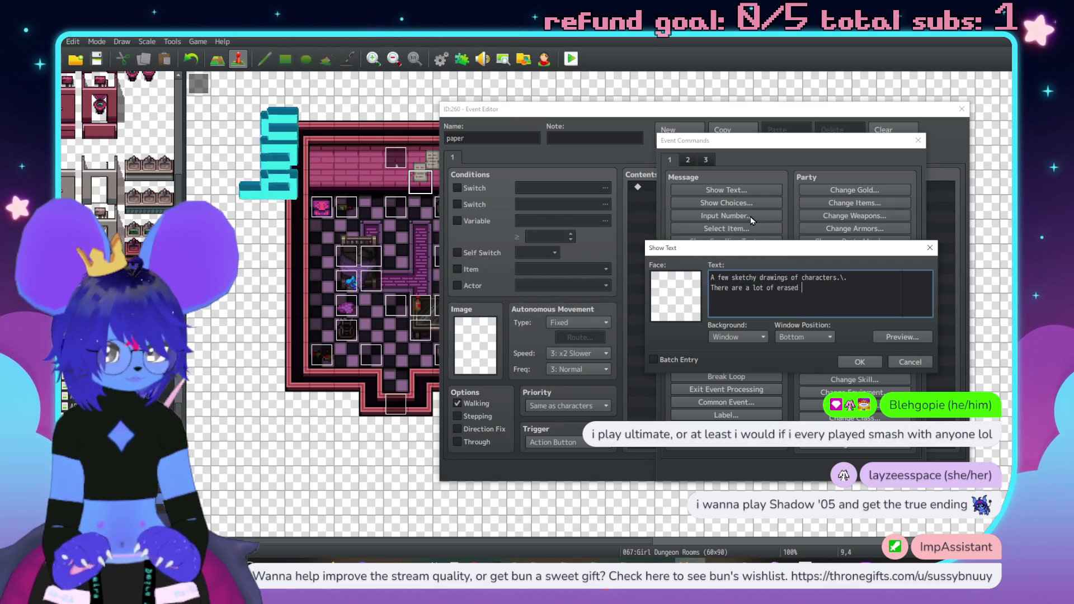
type("lines")
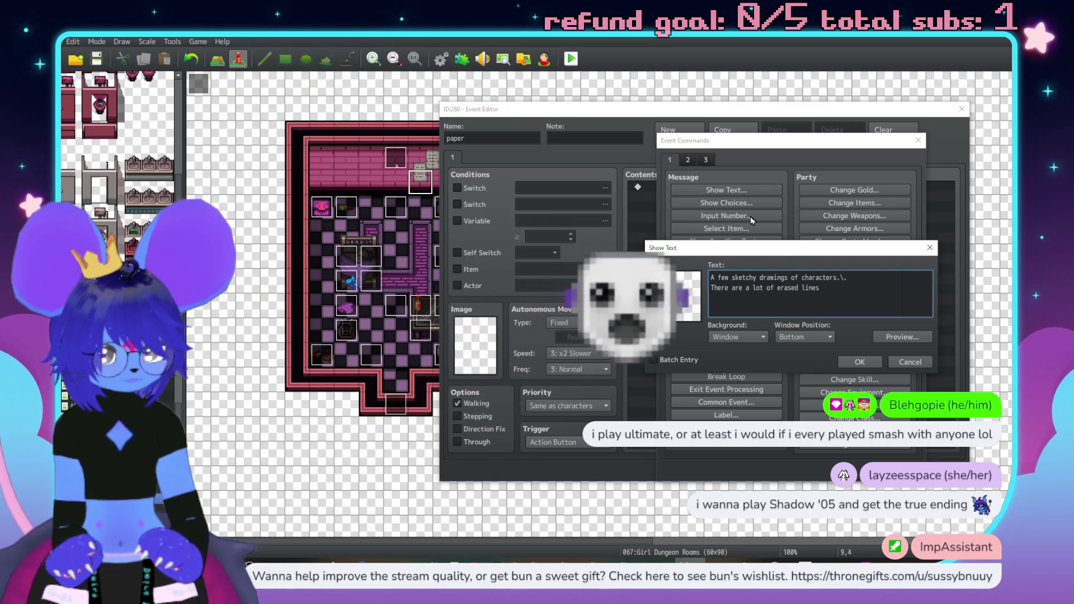
key("BackSpace")
key("BackSpace")
key("BackSpace")
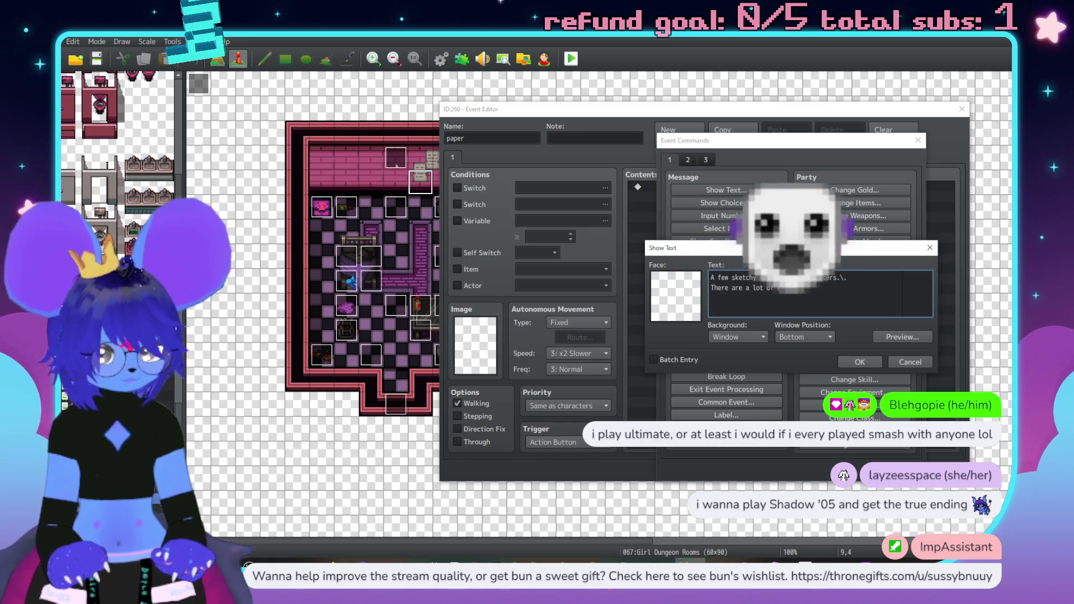
type("different d")
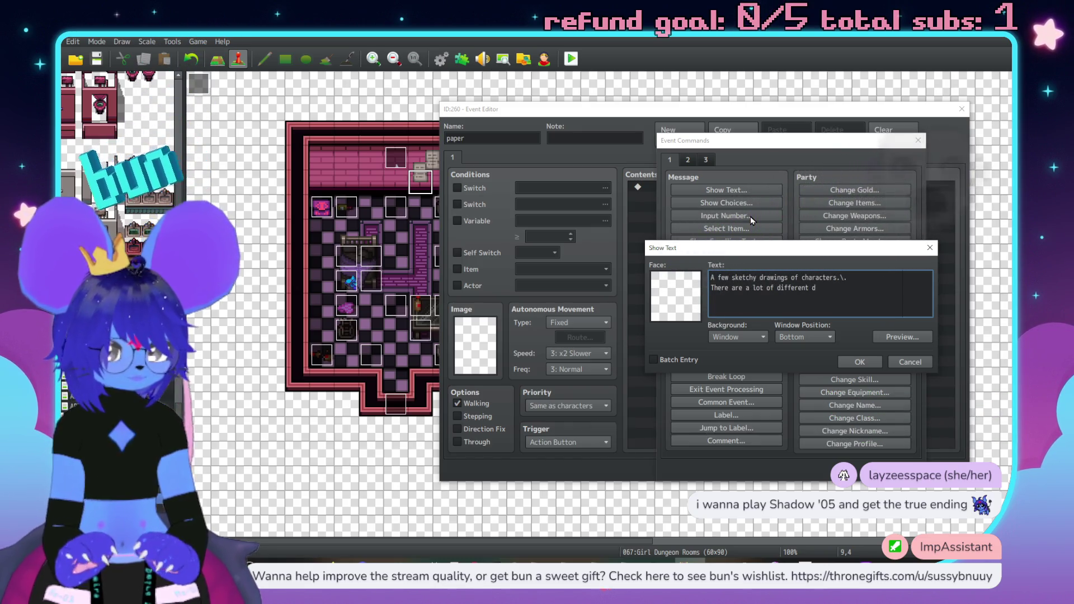
type("esigns with eras")
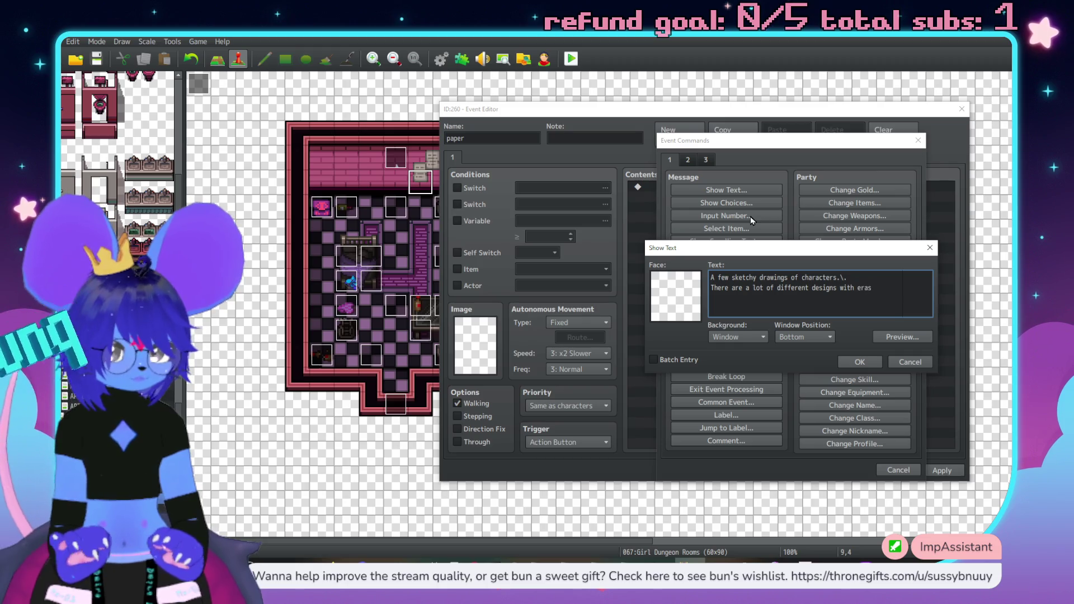
type("ed linnes.")
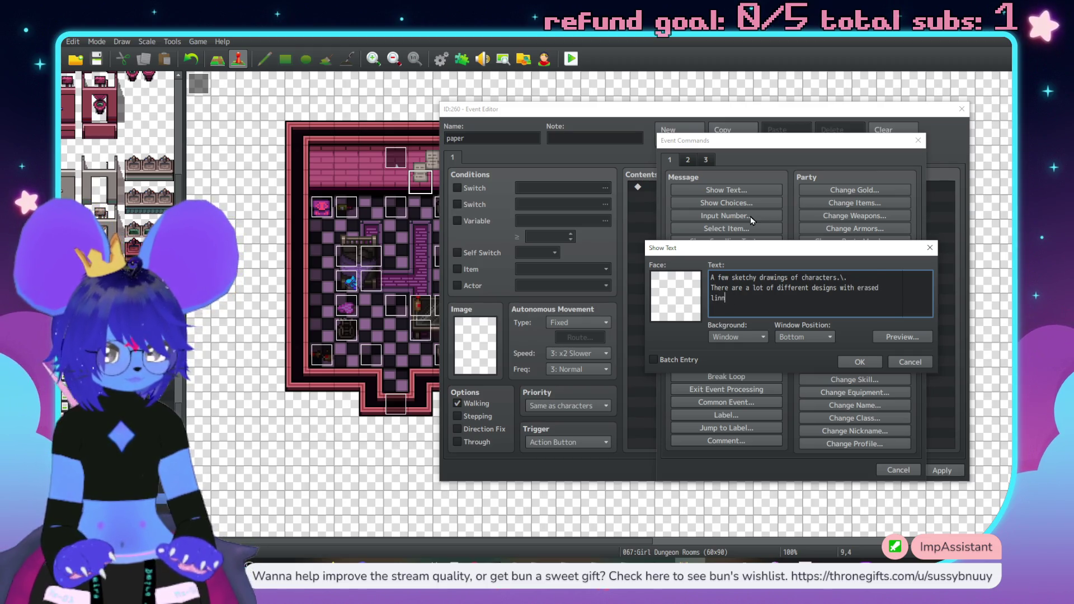
key("BackSpace")
type("es.\\. It look")
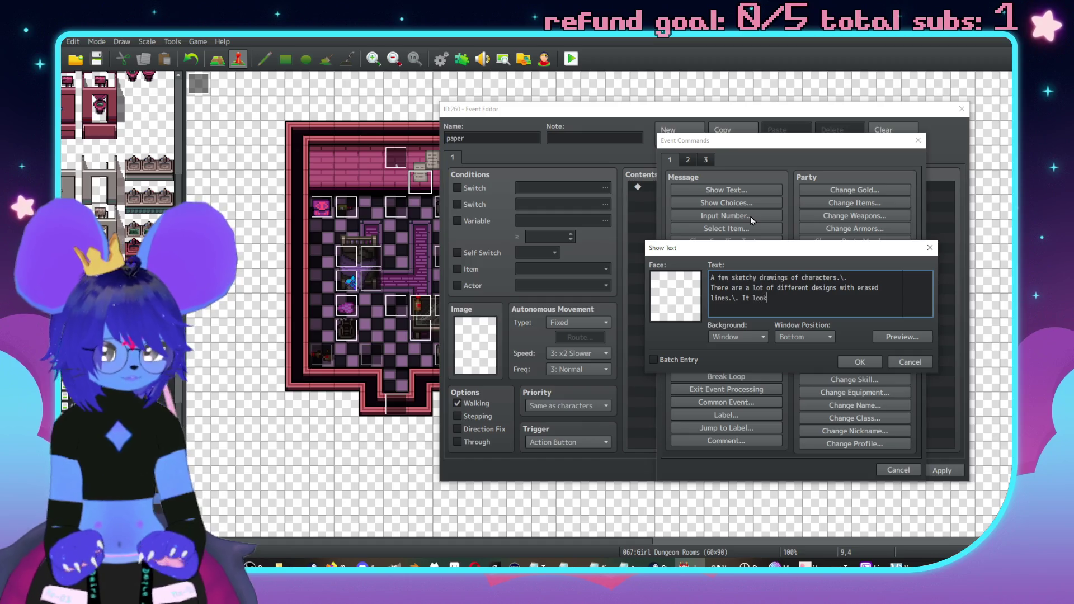
type("ike")
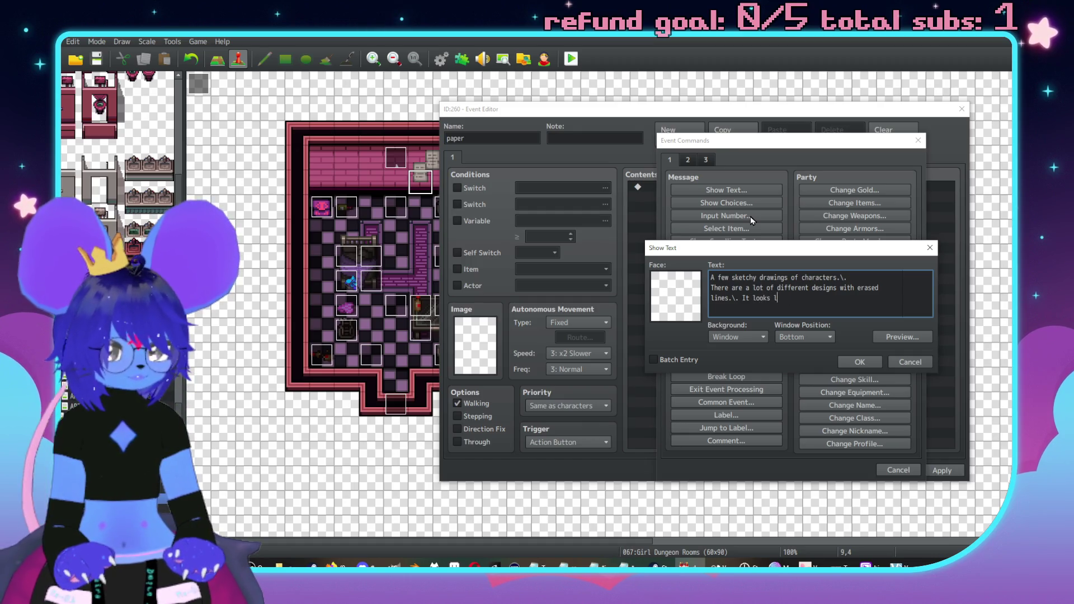
type("ike pages from a sketchbook.")
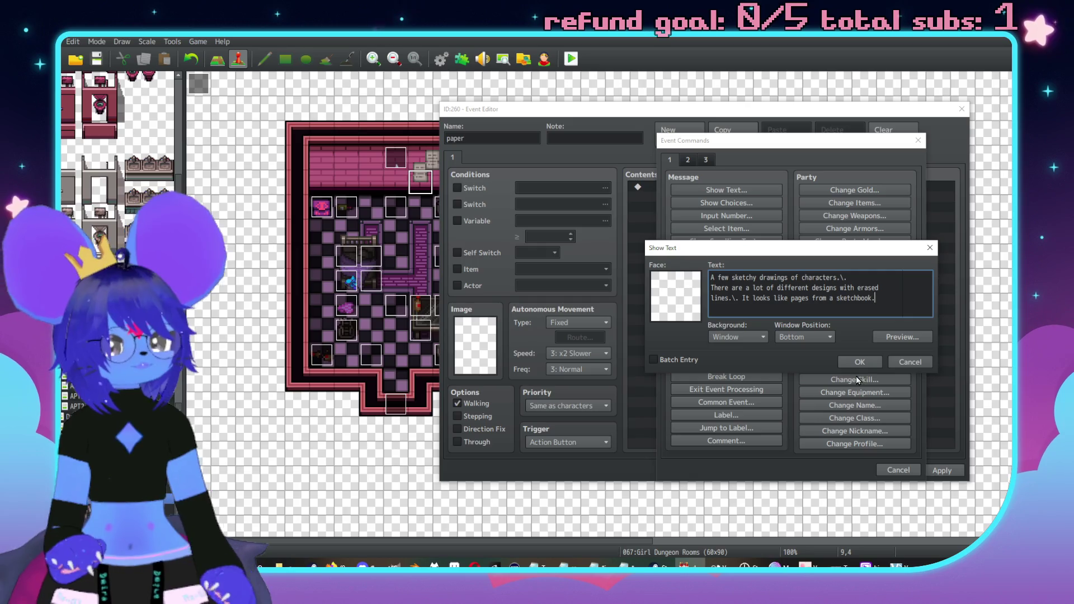
left_click(858, 362)
left_click(840, 470)
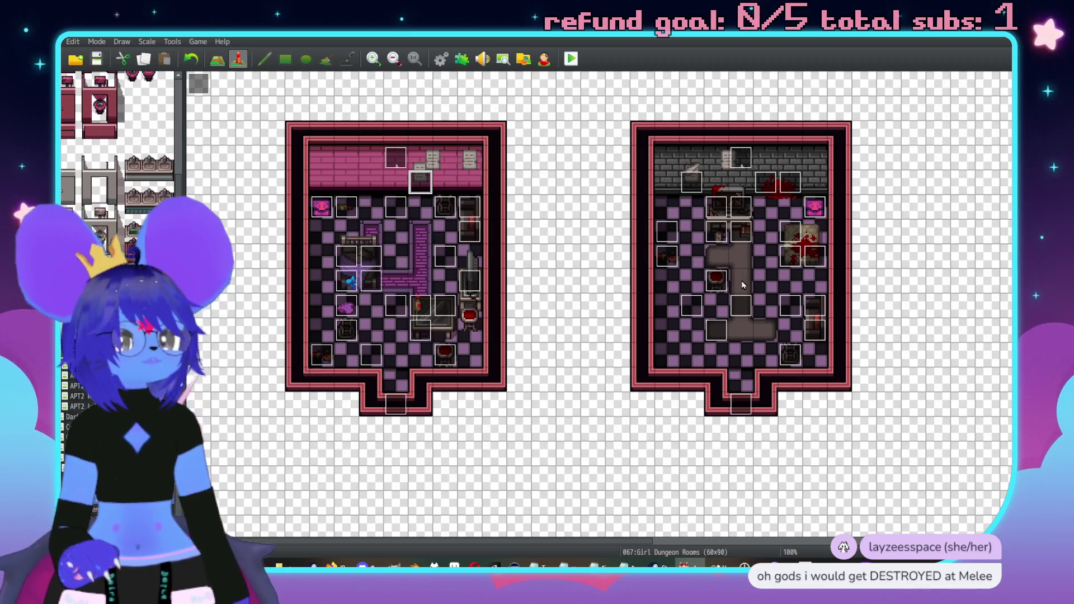
Pan to the large pink room and paint the tall wardrobe tile beside the red carpet.
scroll(652, 283, "right", 5)
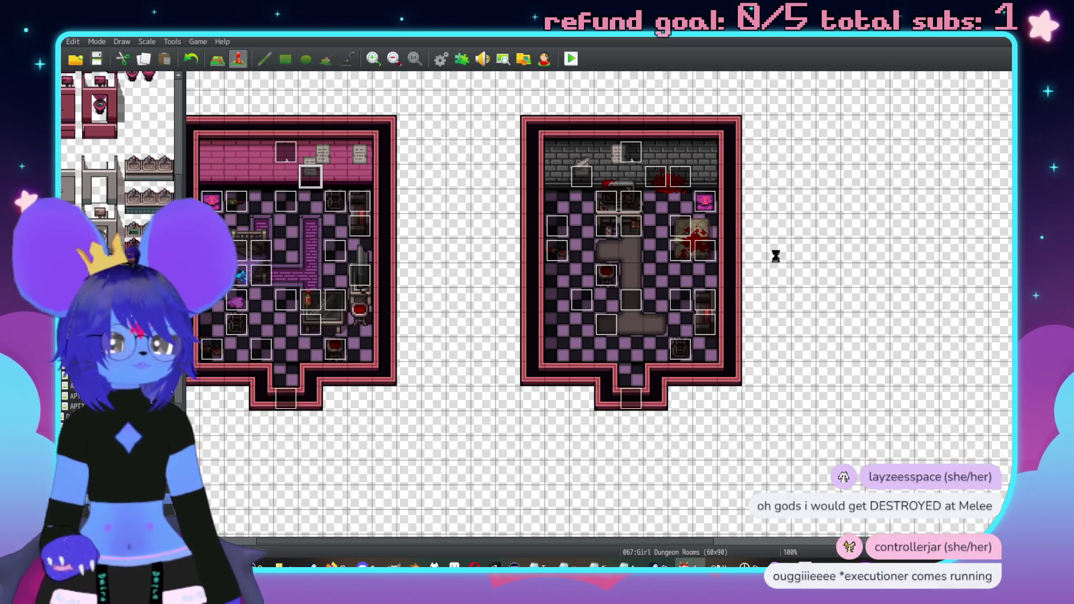
middle_click(636, 258)
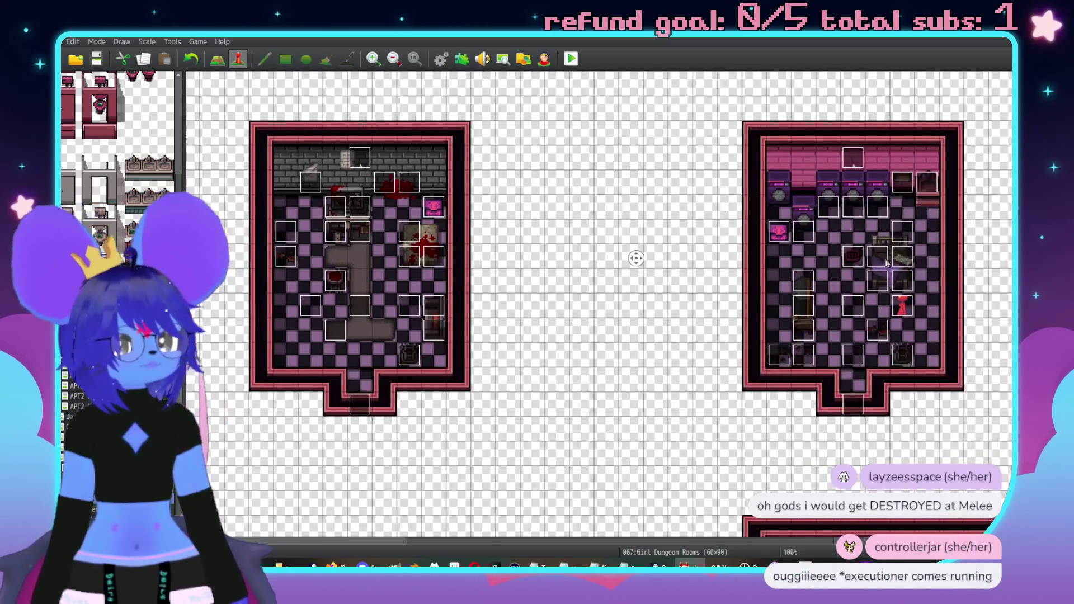
middle_click(827, 239)
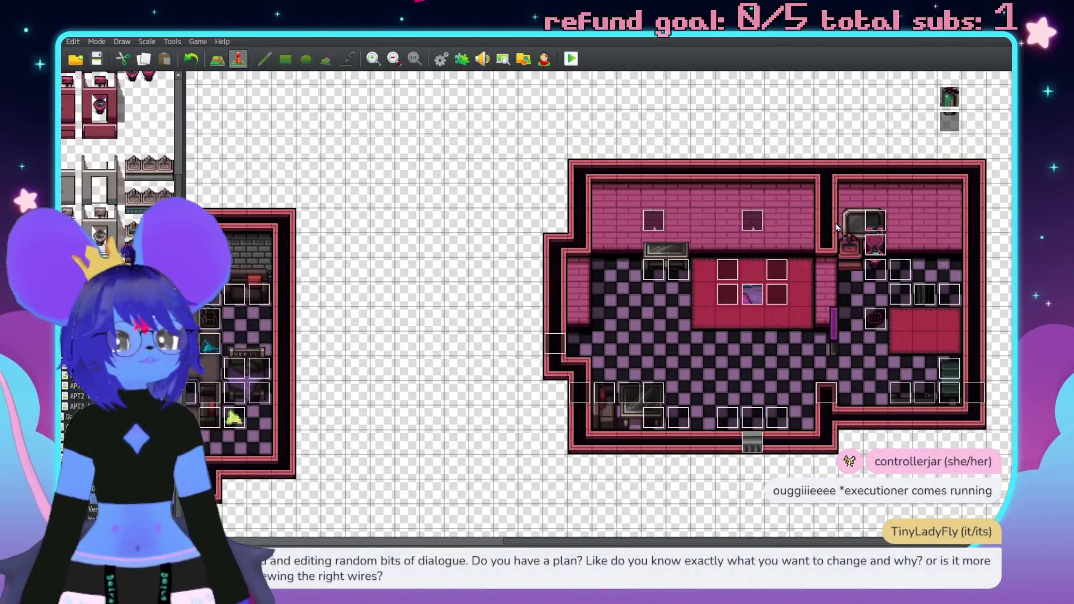
middle_click(803, 220)
middle_click(666, 232)
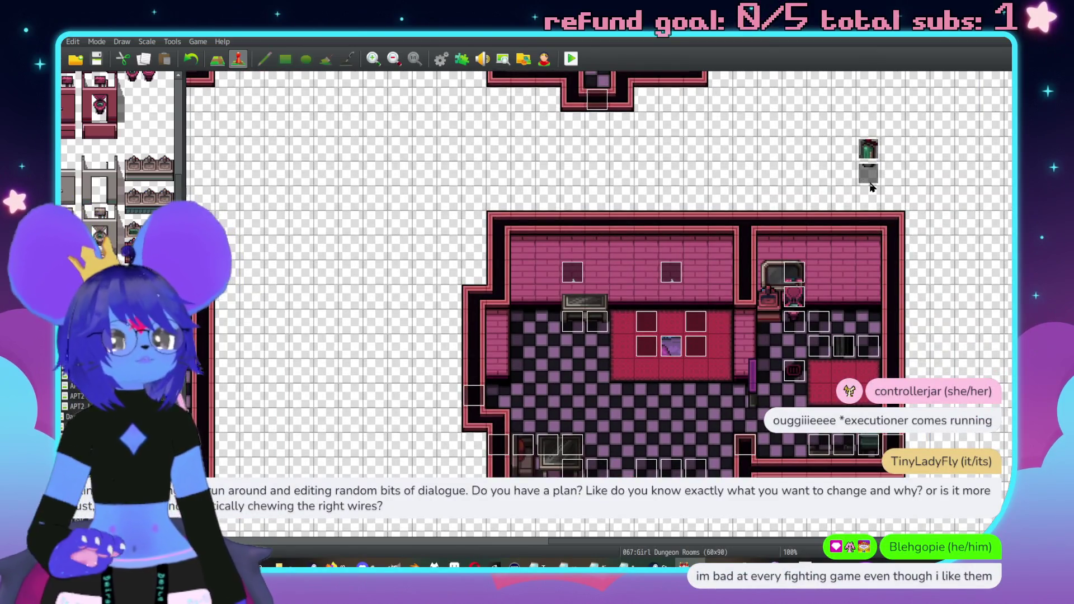
middle_click(775, 194)
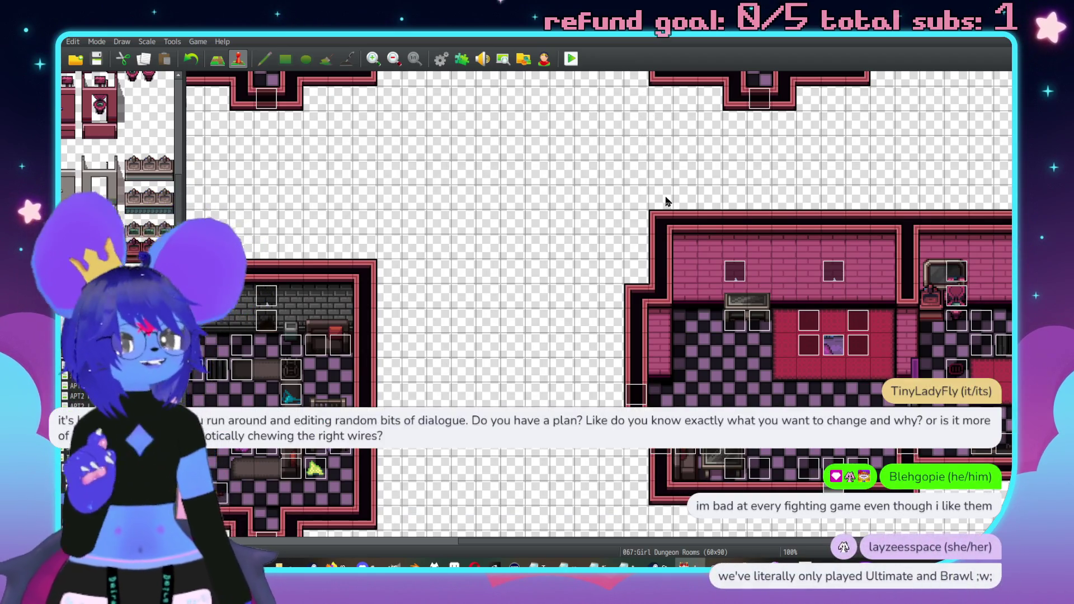
middle_click(678, 202)
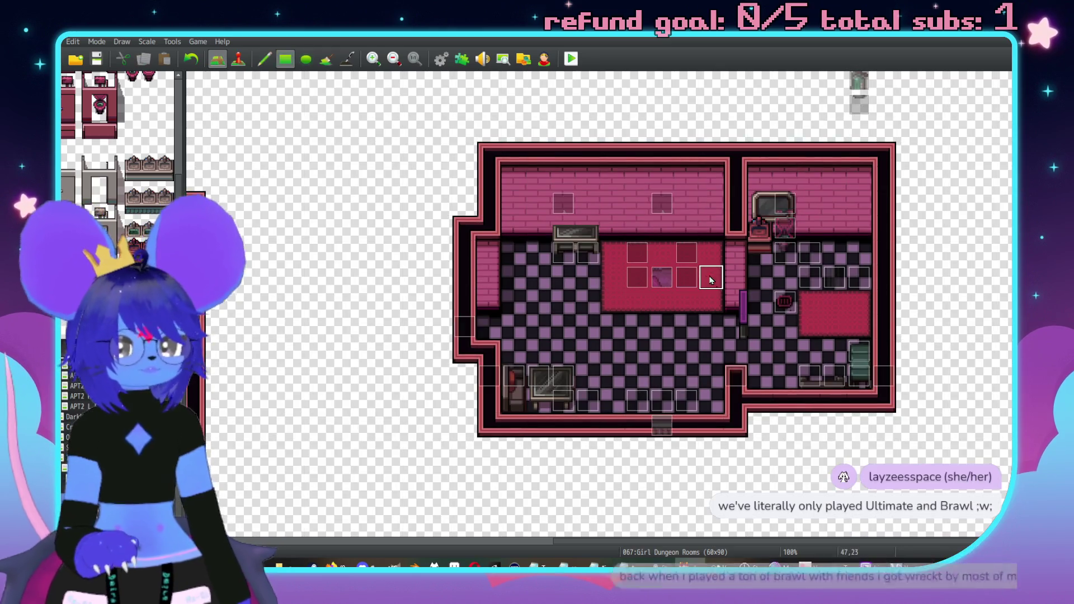
key("F5")
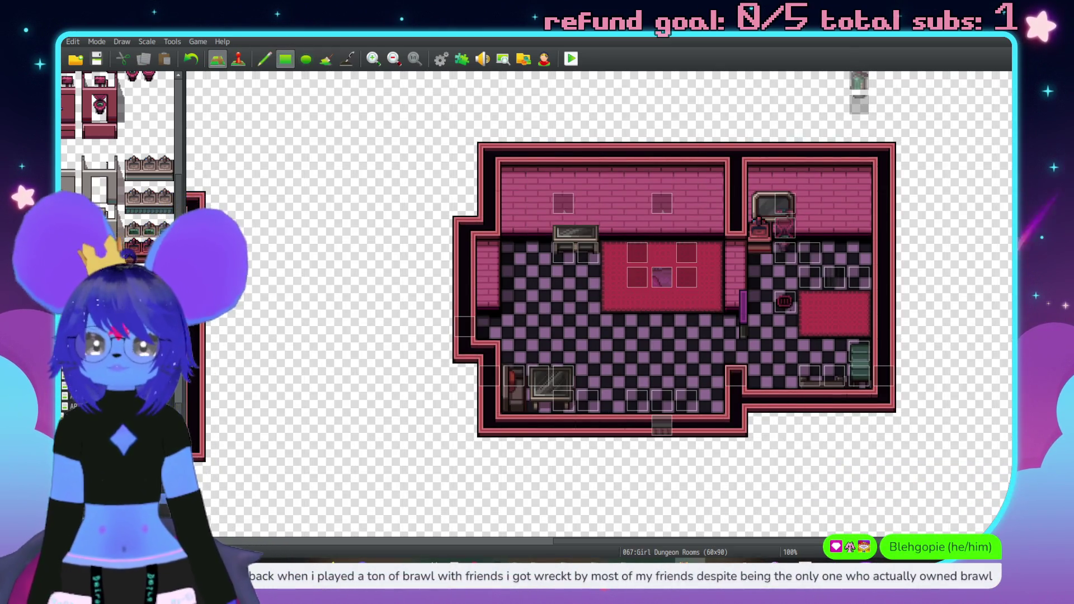
scroll(139, 226, "down", 5)
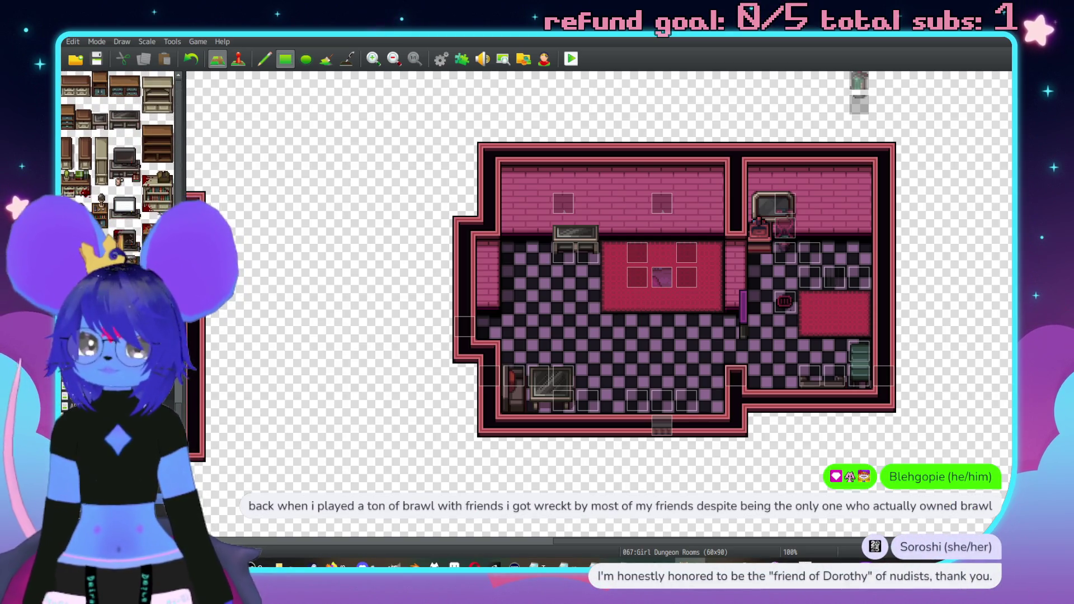
left_click(83, 147)
left_click(710, 249)
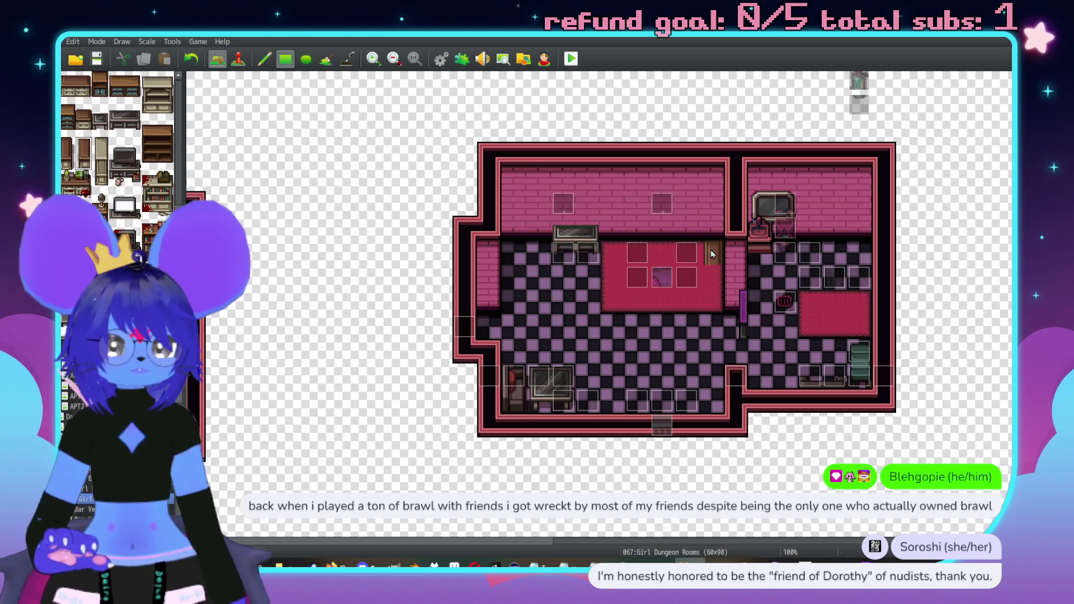
key("F6")
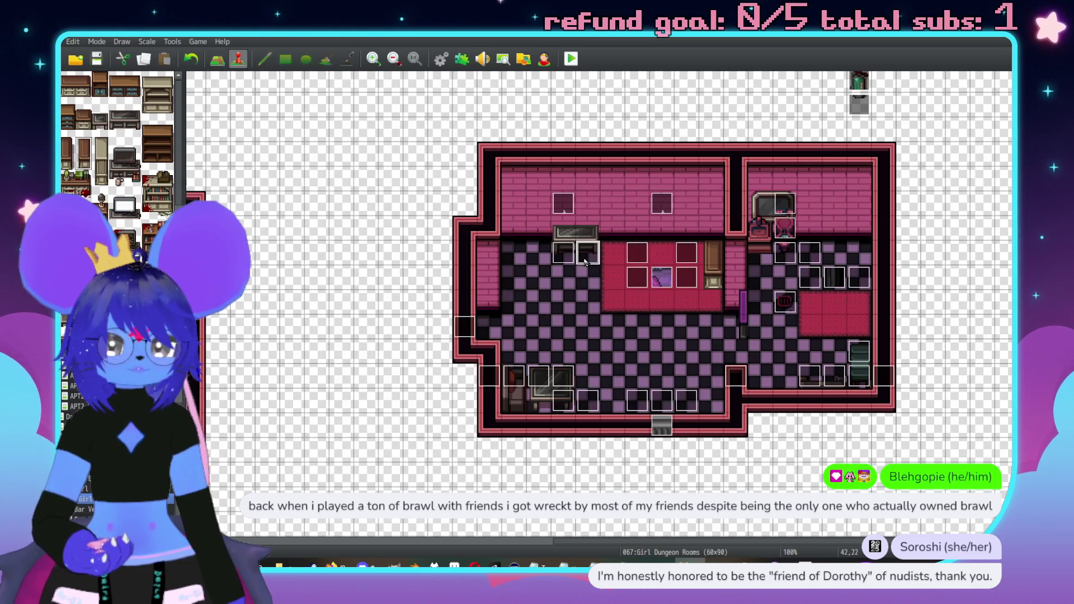
Change the word 'dresser' to 'endtable' in event EV224's message and save the event.
double_click(587, 252)
double_click(551, 185)
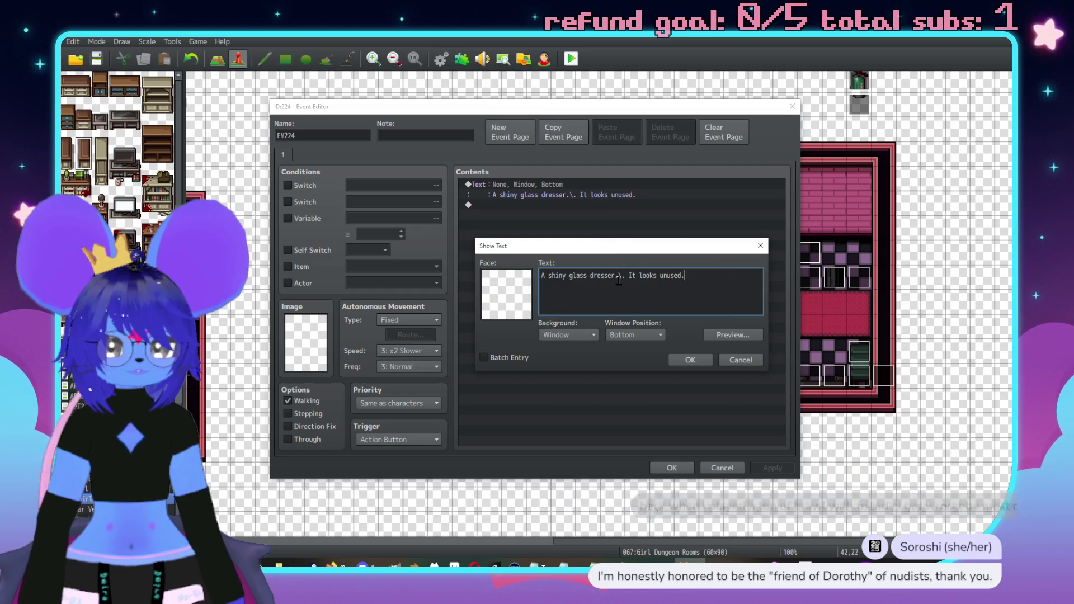
left_click_drag(615, 275, 591, 275)
type("endtable")
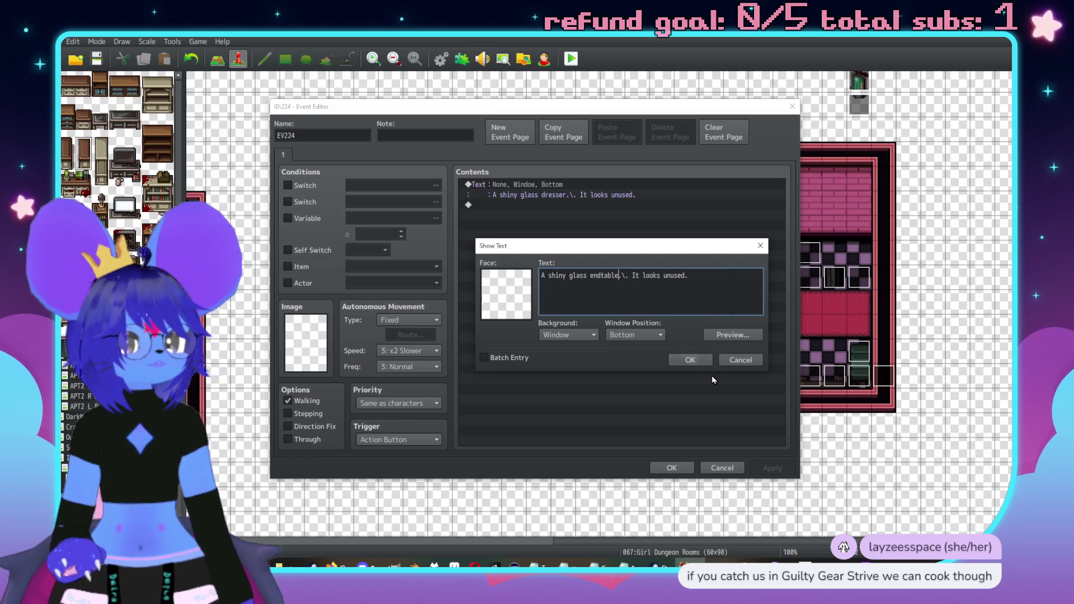
left_click(686, 360)
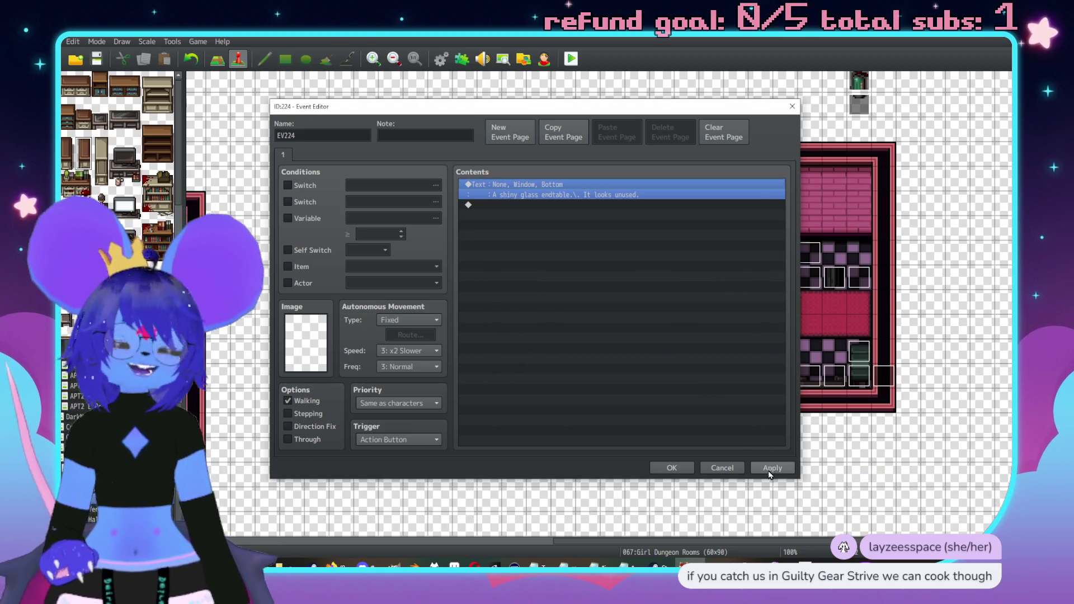
left_click(772, 468)
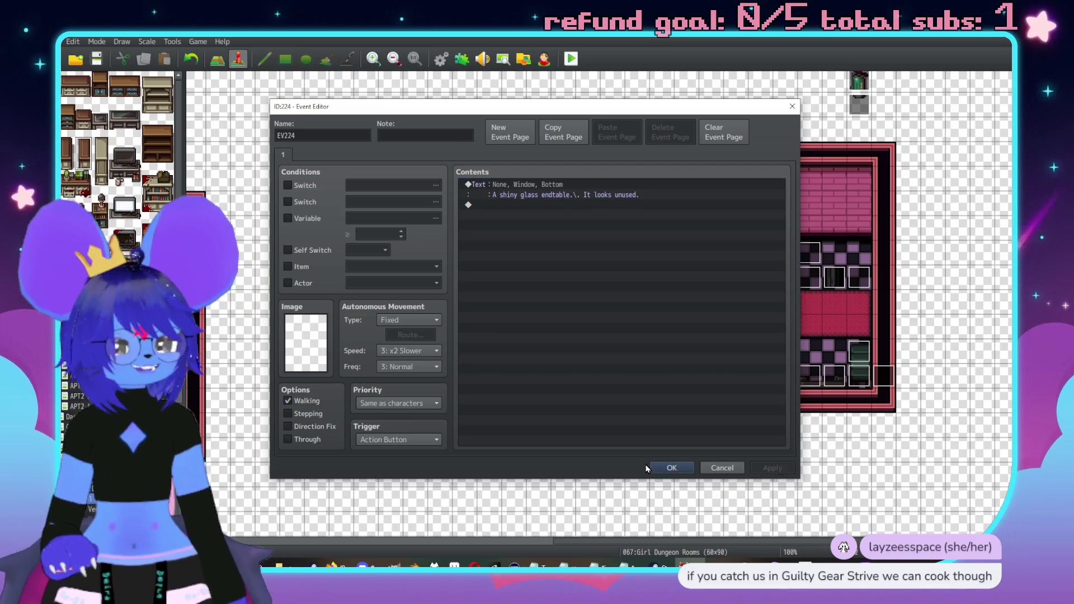
left_click(672, 467)
key("Left")
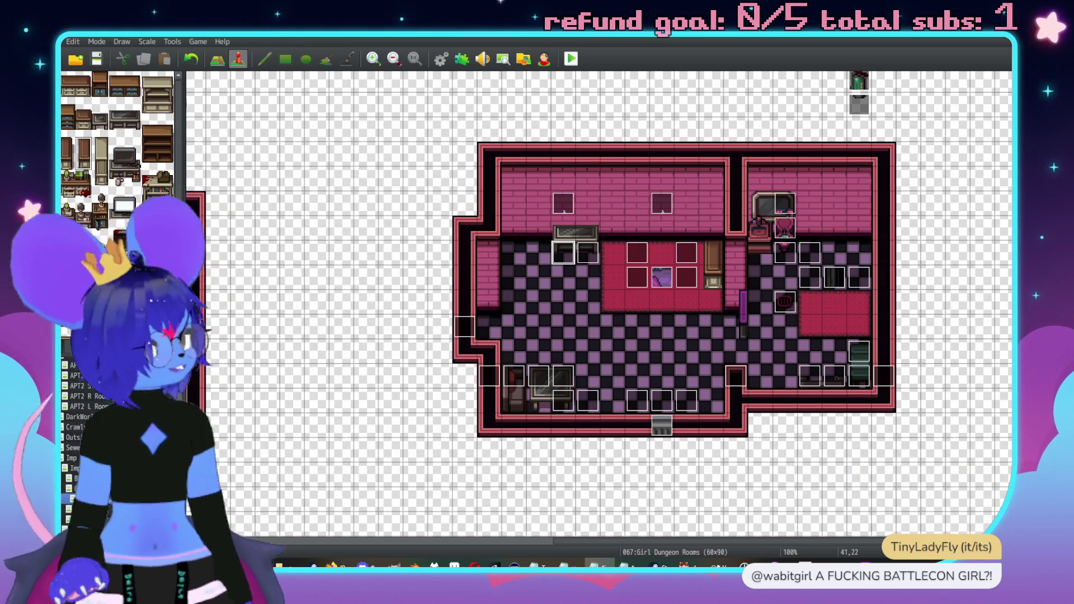
scroll(863, 112, "up", 5)
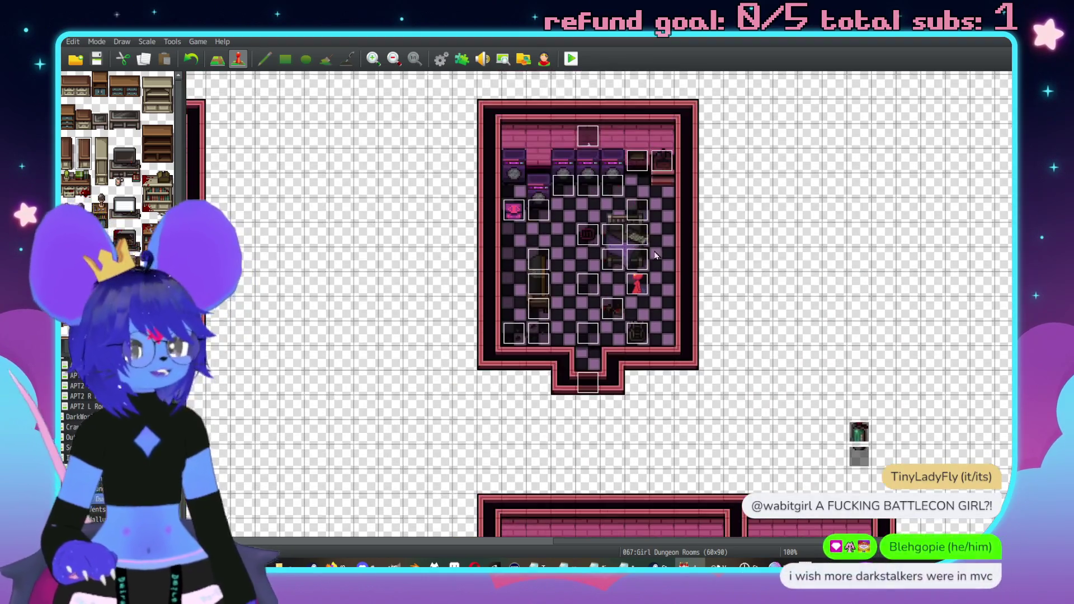
double_click(637, 284)
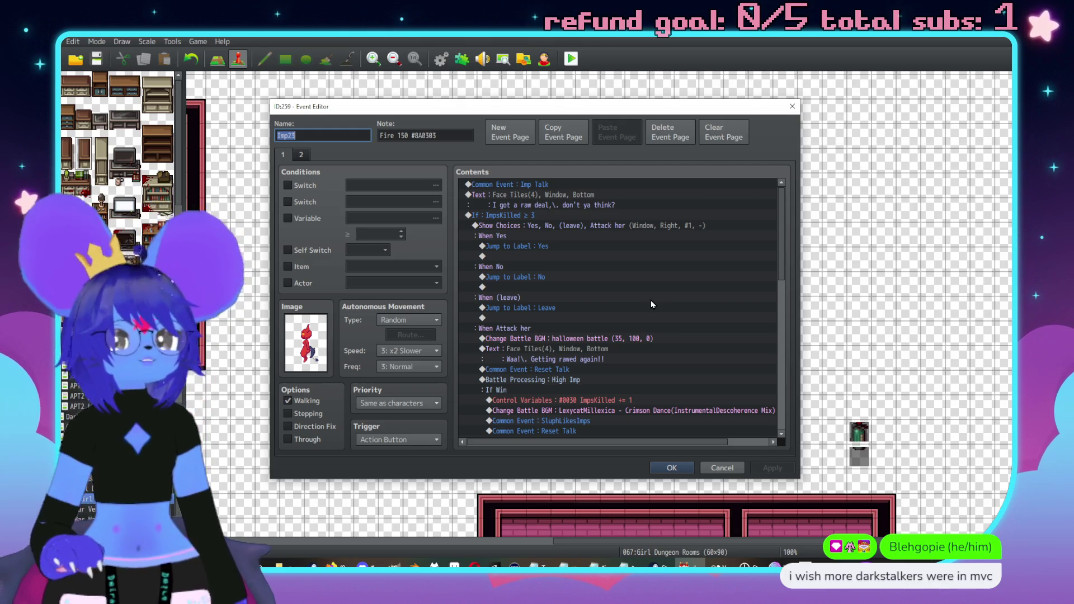
scroll(703, 371, "down", 4)
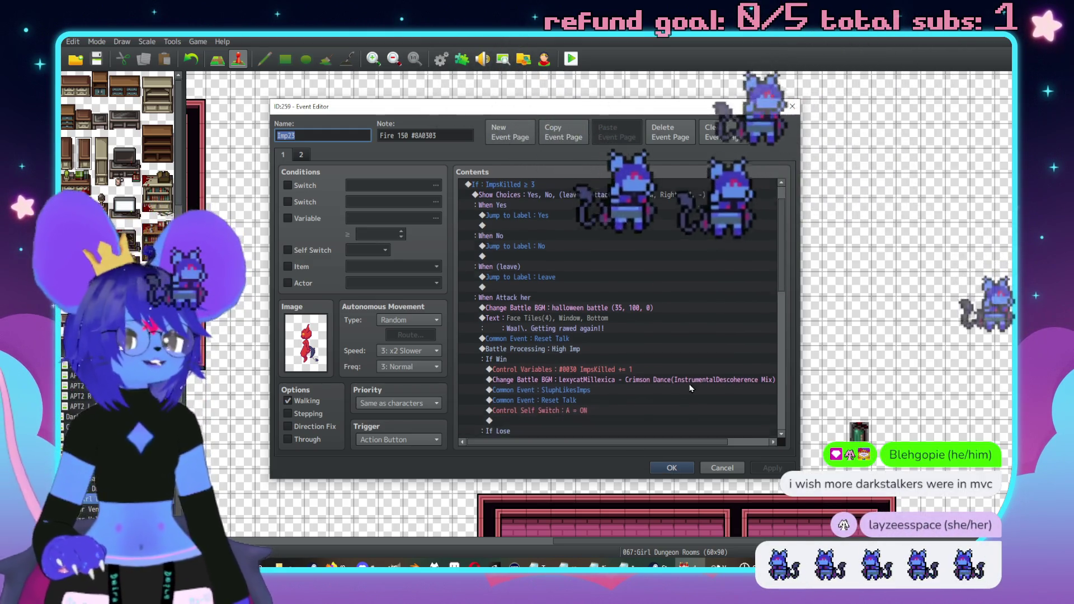
scroll(666, 336, "up", 2)
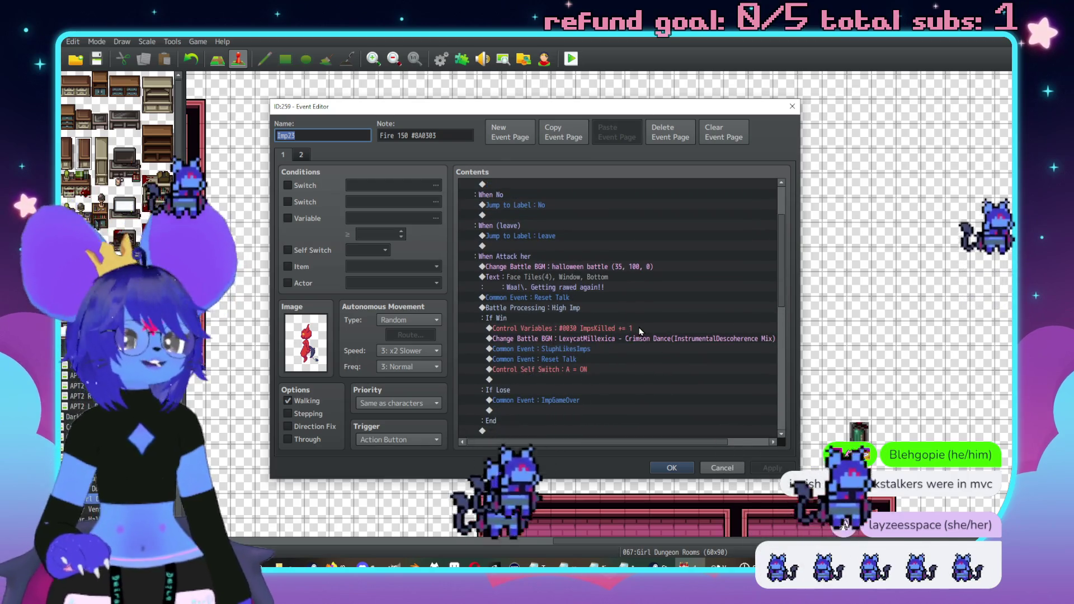
left_click(682, 467)
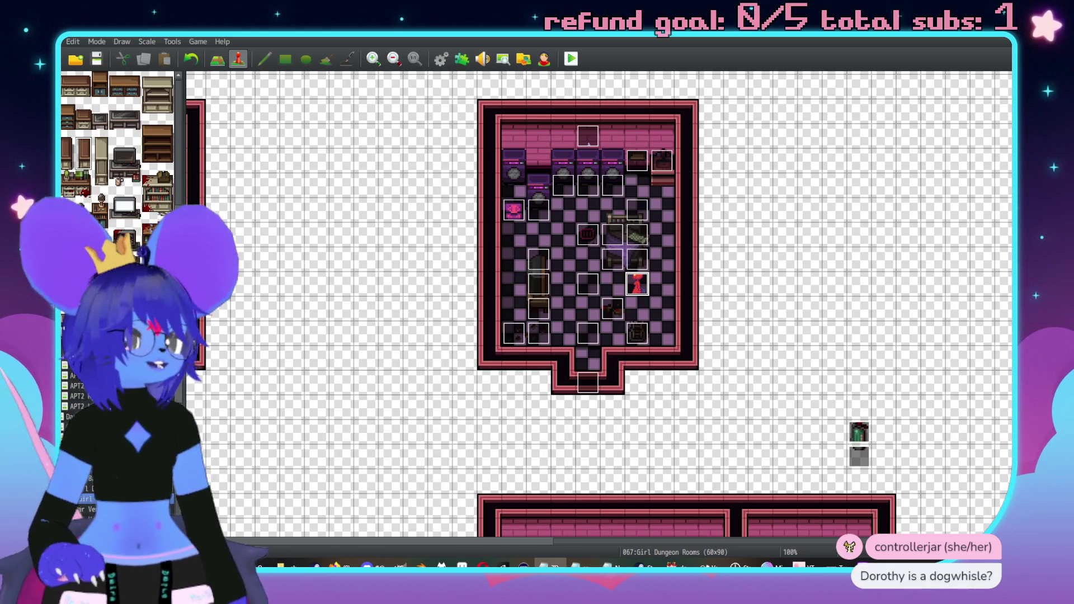
Pan across the map until the large red-carpet room with the wardrobe is centred.
middle_click(794, 295)
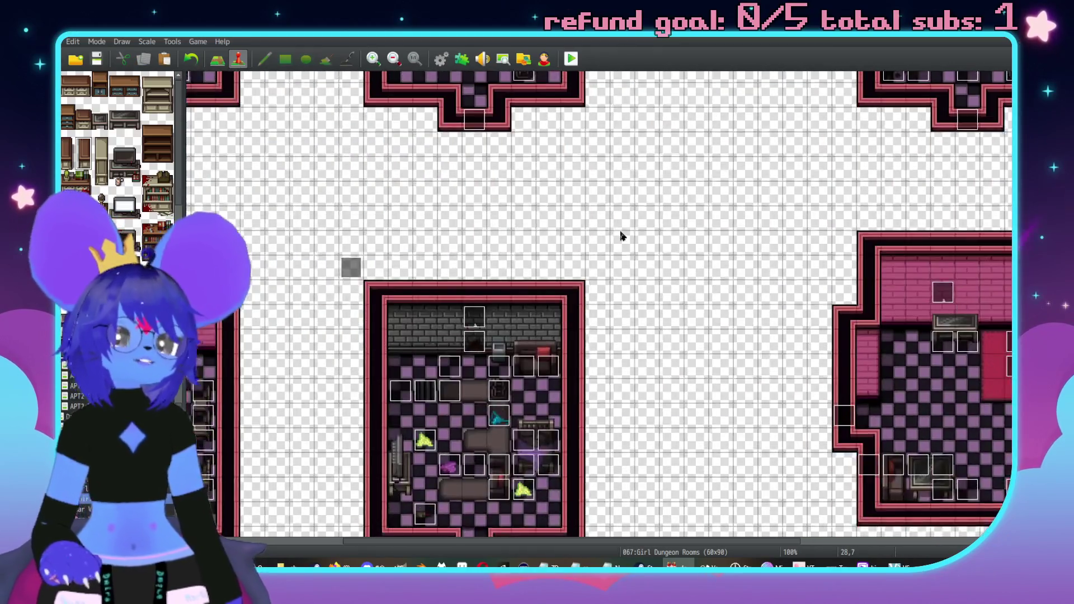
middle_click(700, 265)
middle_click(654, 250)
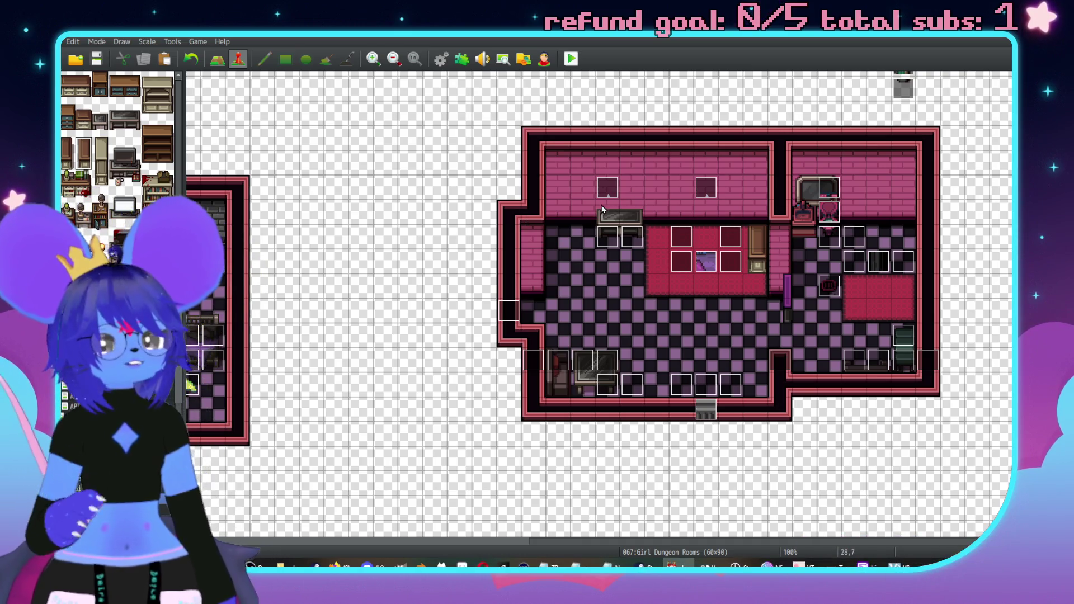
Create an event on the wardrobe named sluphdresser with Same as characters priority.
double_click(757, 269)
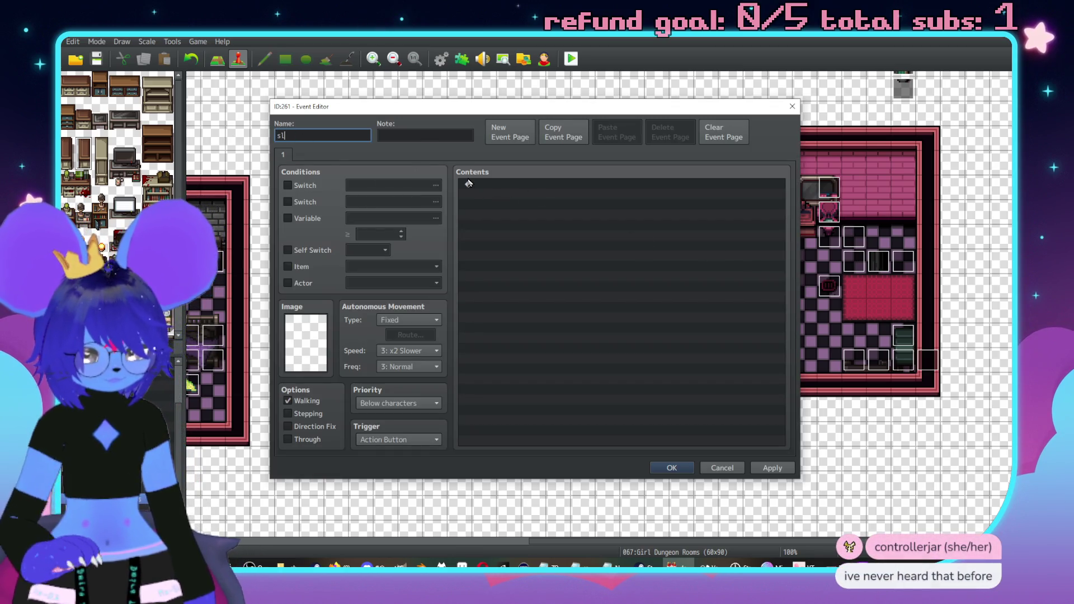
type("uphdre")
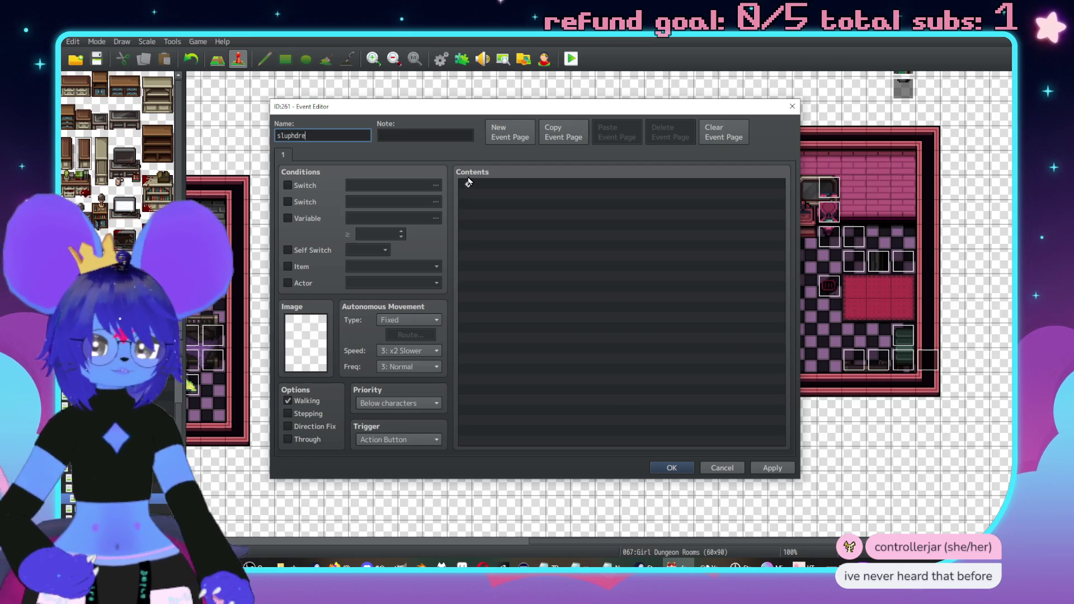
type("sser")
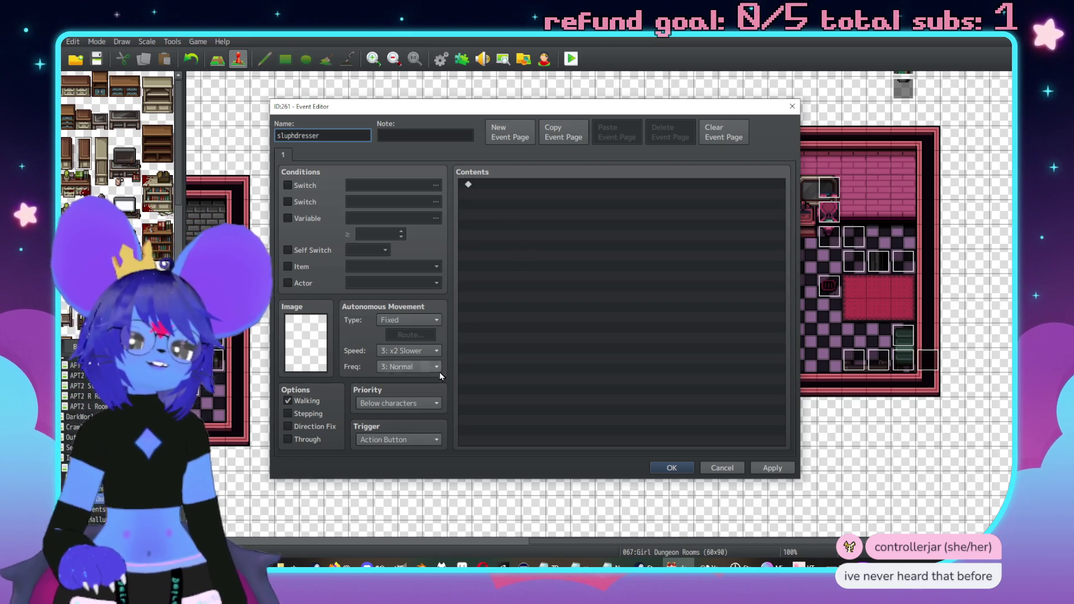
left_click(398, 404)
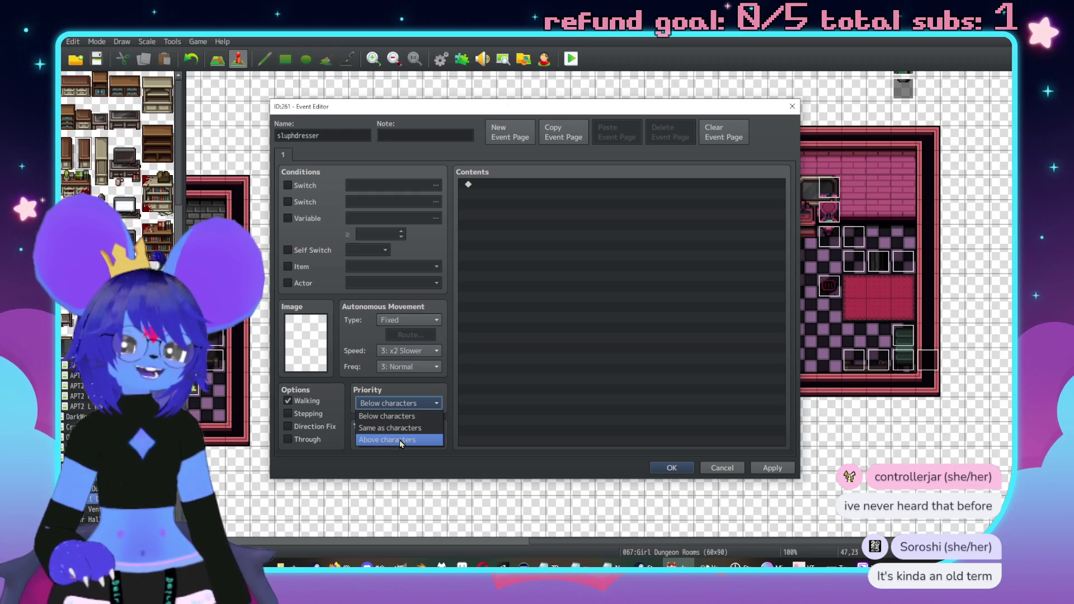
left_click(390, 428)
Add the message 'A dresser.\. The drawers are messy.' and save the event.
double_click(469, 184)
type("A dresser.\\. The drawe")
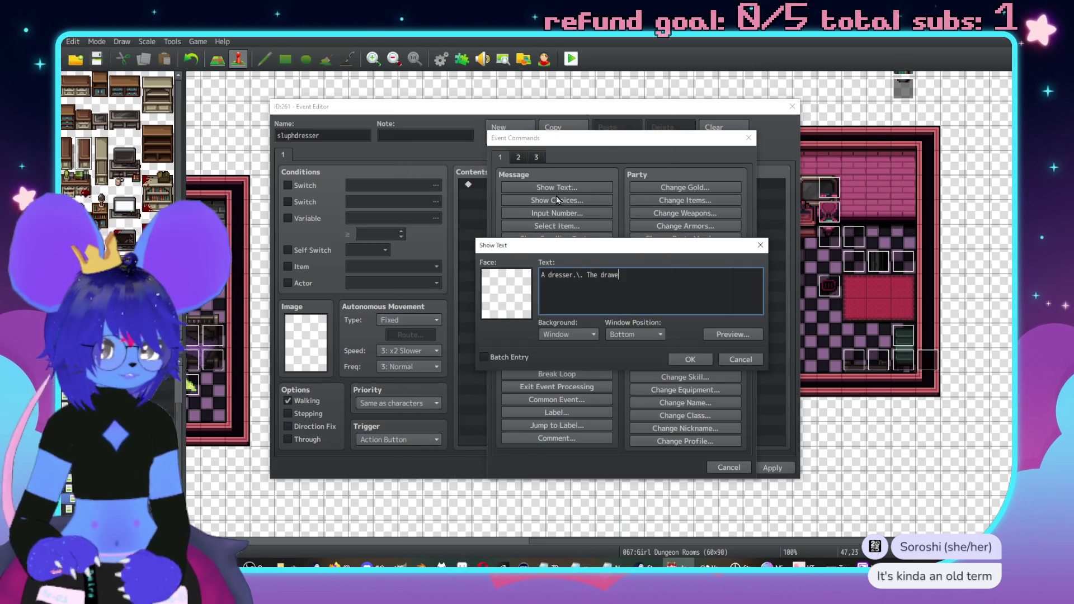
type("rs are messy.")
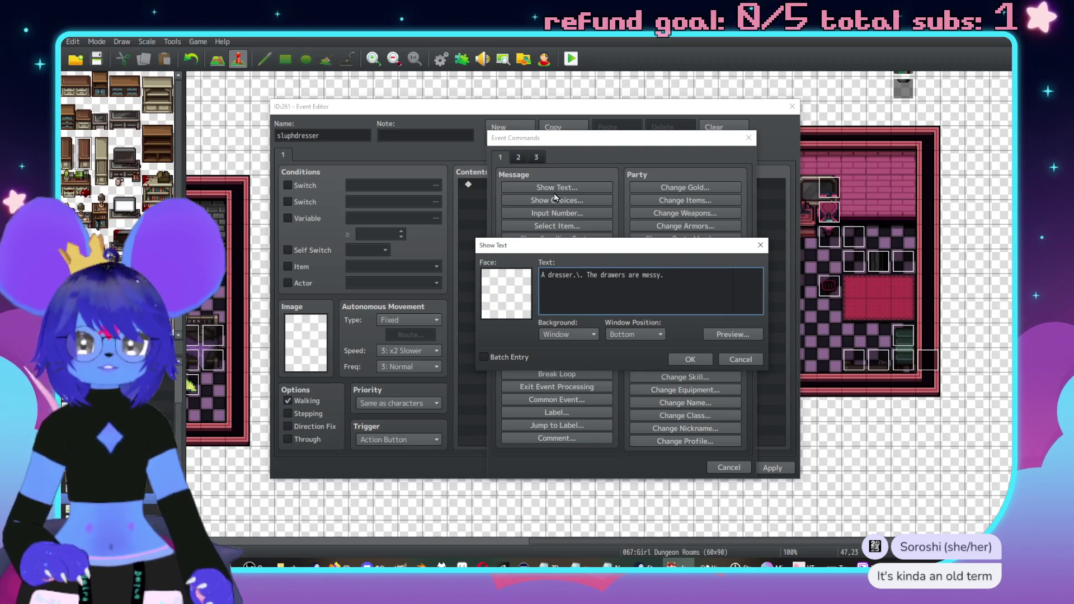
left_click(690, 359)
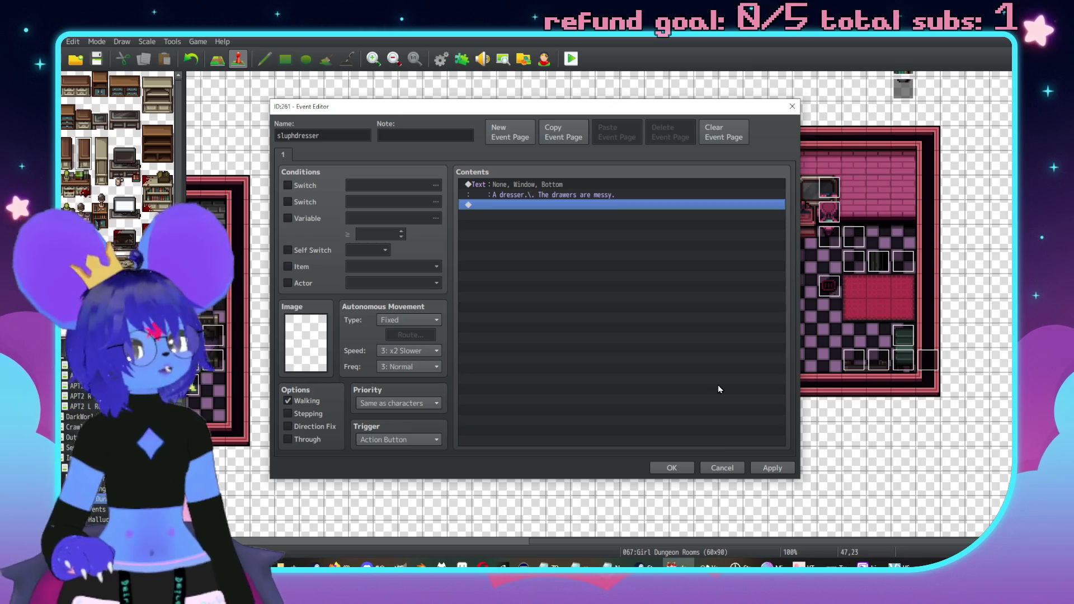
left_click(772, 468)
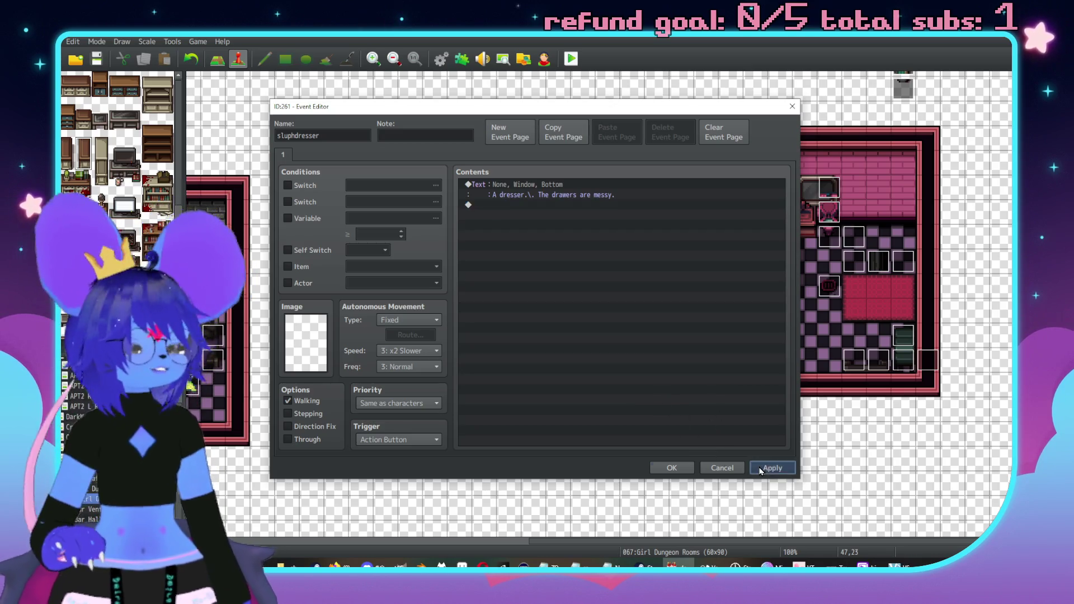
left_click(671, 467)
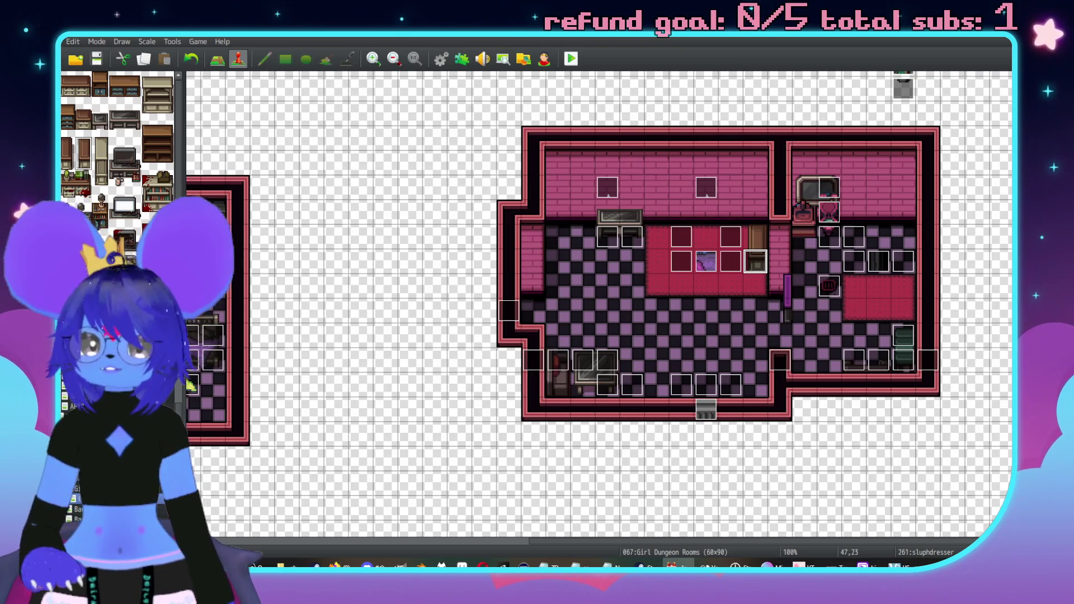
scroll(595, 270, "right", 3)
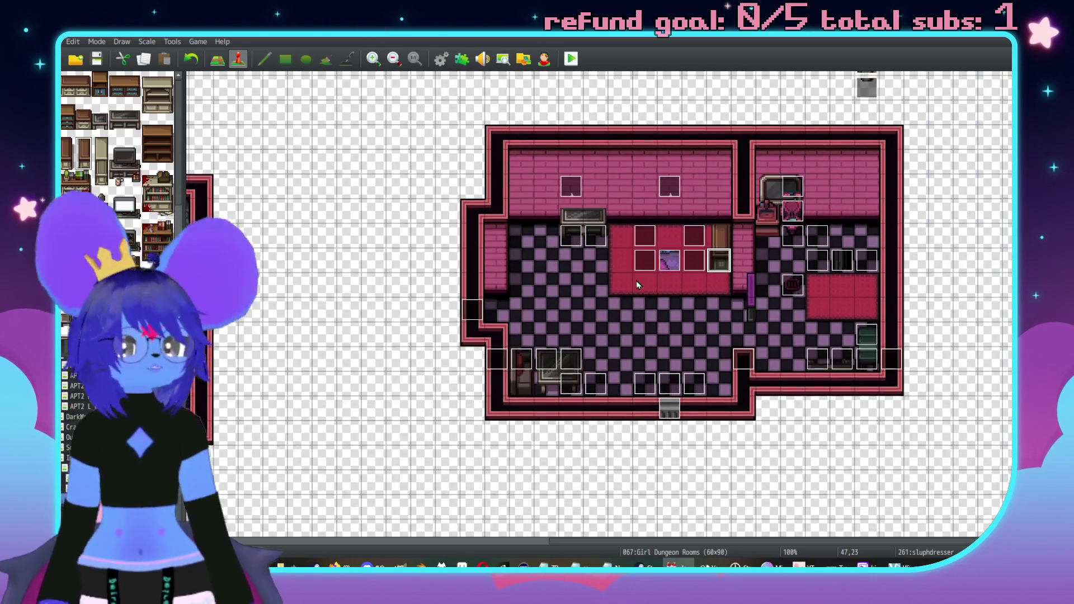
scroll(605, 263, "left", 2)
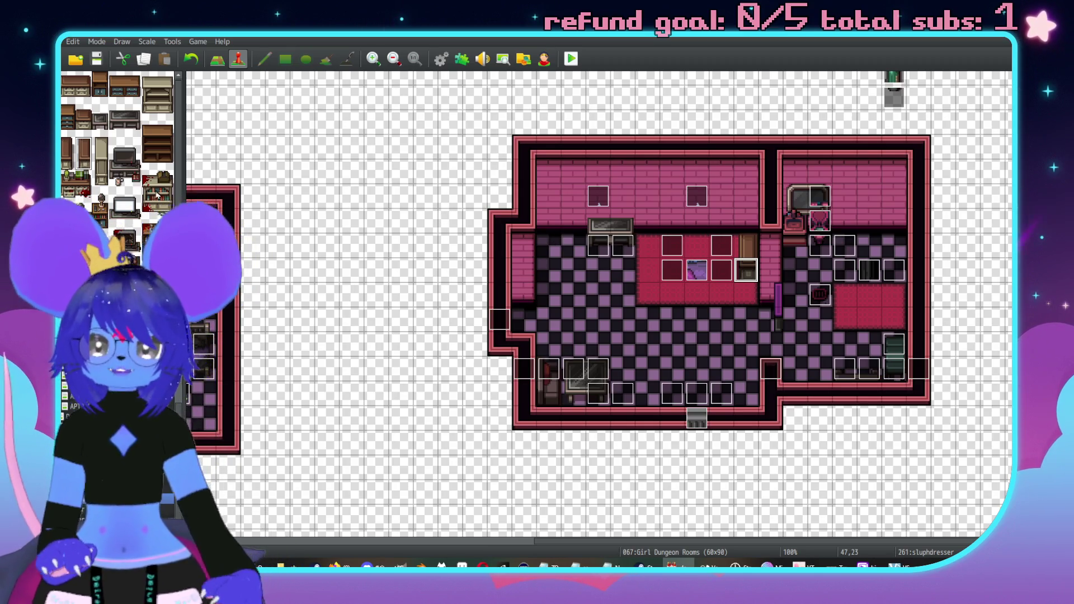
scroll(140, 191, "down", 10)
scroll(139, 234, "down", 1)
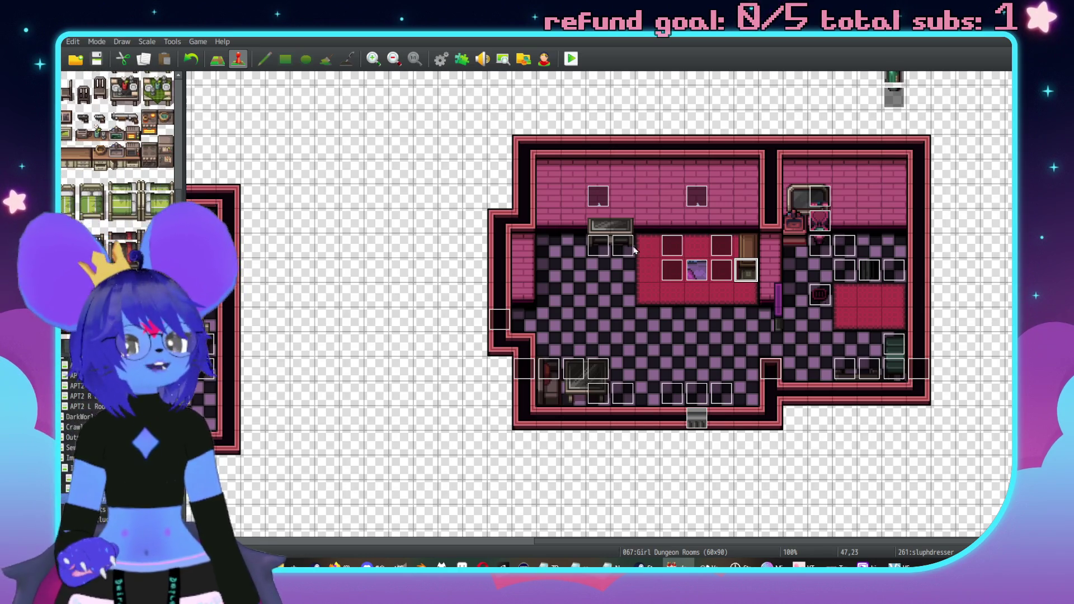
scroll(477, 229, "up", 1)
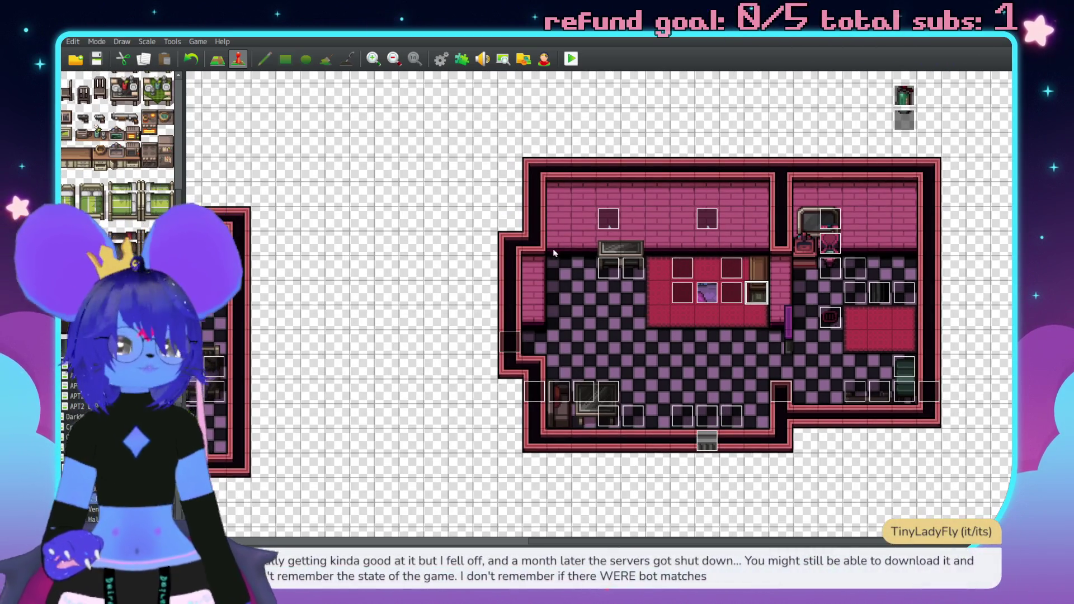
scroll(586, 195, "up", 5)
scroll(565, 206, "left", 3)
scroll(503, 190, "down", 8)
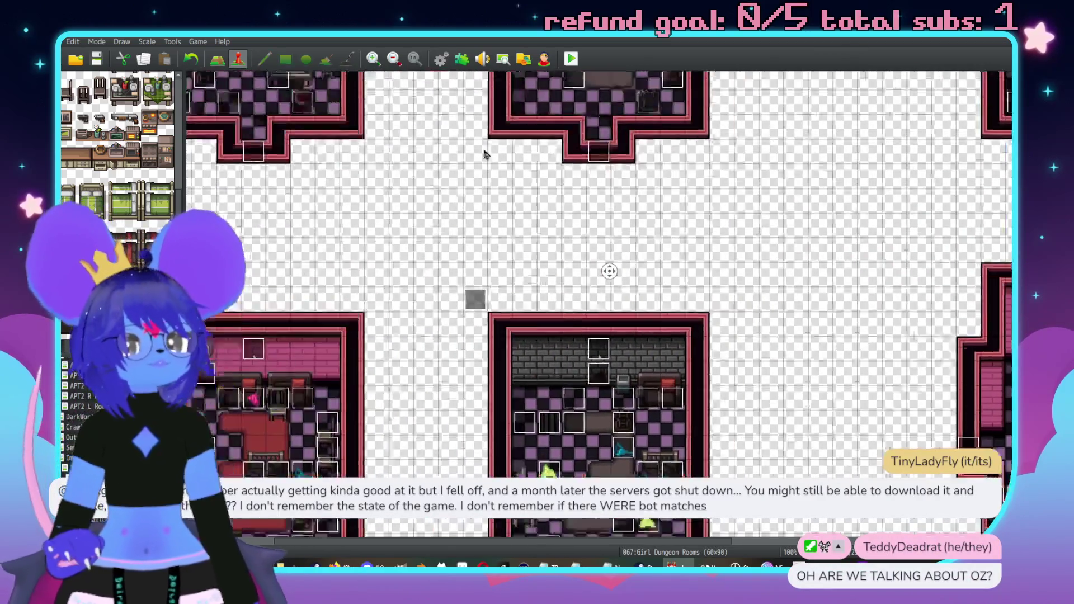
scroll(559, 229, "up", 5)
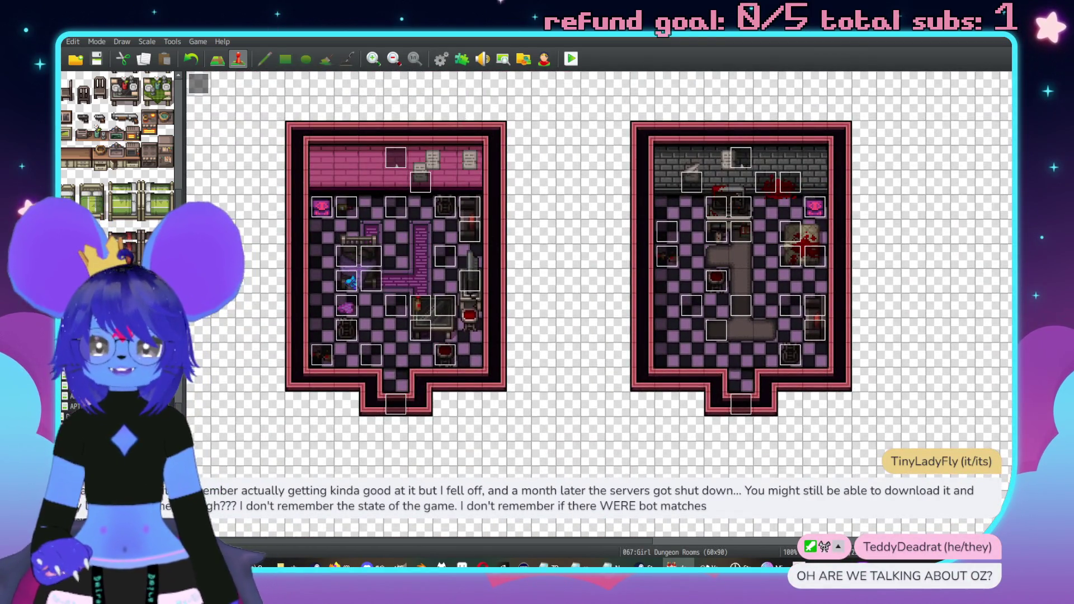
key("Up")
key("Up")
scroll(384, 261, "up", 3)
scroll(384, 260, "left", 5)
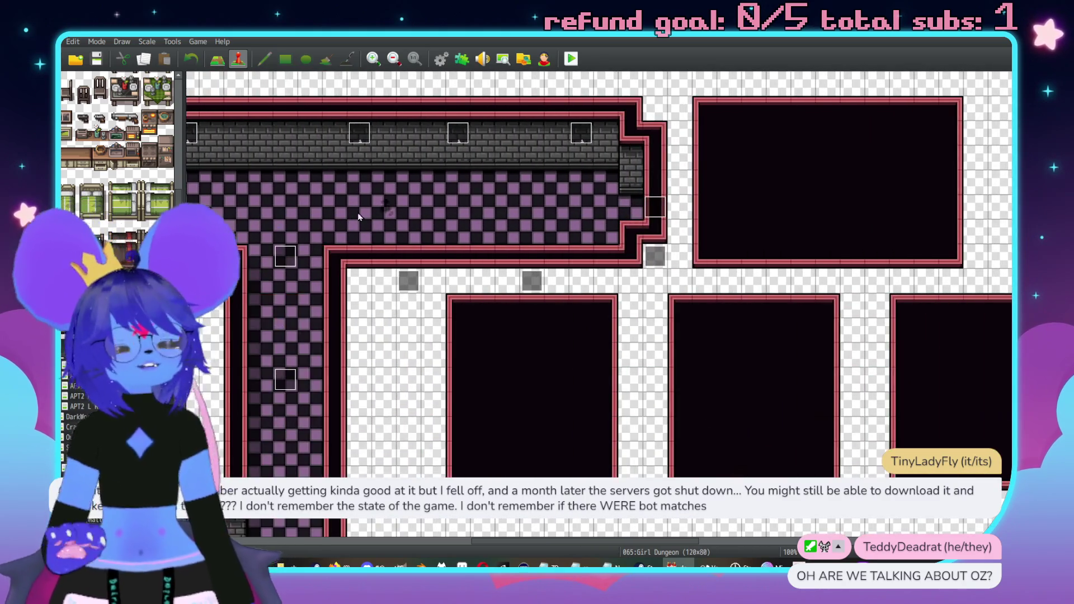
scroll(383, 261, "left", 10)
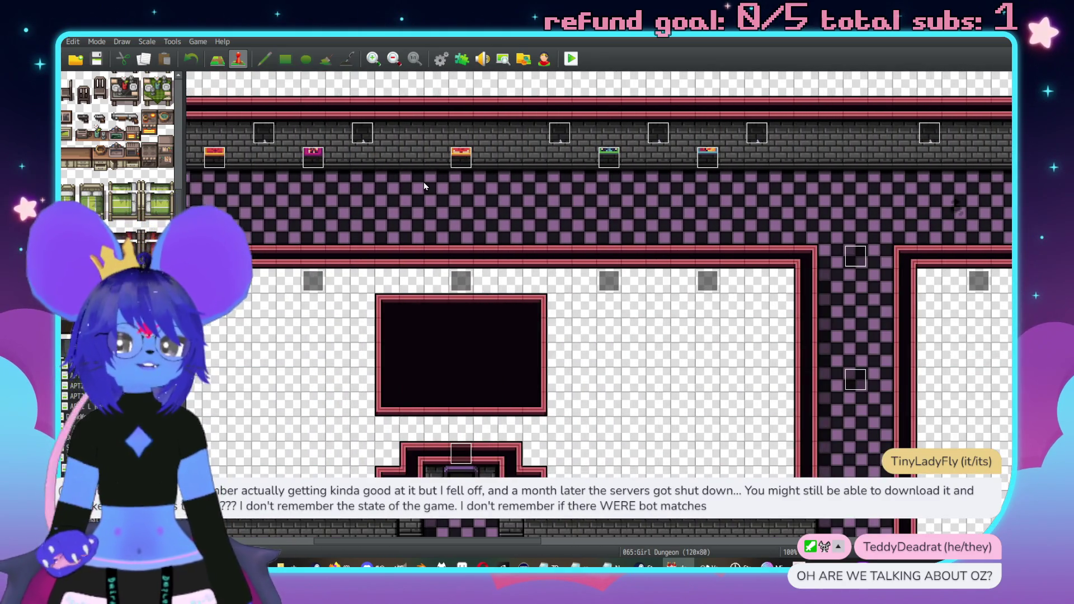
scroll(443, 151, "left", 3)
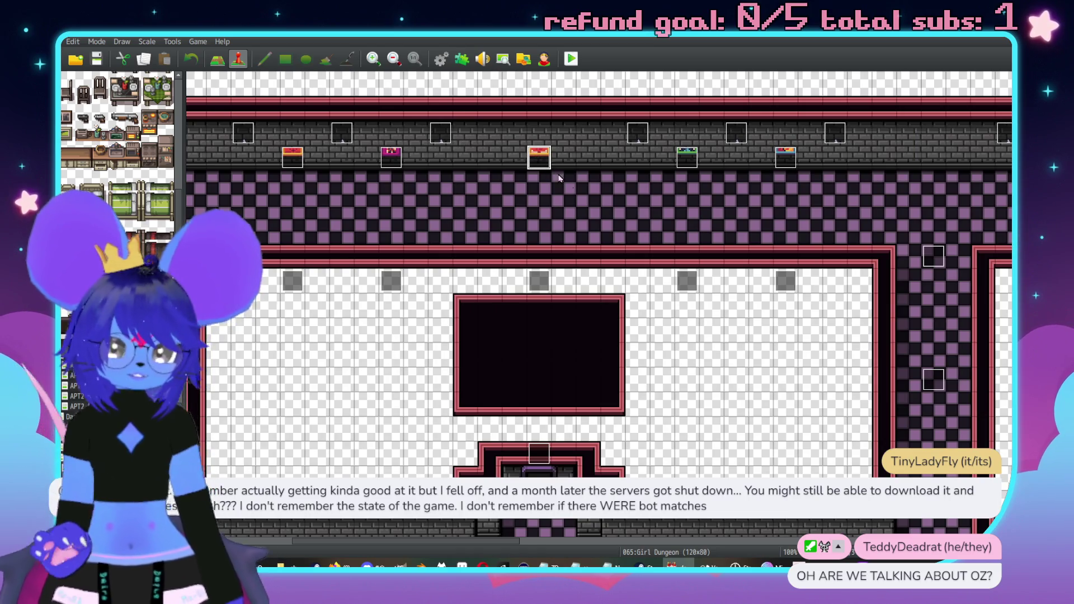
key("Down")
key("Down")
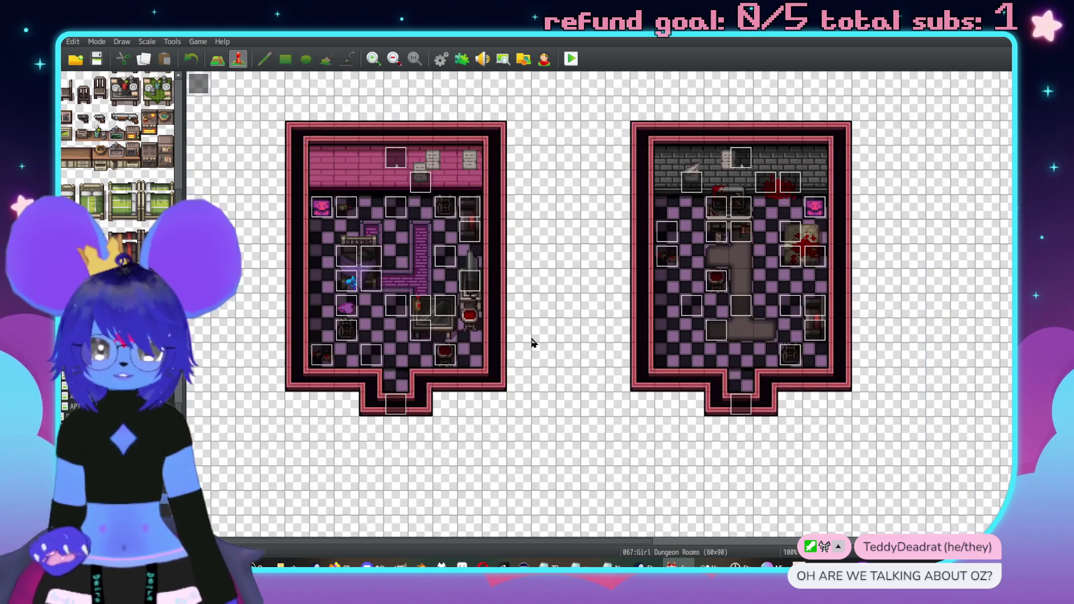
scroll(921, 181, "right", 5)
scroll(656, 238, "down", 6)
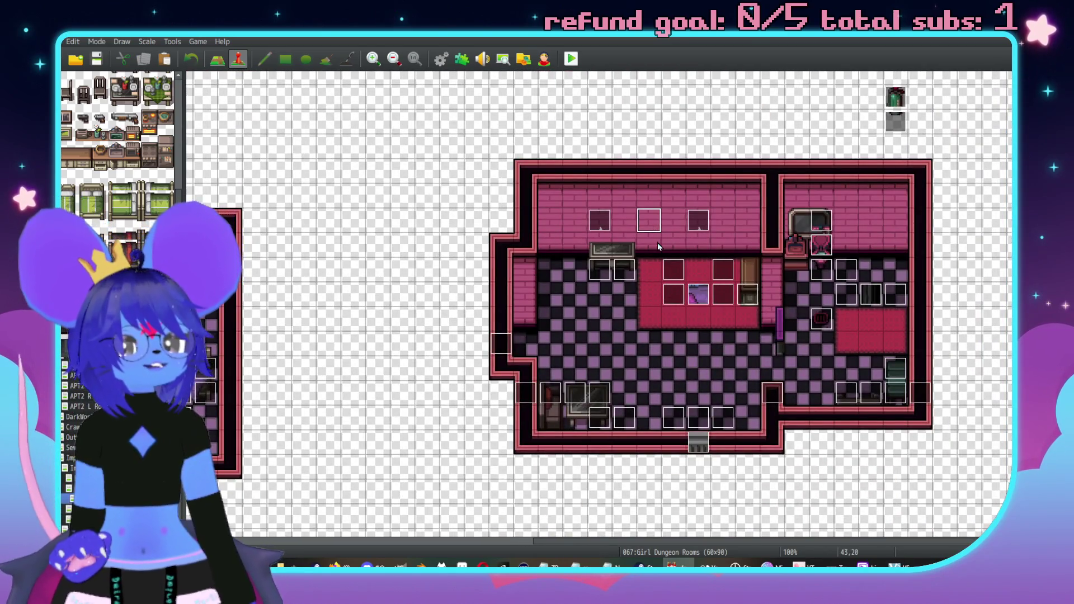
double_click(649, 241)
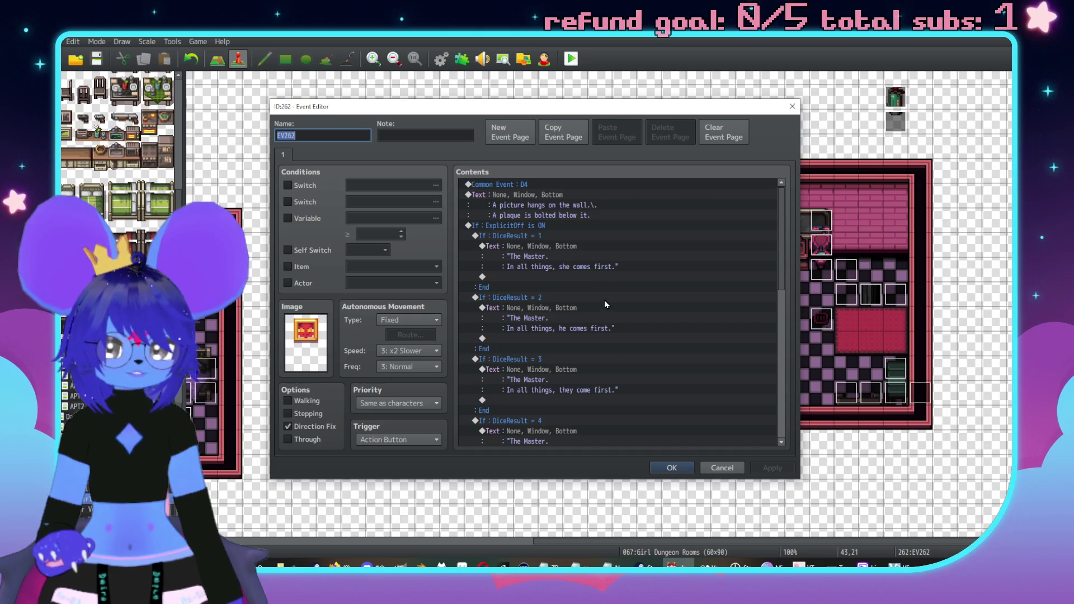
scroll(625, 326, "down", 5)
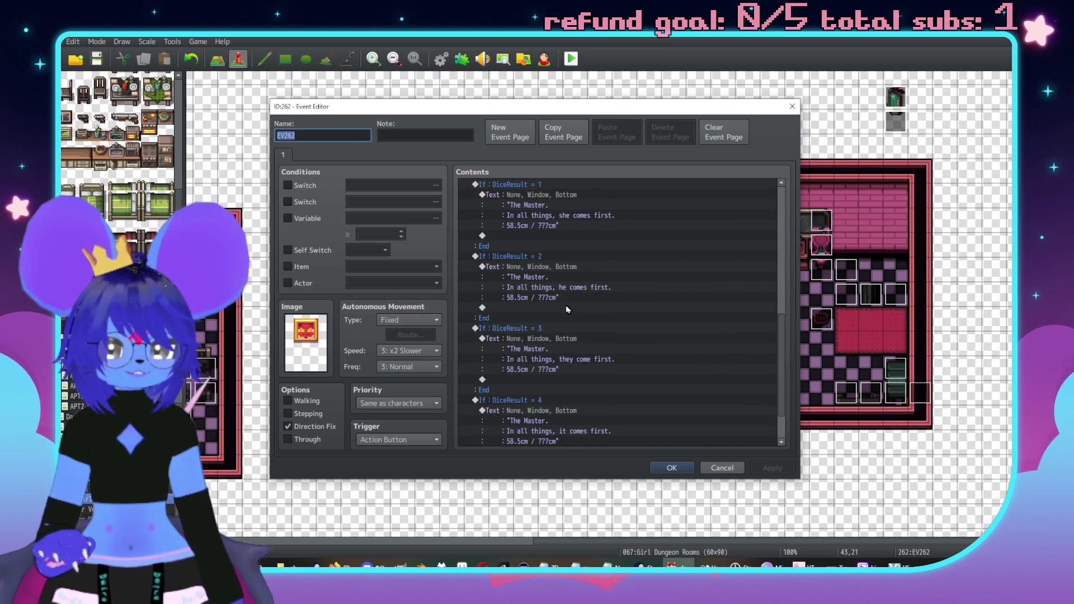
left_click(722, 468)
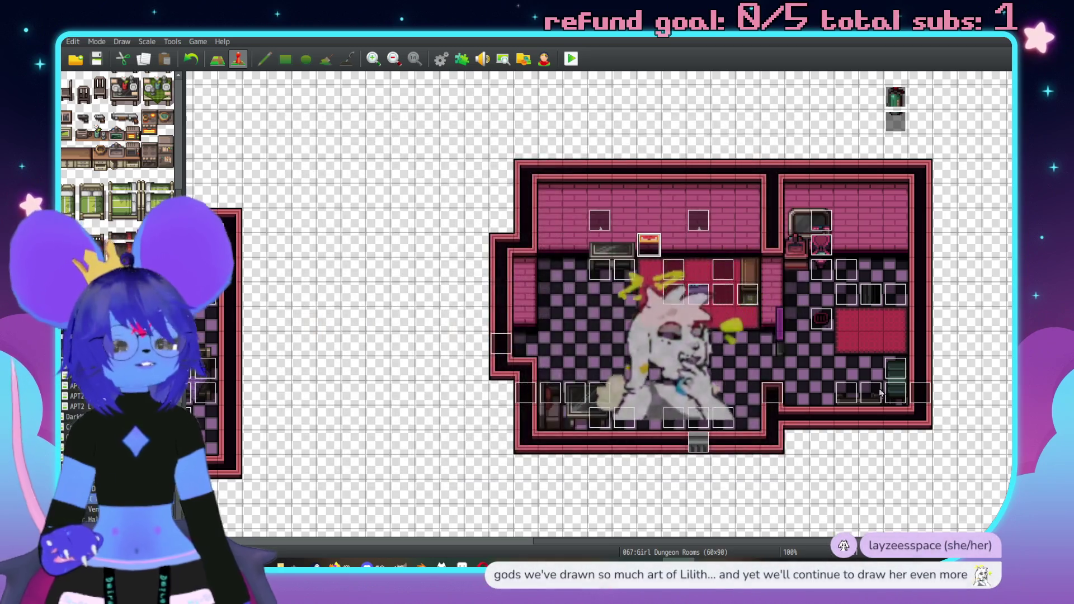
middle_click(796, 292)
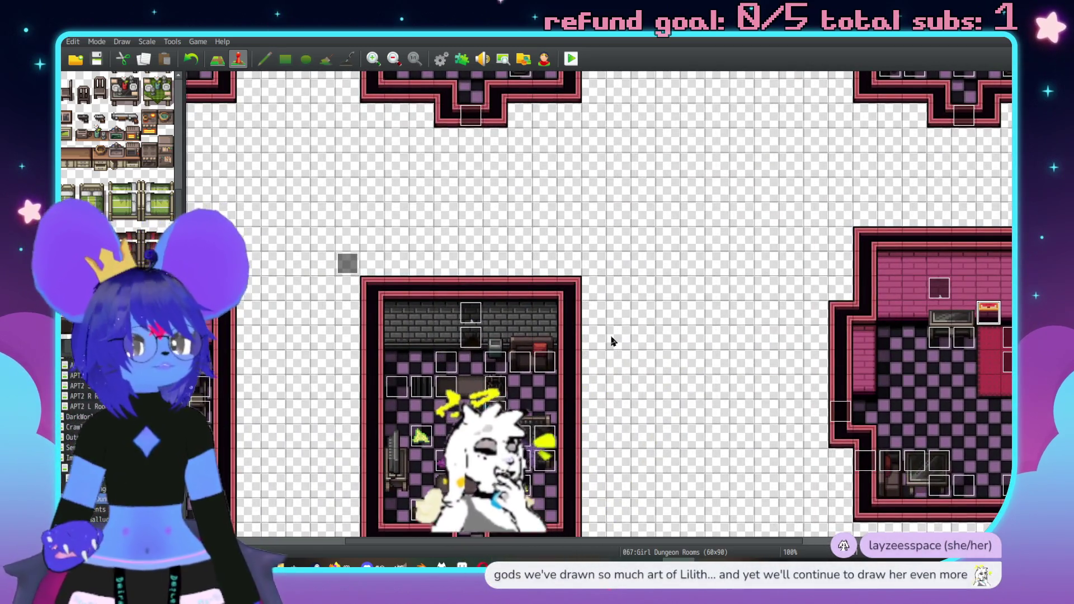
middle_click(529, 391)
middle_click(524, 299)
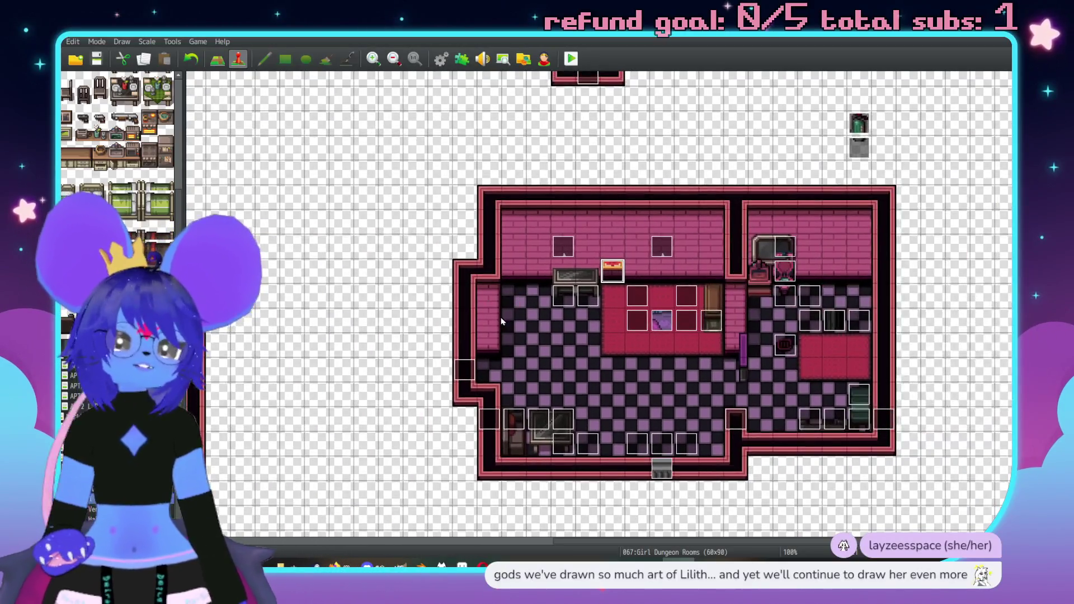
middle_click(628, 342)
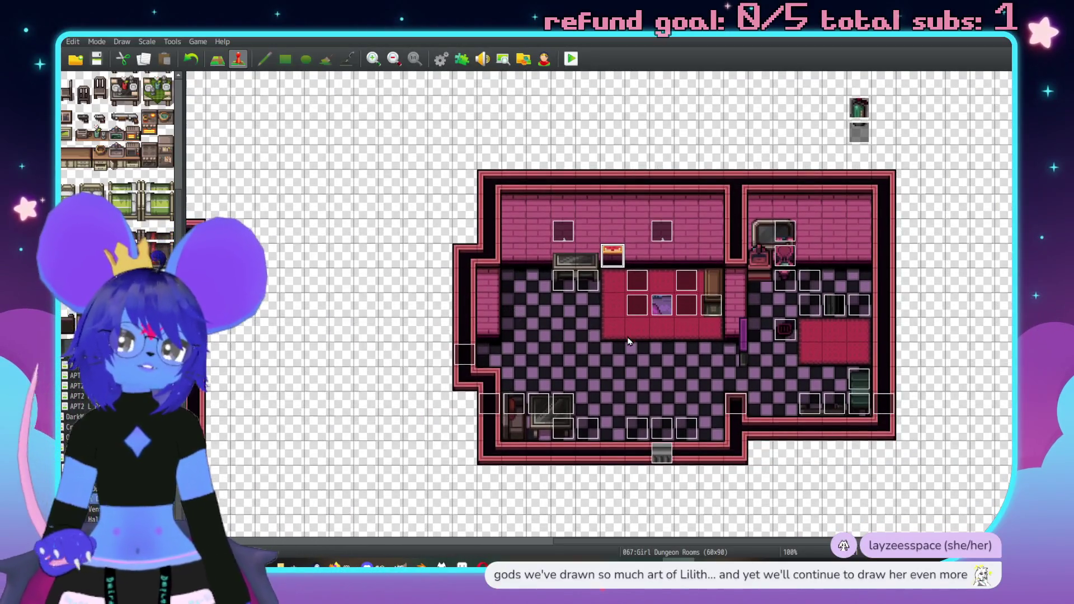
middle_click(596, 258)
middle_click(625, 248)
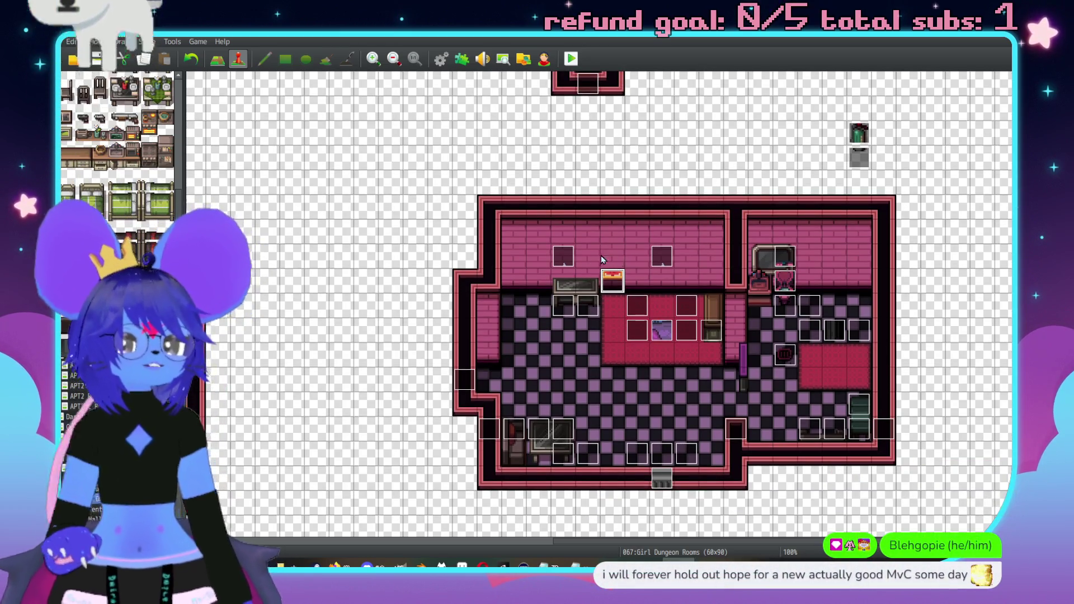
double_click(619, 284)
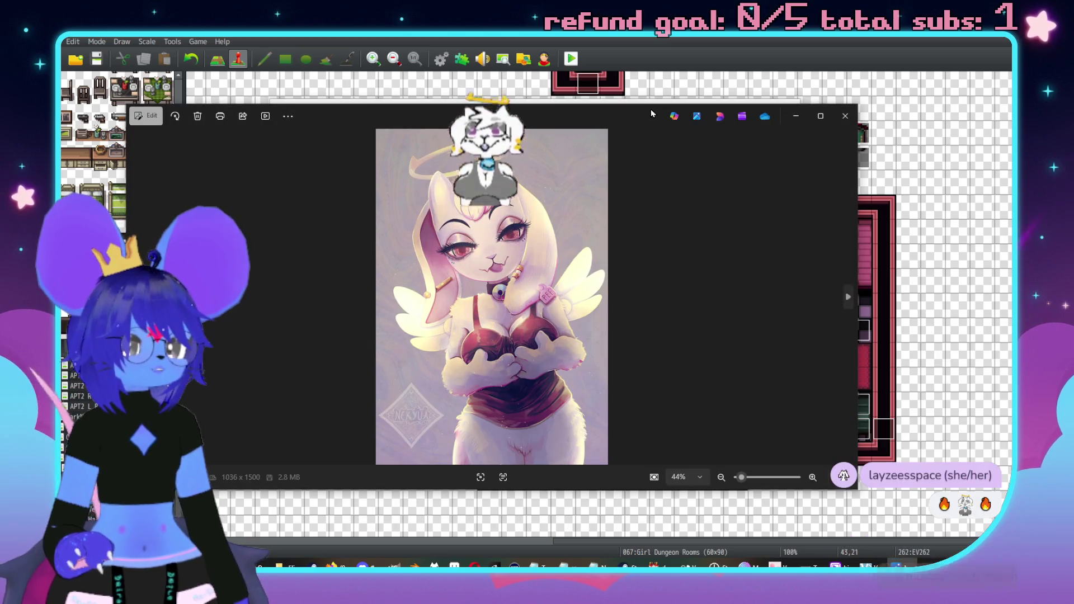
Enlarge the Photos window to view the winged bunny artwork, then close Photos.
mouse_move(640, 104)
left_mouse_down()
mouse_move(641, 34)
mouse_move(682, 57)
left_mouse_up()
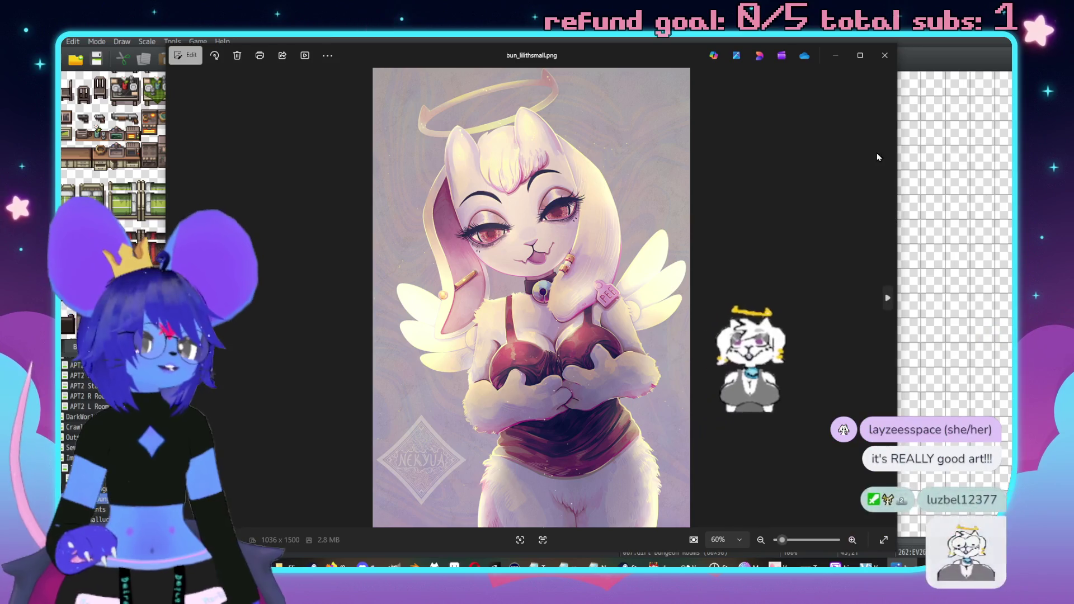
left_click(892, 55)
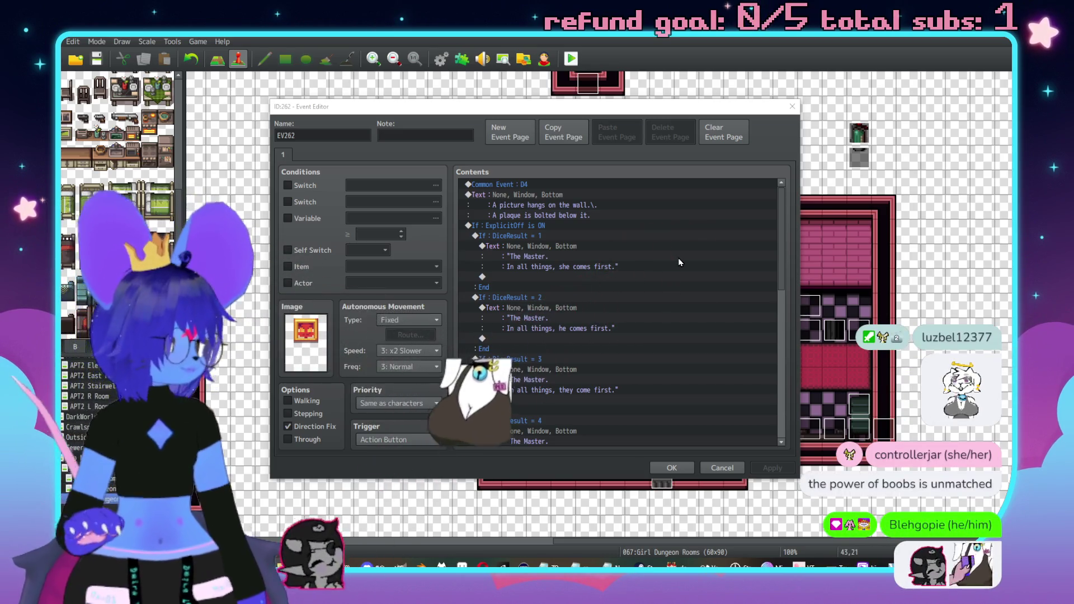
Review the rest of EV262's dialogue, close its editor, and return to Map mode.
scroll(599, 318, "down", 3)
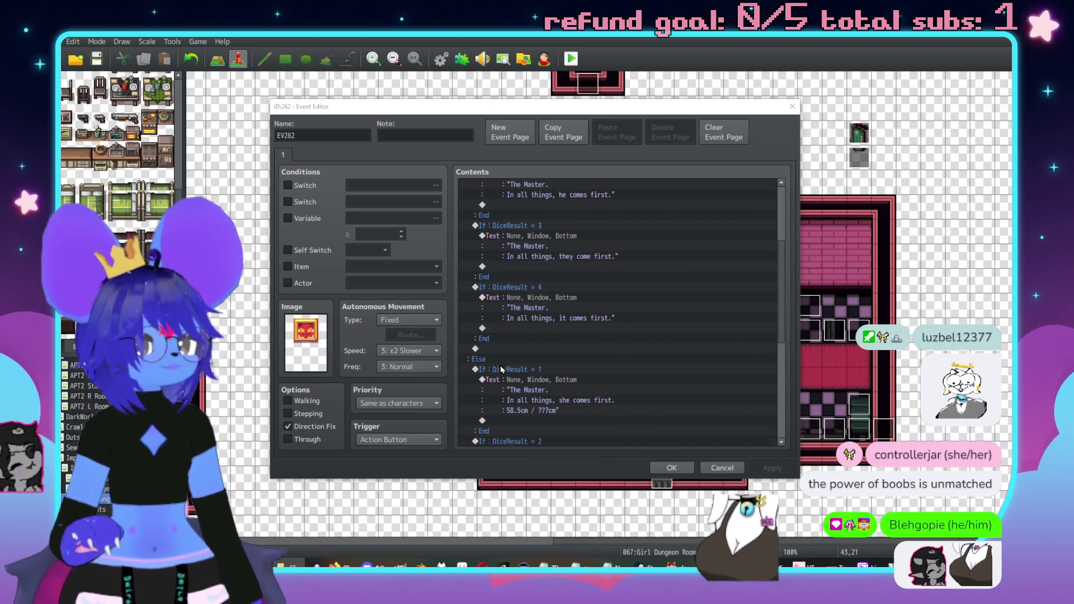
left_click(683, 467)
scroll(674, 430, "down", 1)
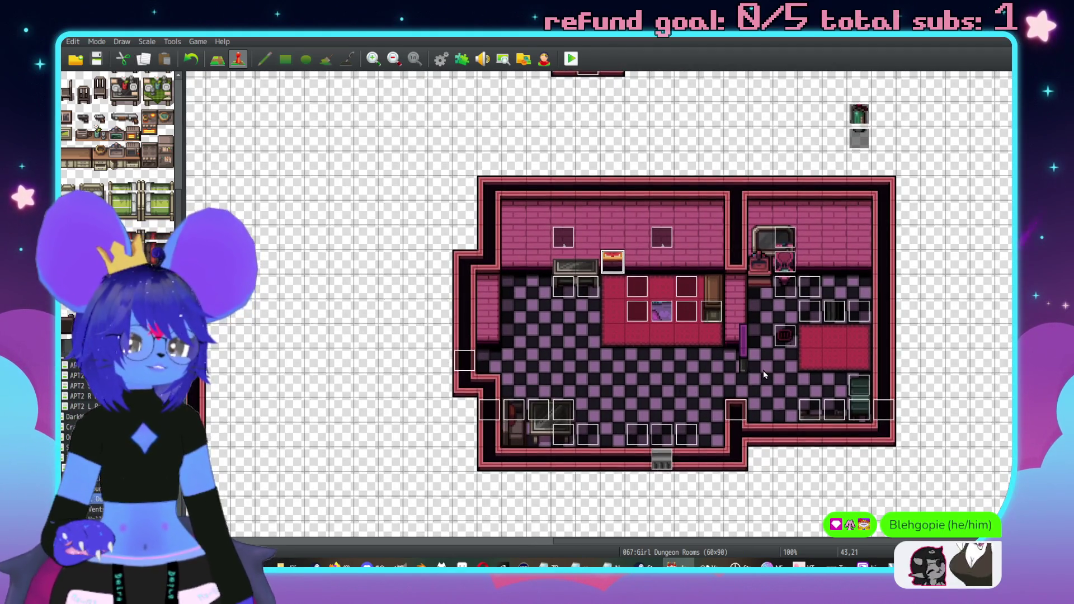
key("F5")
scroll(758, 361, "down", 1)
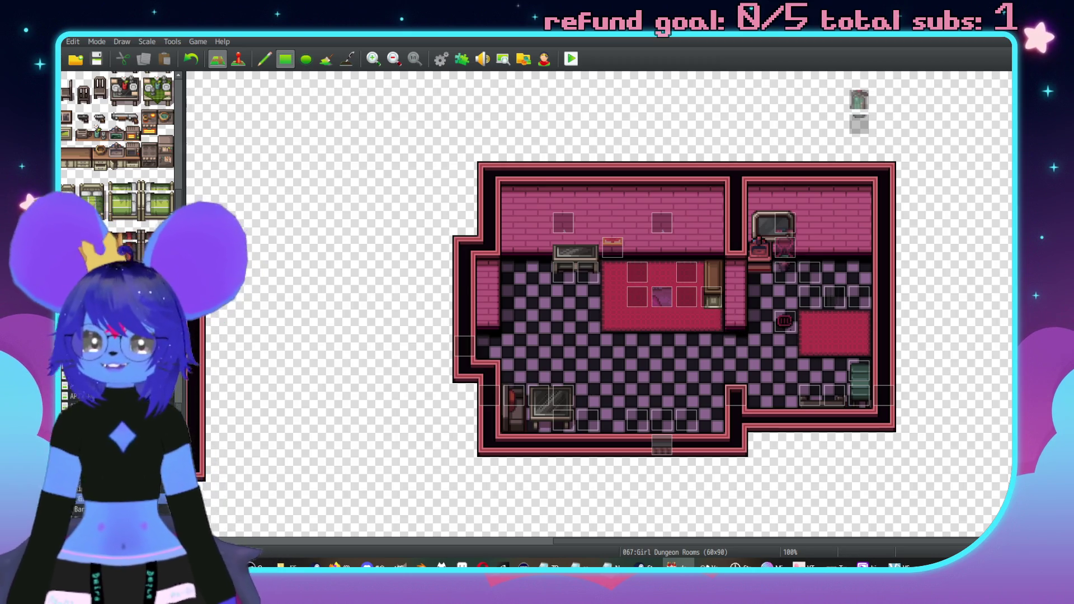
Pick a dungeon furniture tile, return to Event mode, and create a new event at 49,25.
scroll(117, 224, "down", 5)
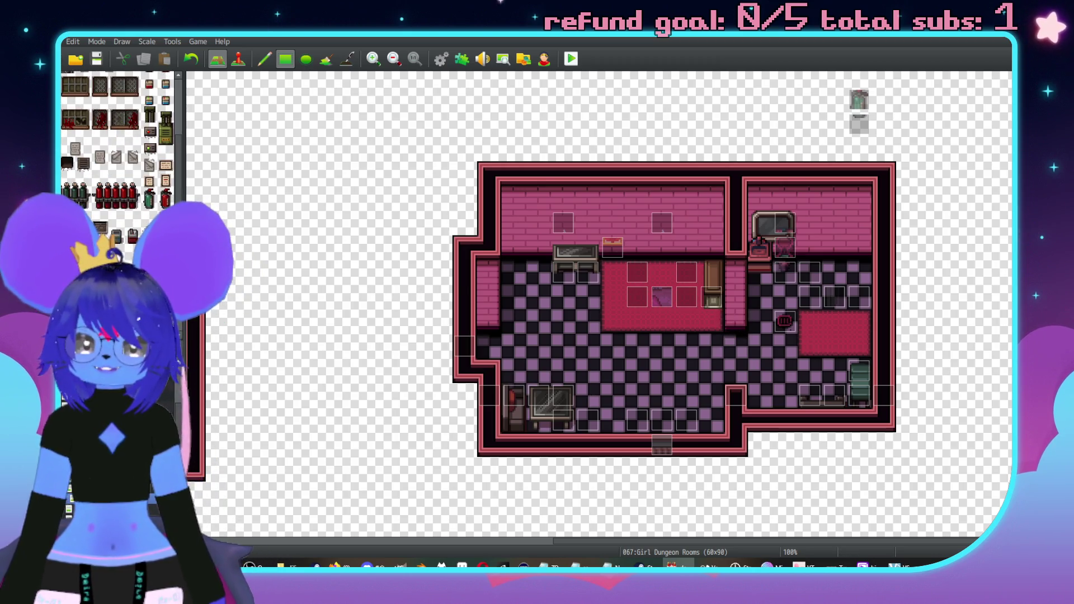
scroll(118, 168, "down", 5)
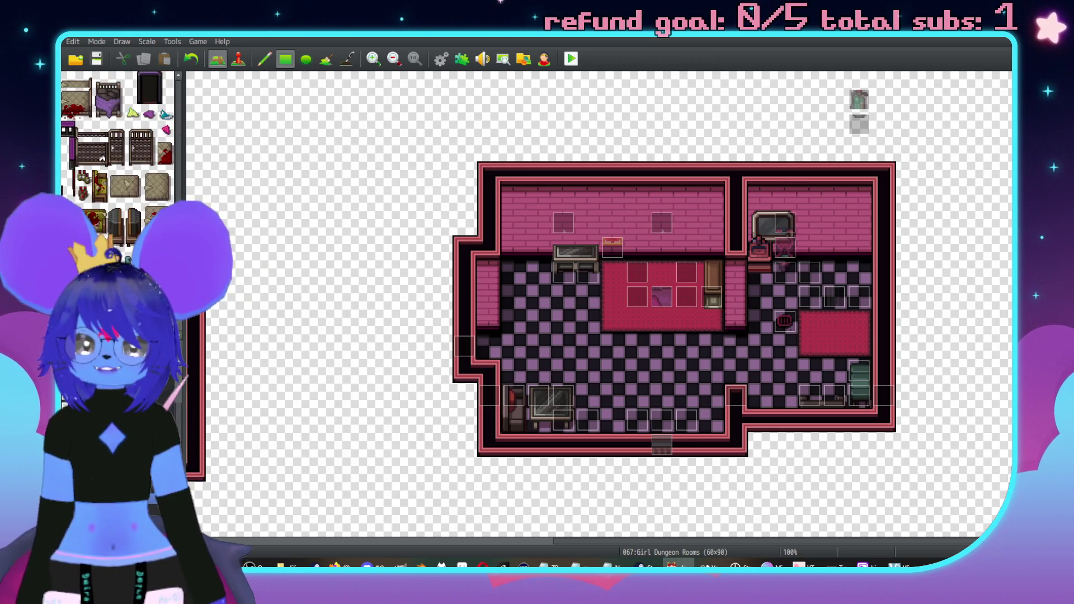
left_click(67, 144)
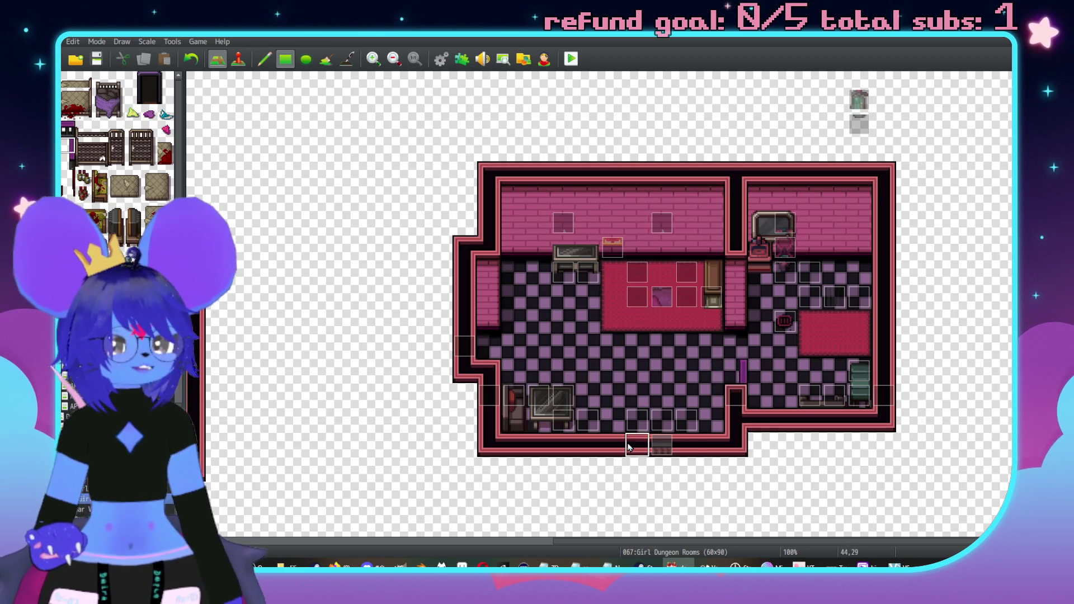
scroll(593, 336, "up", 1)
scroll(594, 335, "left", 3)
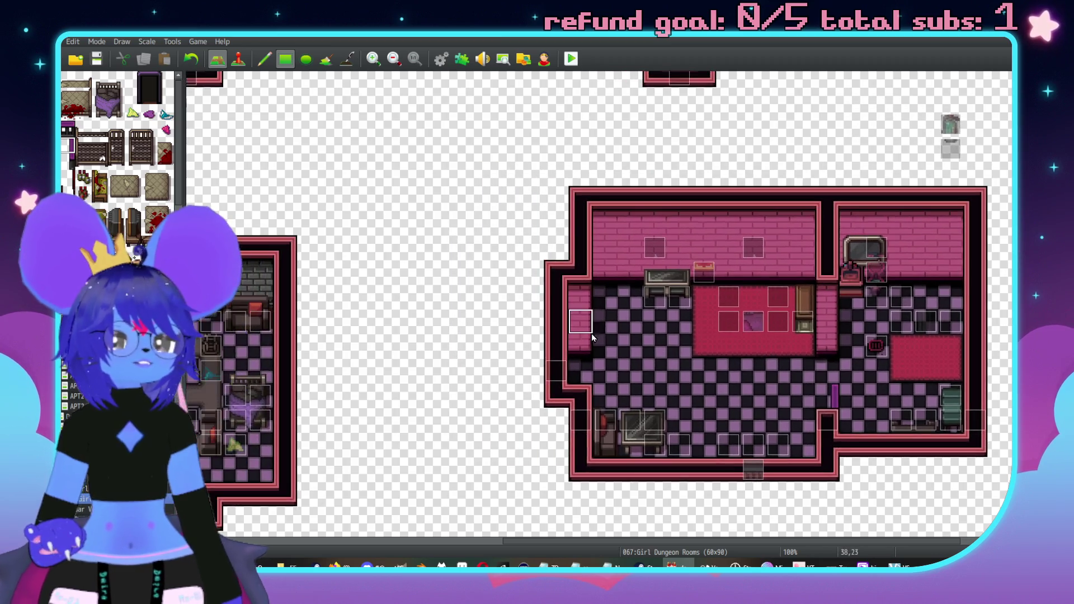
scroll(593, 335, "right", 3)
scroll(594, 335, "down", 1)
key("F6")
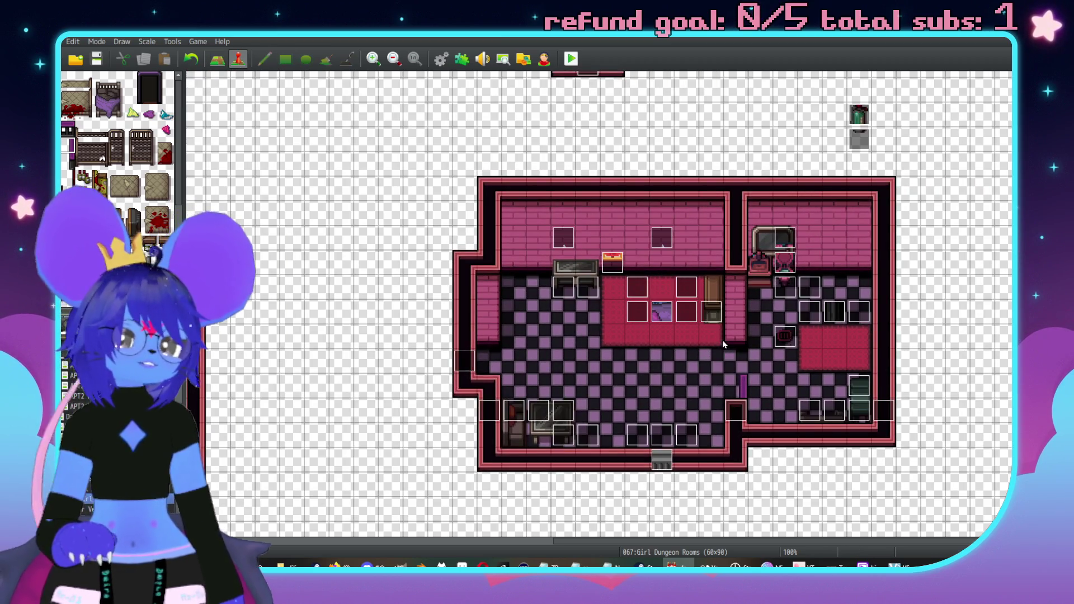
double_click(760, 363)
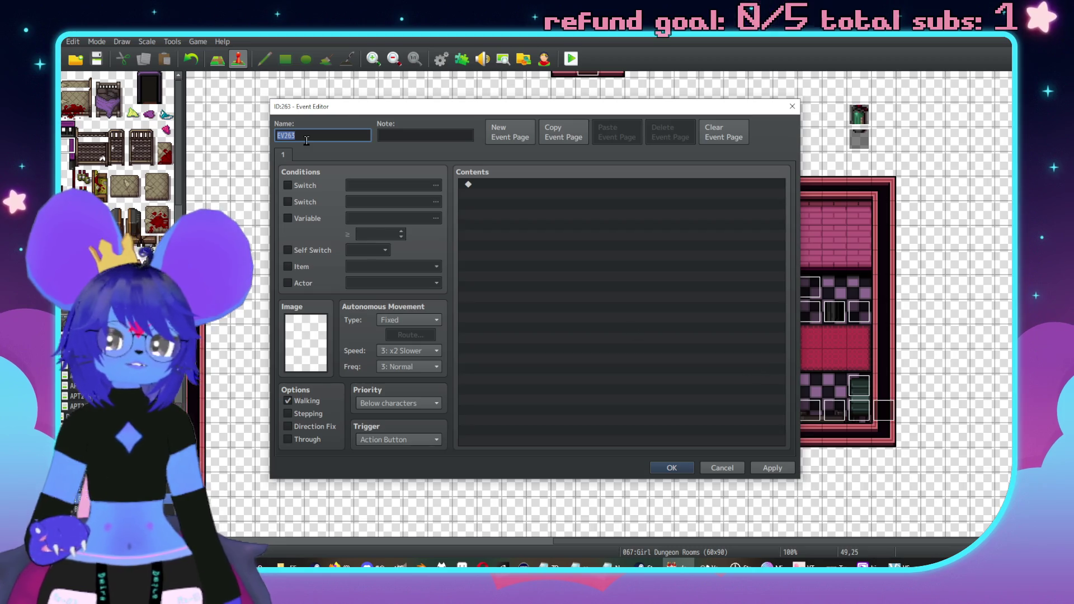
Name the new event Sluph and give it a middle frame of the $SluphAlt sprite.
type("a")
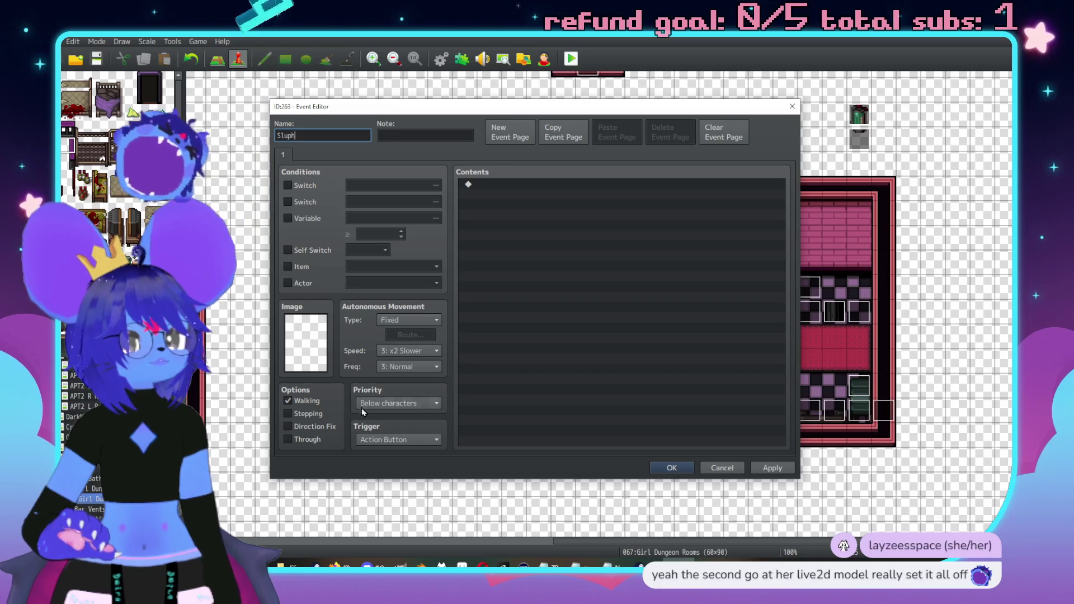
double_click(314, 343)
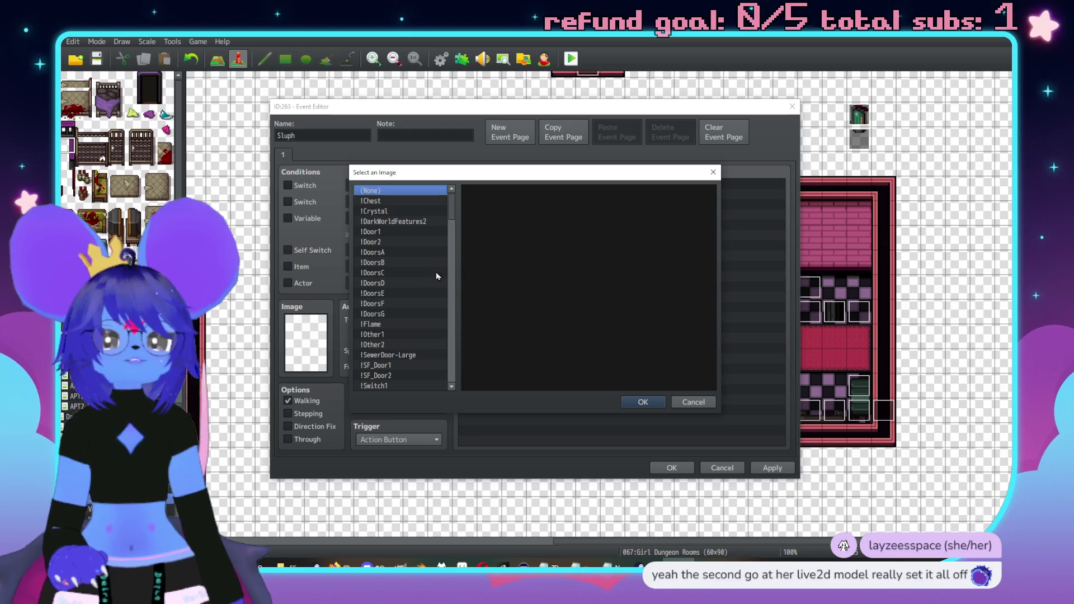
scroll(400, 284, "down", 12)
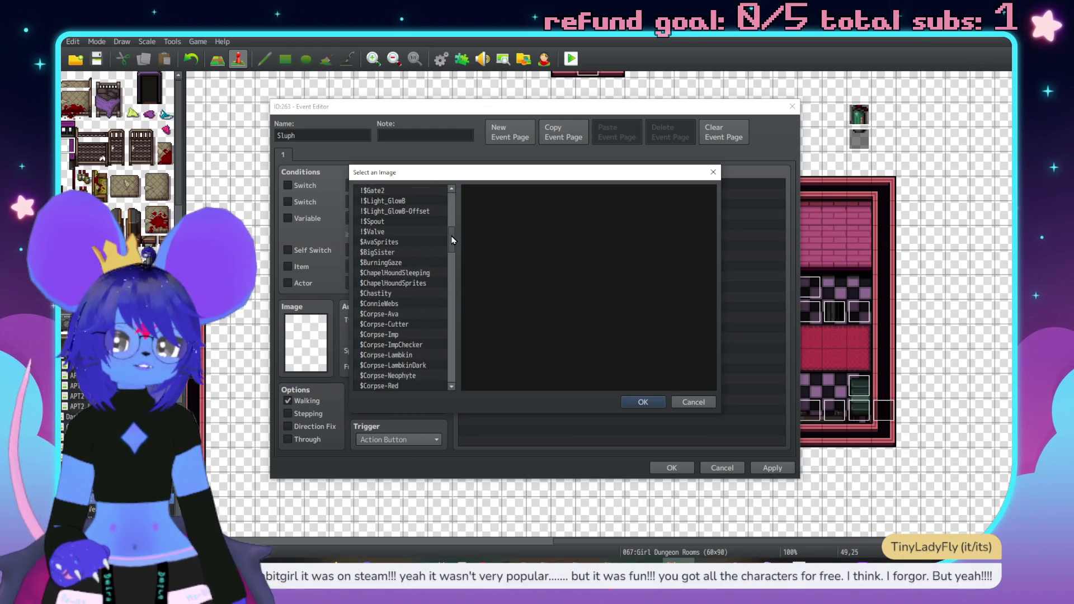
left_click_drag(452, 239, 455, 336)
scroll(376, 316, "down", 1)
scroll(384, 334, "up", 3)
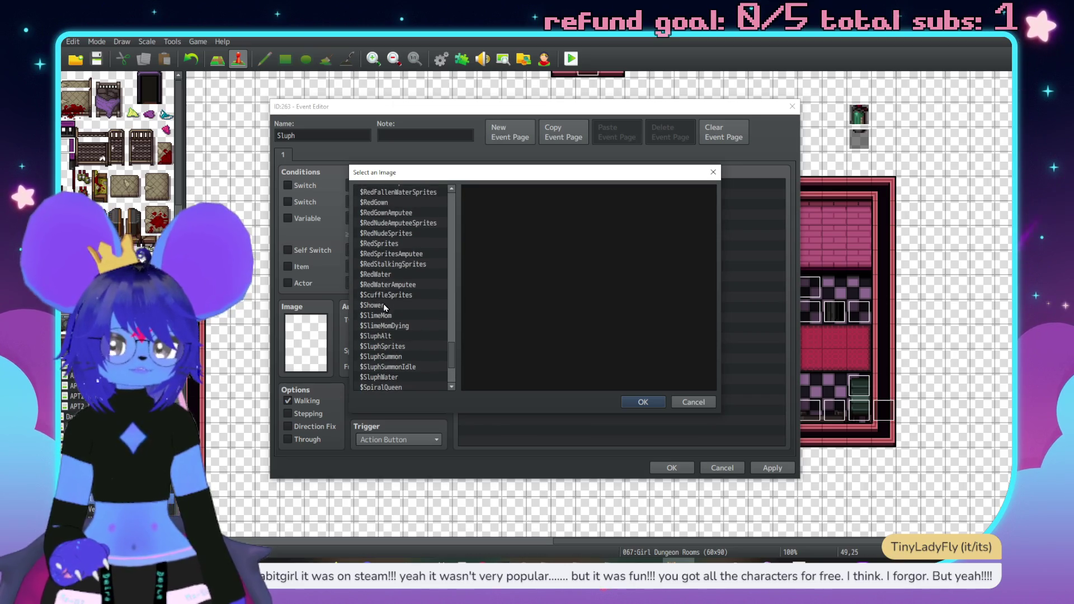
left_click(381, 295)
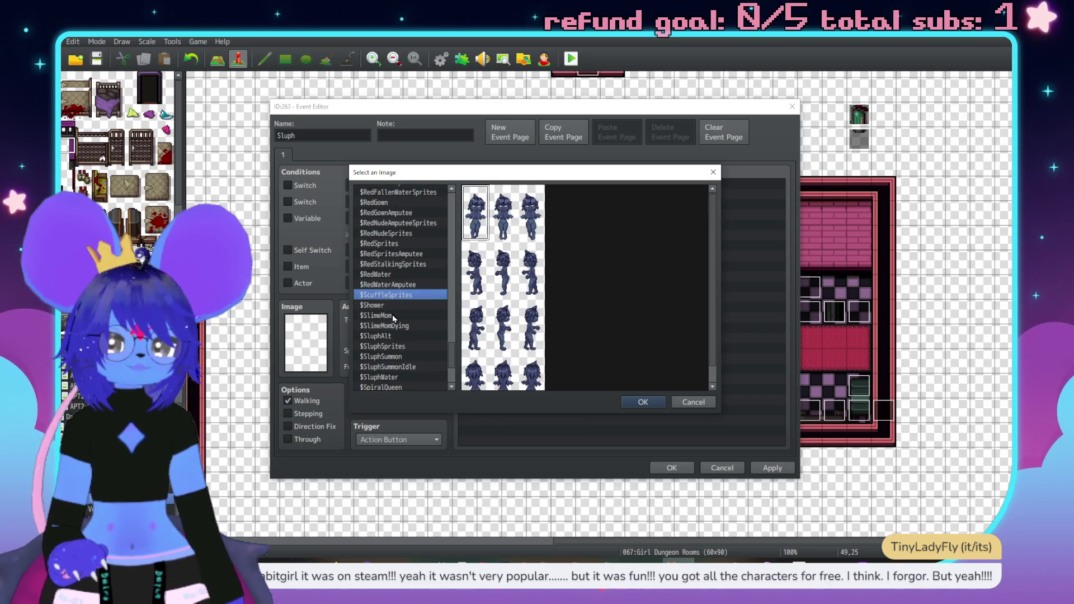
left_click(391, 336)
double_click(506, 323)
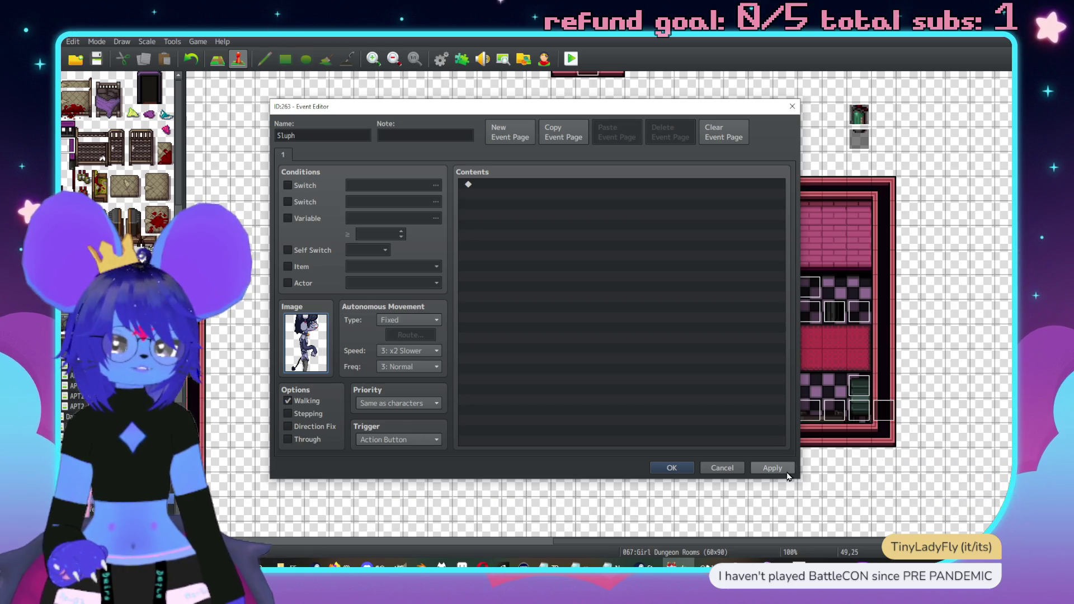
left_click(671, 467)
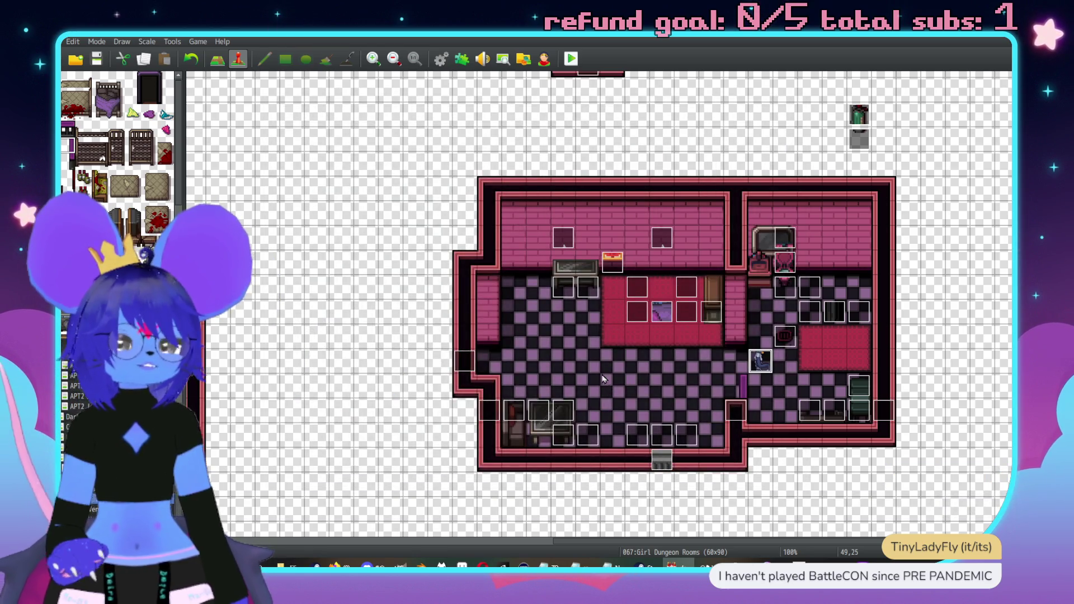
Create event ID264 named SluphSceneActivation with its trigger set to Player Touch.
scroll(599, 372, "up", 1)
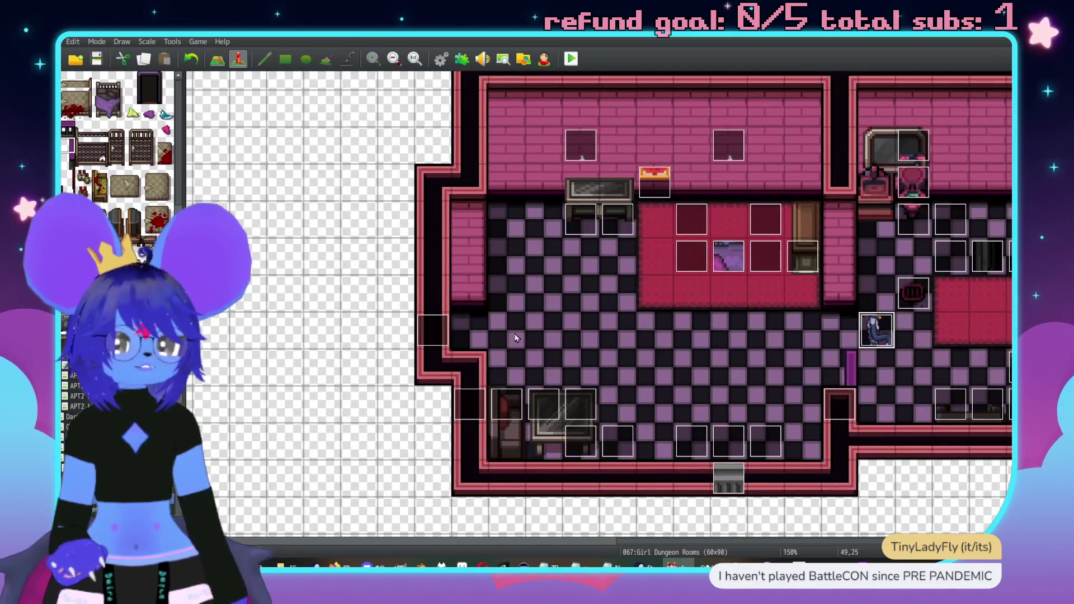
double_click(515, 338)
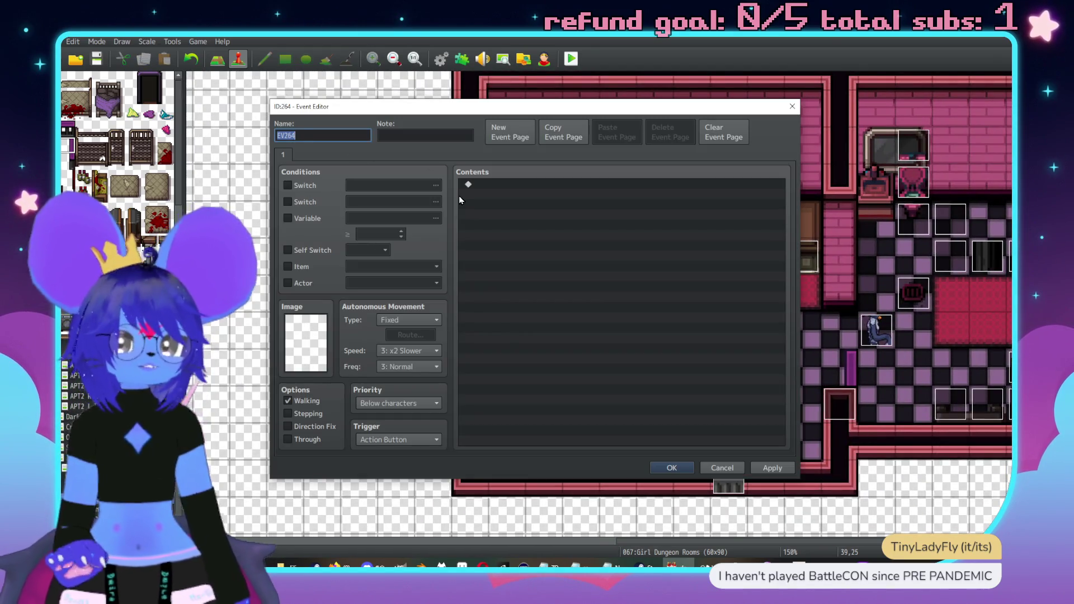
type("Sluph")
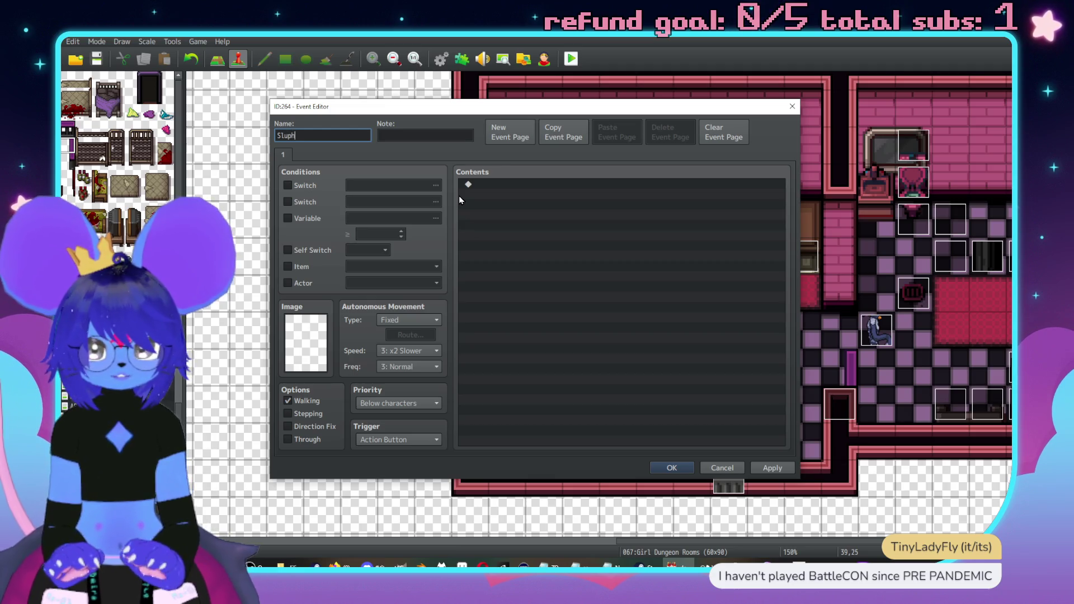
type("SceneActivation")
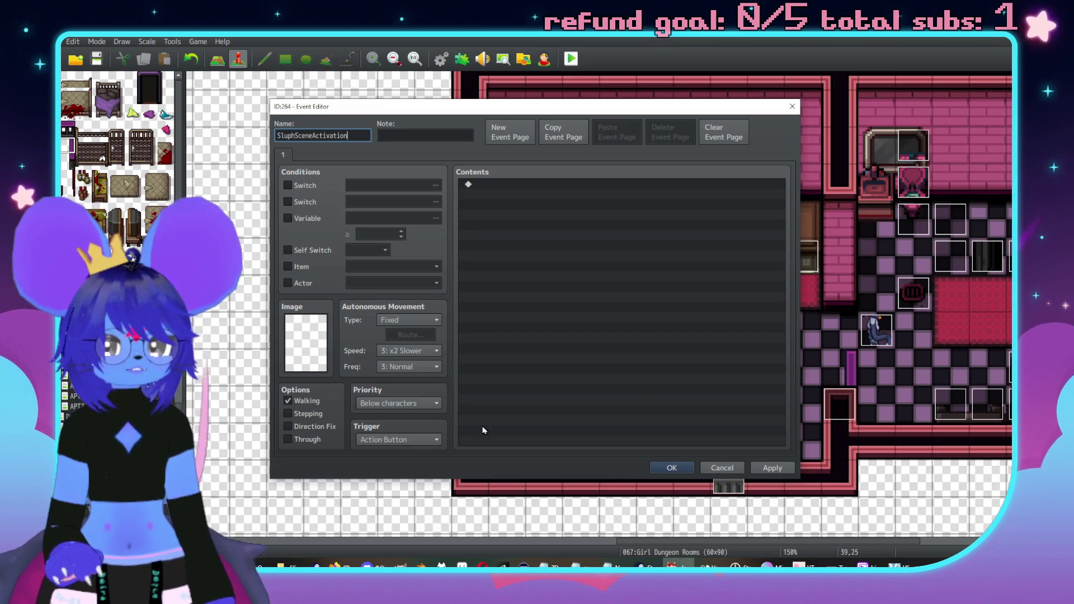
left_click(396, 440)
left_click(380, 464)
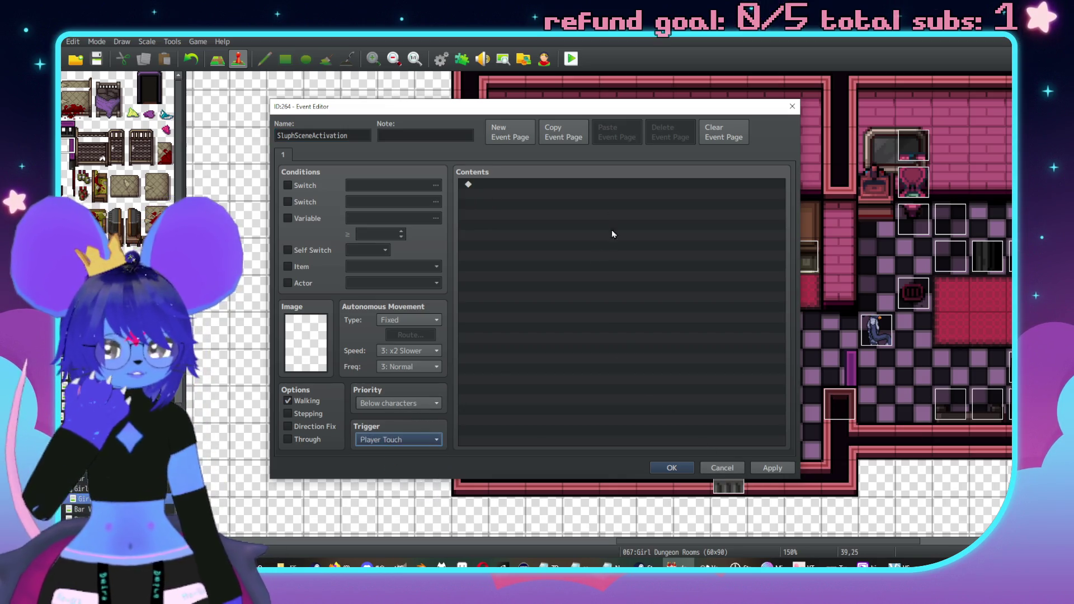
mouse_move(607, 110)
left_mouse_down()
mouse_move(322, 78)
mouse_move(291, 95)
left_mouse_up()
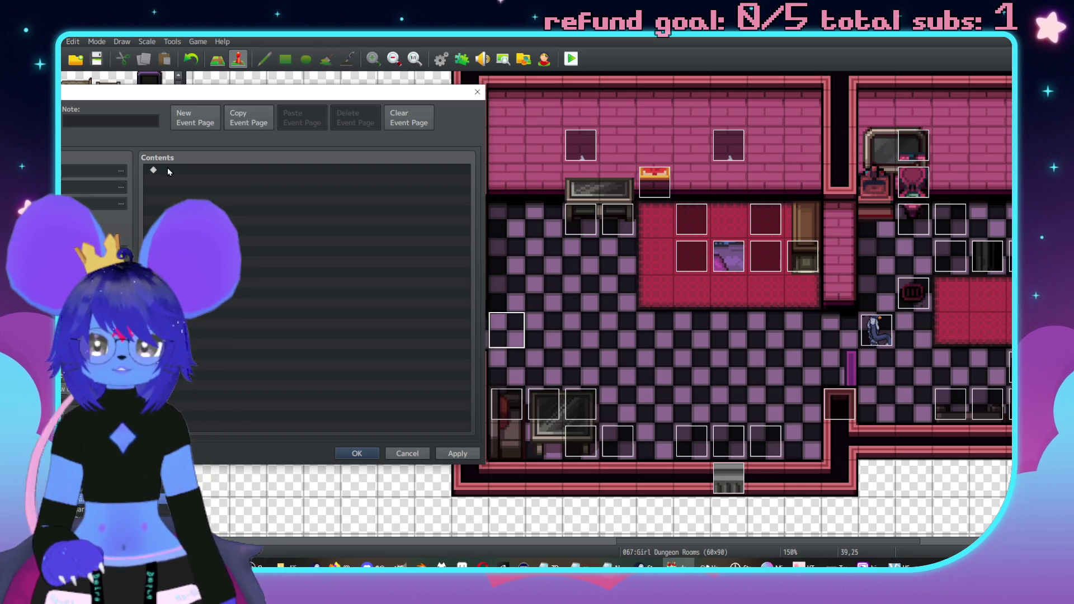
Add a Set Movement Route command moving Sluph left six steps.
double_click(224, 170)
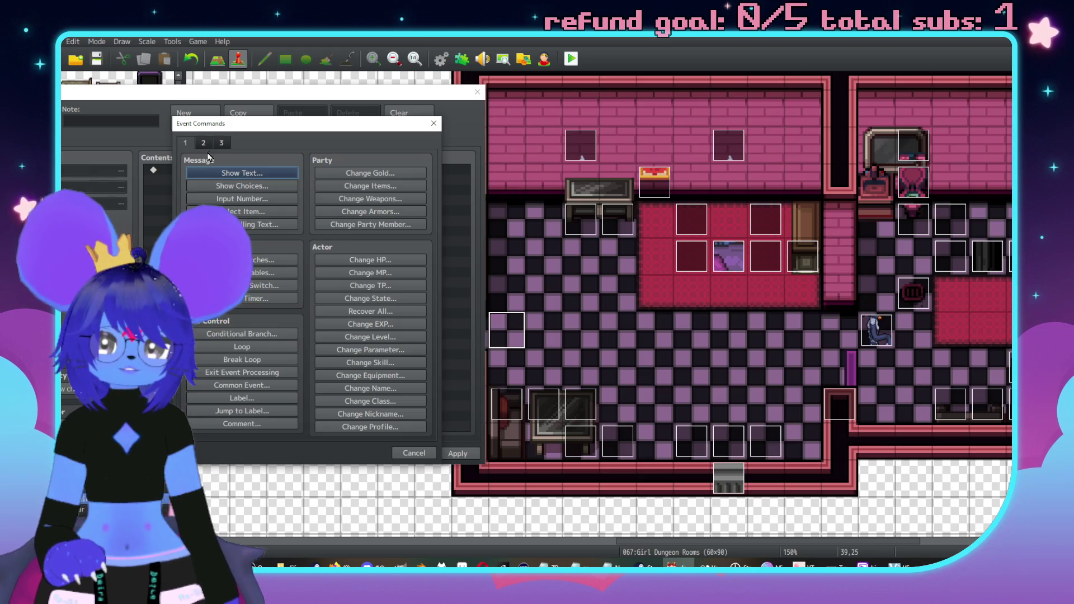
left_click(221, 143)
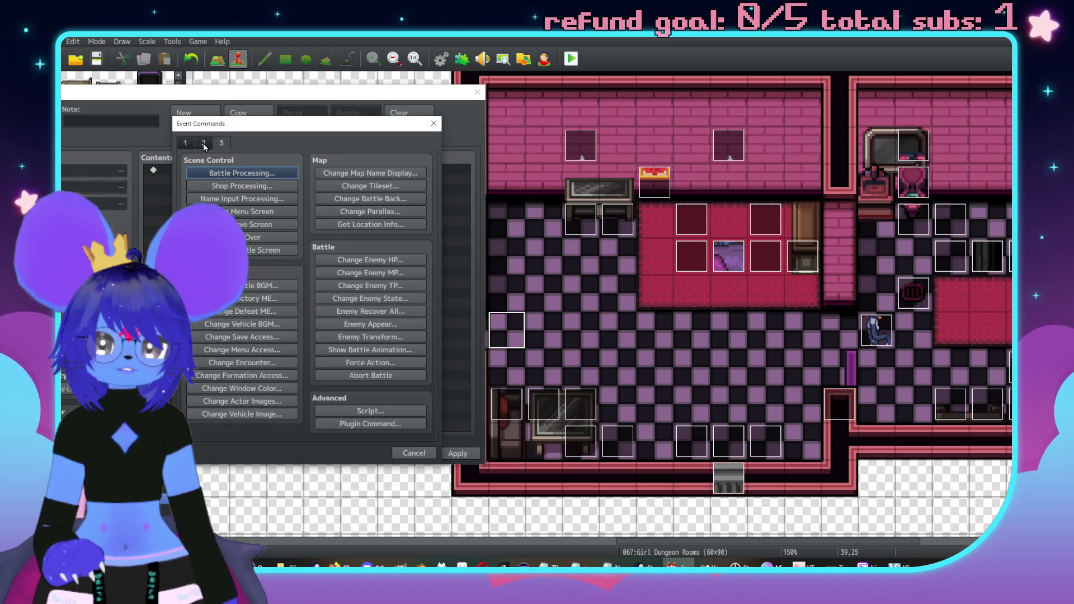
left_click(203, 143)
left_click(259, 224)
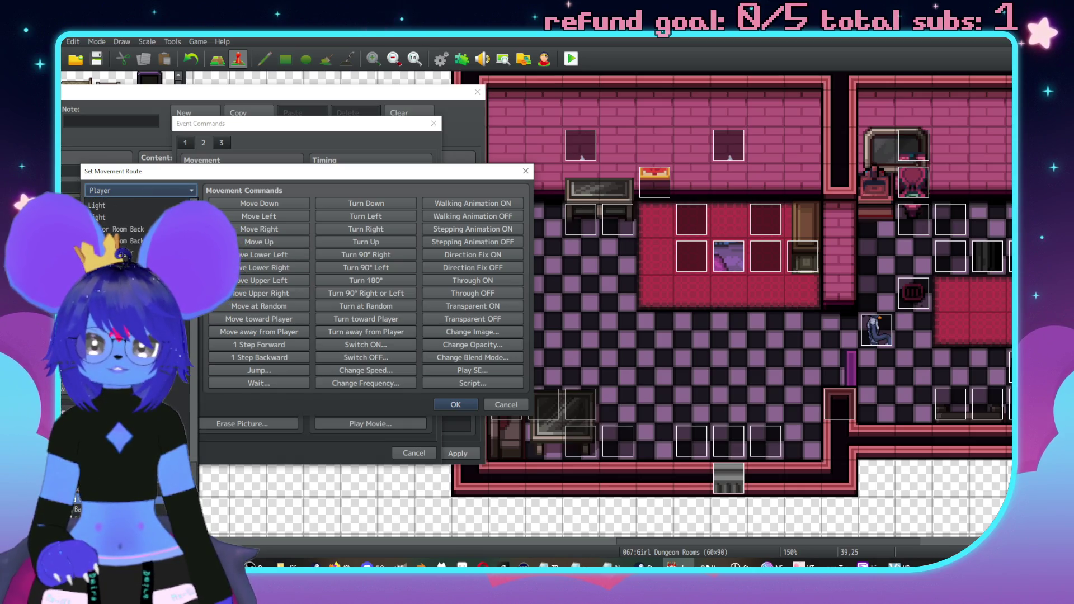
left_click(112, 252)
left_click(271, 217)
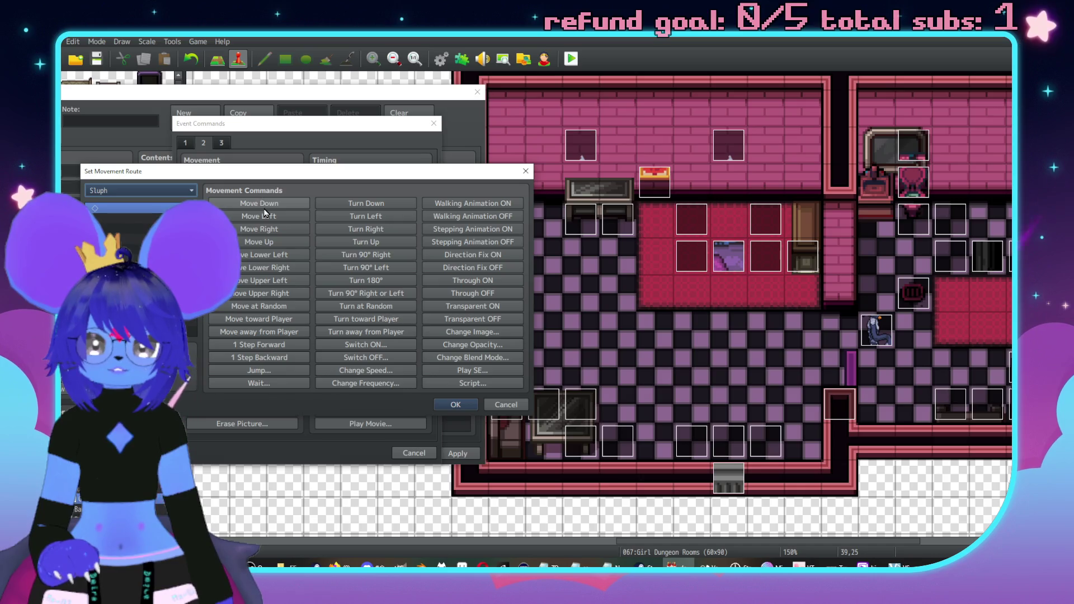
left_click(270, 217)
left_click(272, 218)
left_click(272, 219)
left_click(272, 218)
left_click(272, 219)
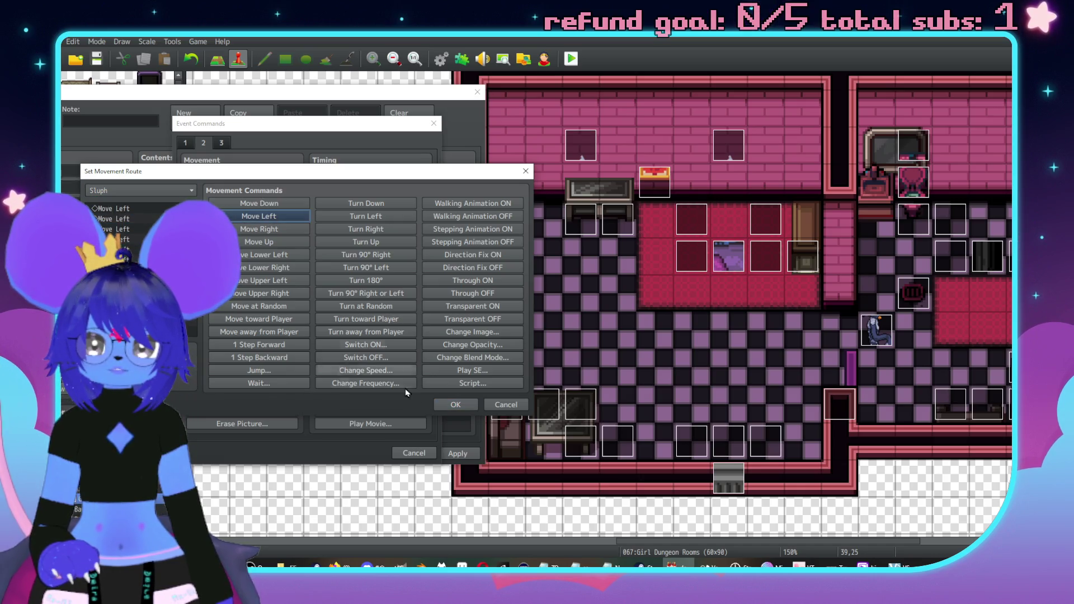
left_click(455, 404)
mouse_move(276, 99)
left_mouse_down()
mouse_move(470, 98)
mouse_move(437, 97)
left_mouse_up()
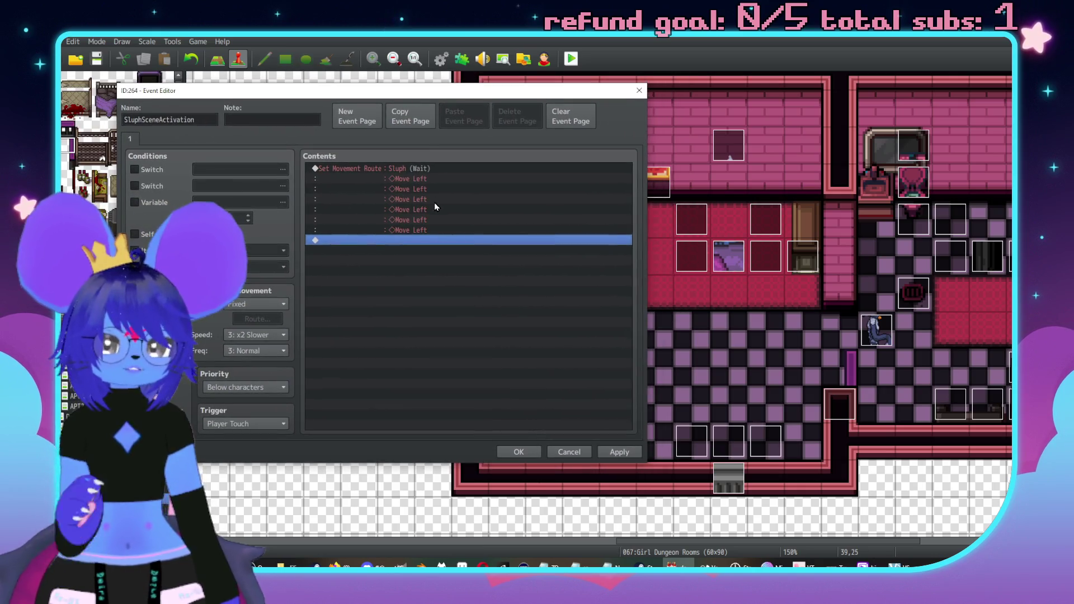
double_click(441, 241)
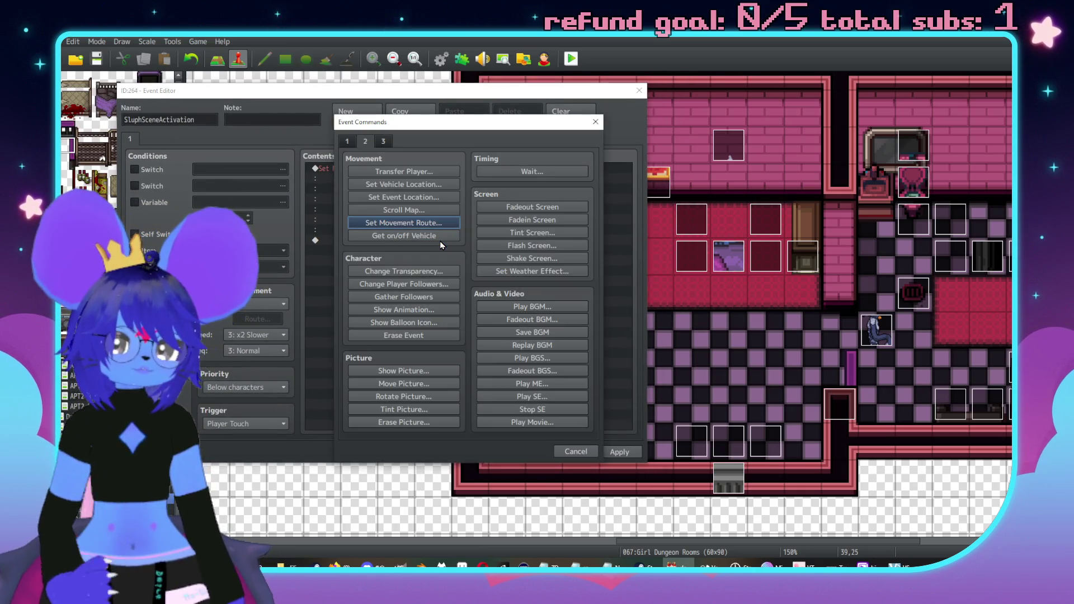
Add a conditional branch testing variable 0018 SluphRespect ≥ 0.
left_click(347, 141)
left_click(404, 335)
left_click(359, 246)
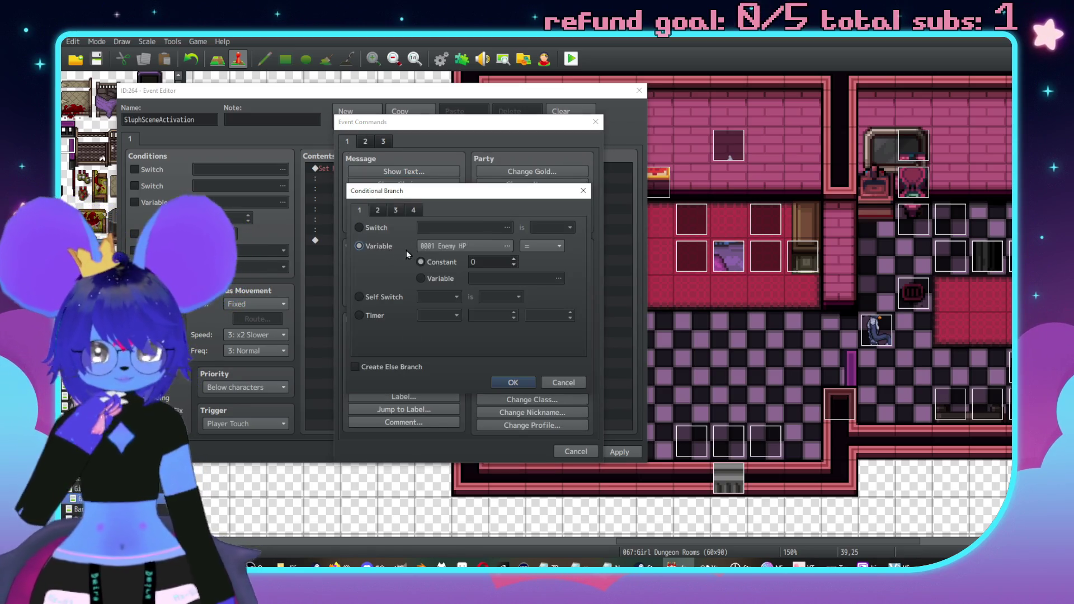
left_click(434, 247)
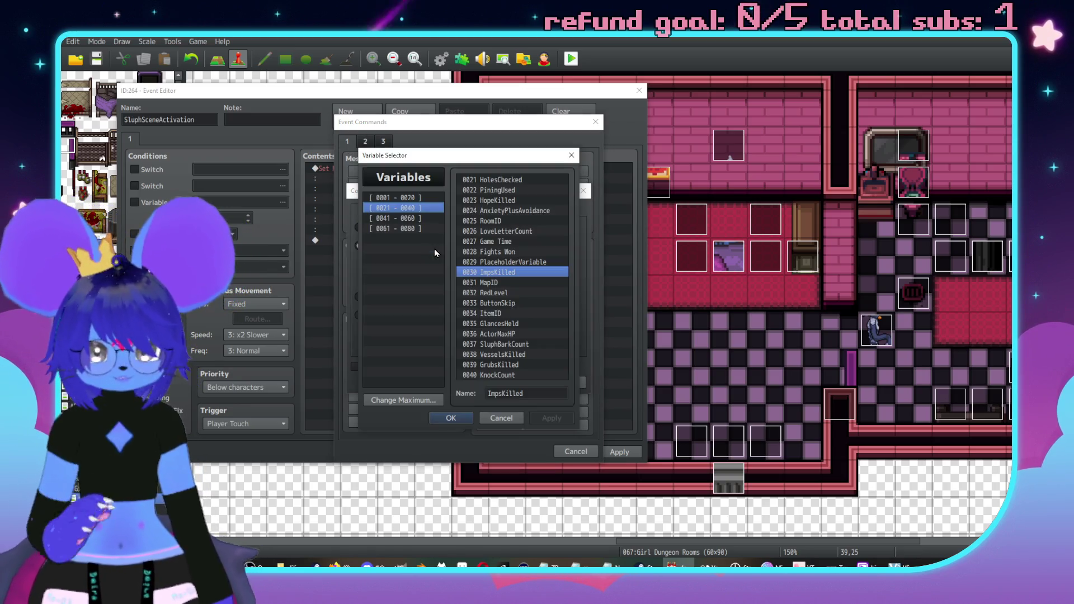
left_click(395, 197)
left_click(504, 356)
double_click(505, 357)
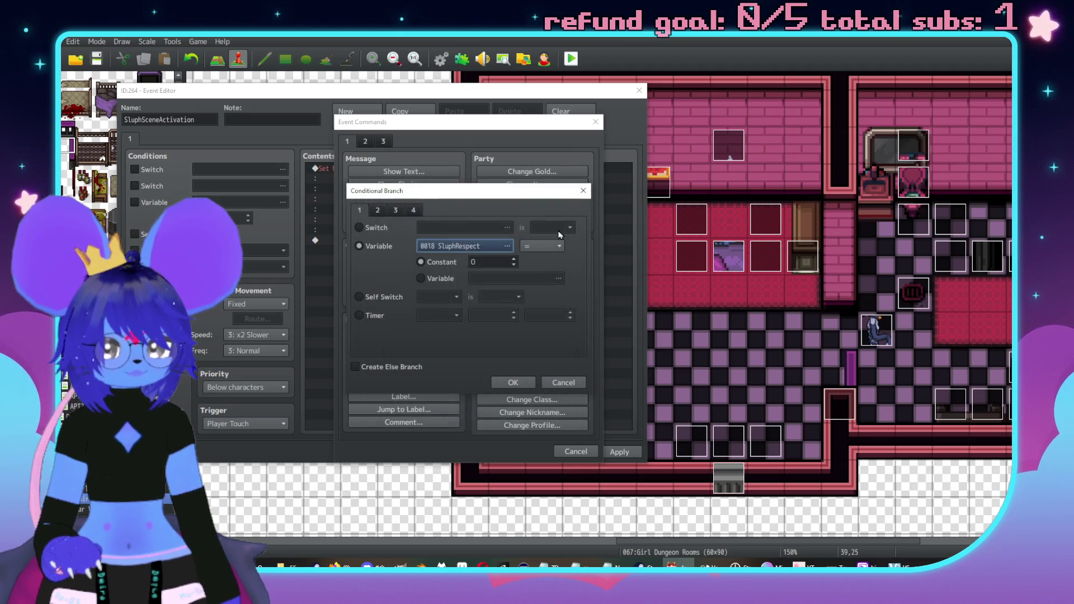
left_click(535, 249)
left_click(534, 272)
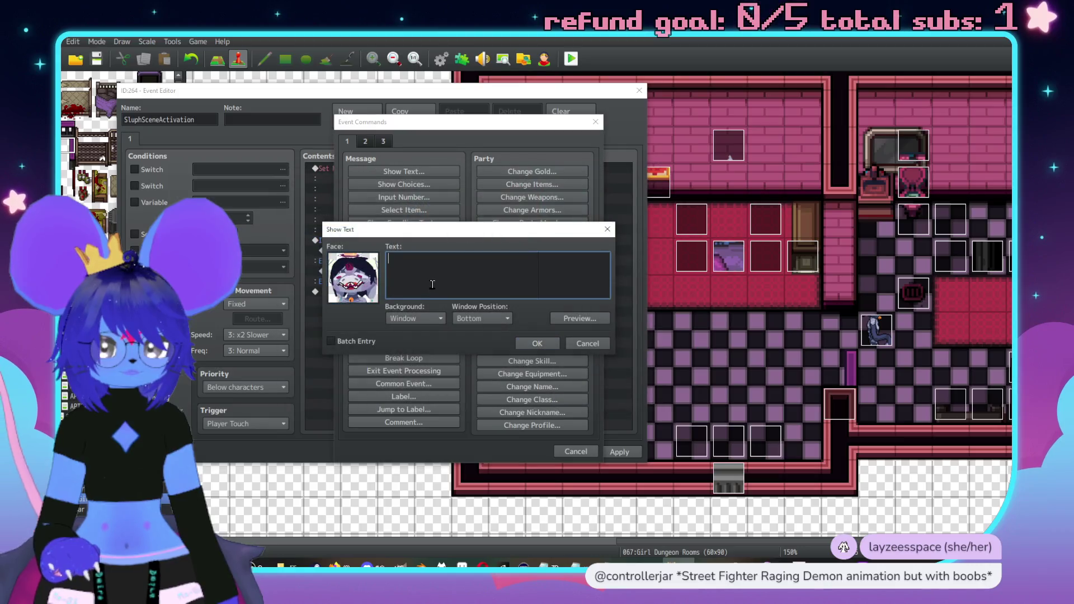
Add Sluph's line 'hey Red, you made it.' inside the SluphRespect branch.
type("hu")
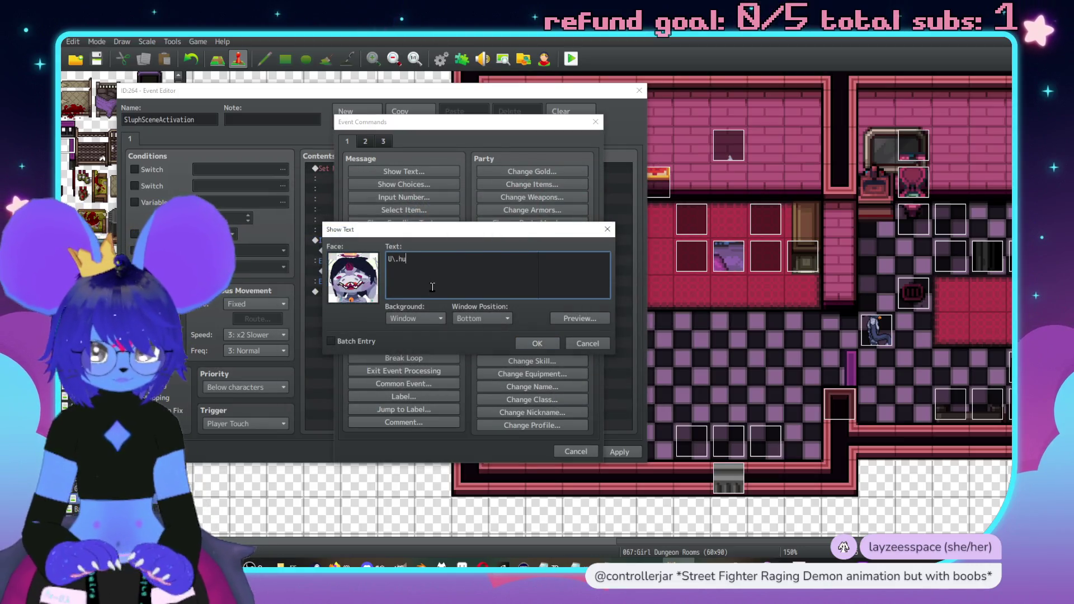
type("e,\\. hey \\c[18]Red\\c[")
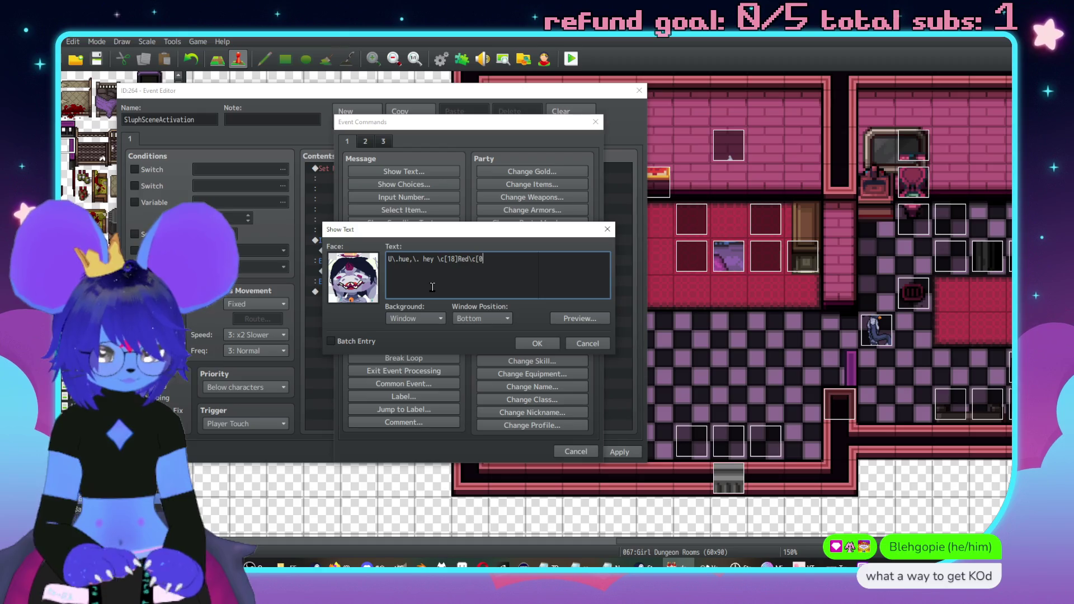
type("0]")
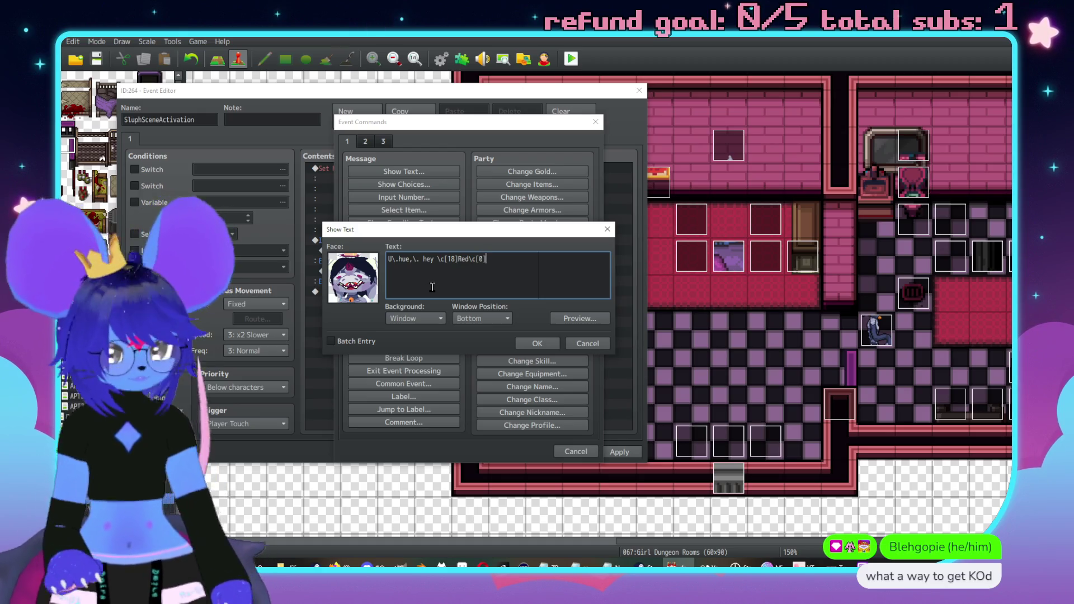
type(",\\. you msde")
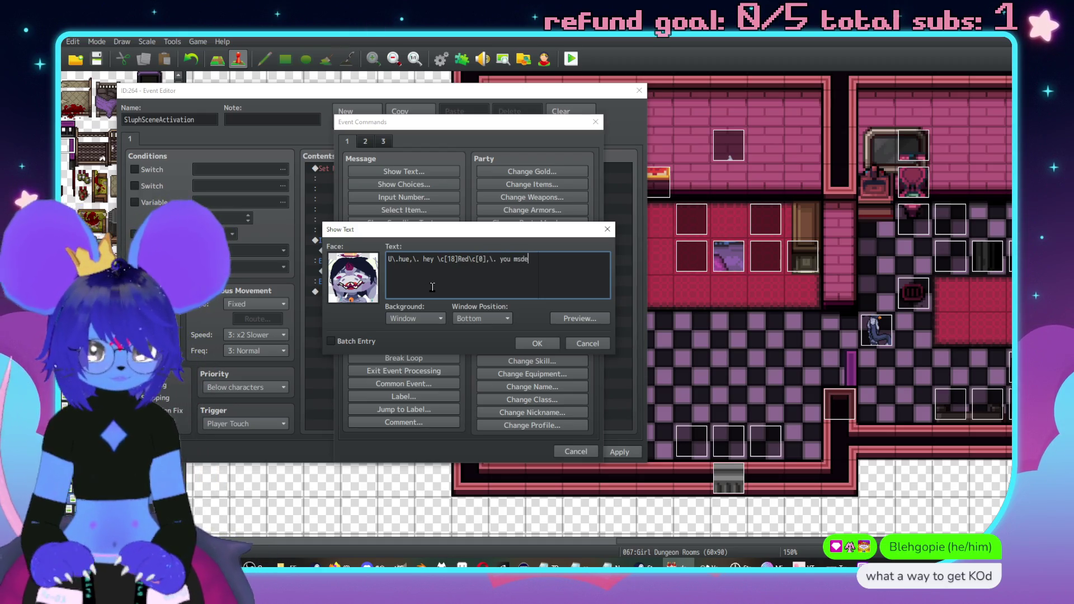
key("BackSpace")
key("BackSpace")
key("BackSpace")
type("ade it")
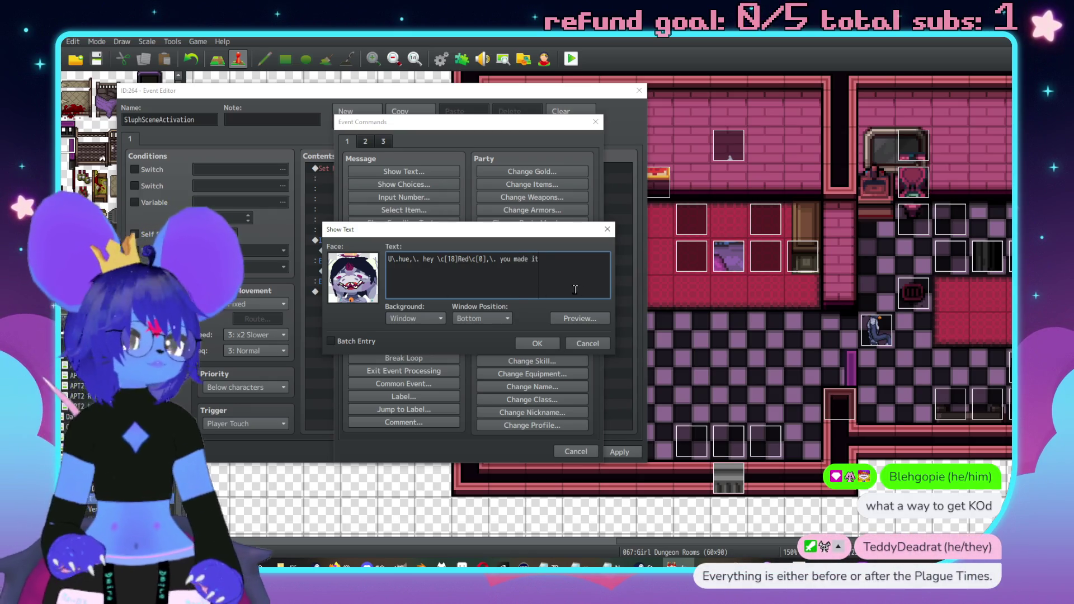
left_click(537, 343)
double_click(384, 291)
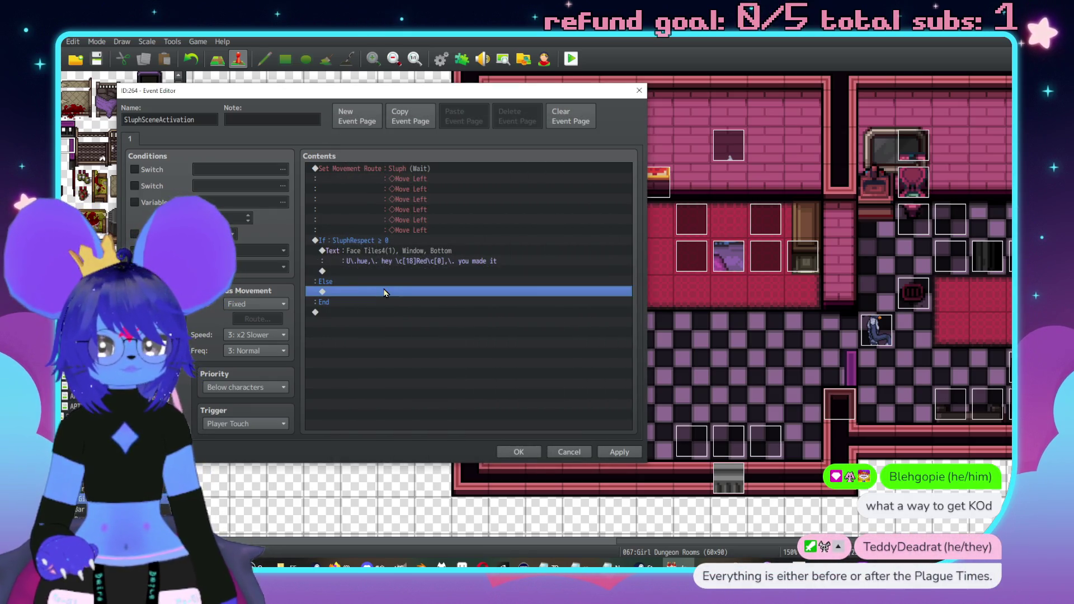
Copy the greeting into the Else branch and shorten its text.
left_click_drag(439, 123, 608, 123)
left_click(772, 123)
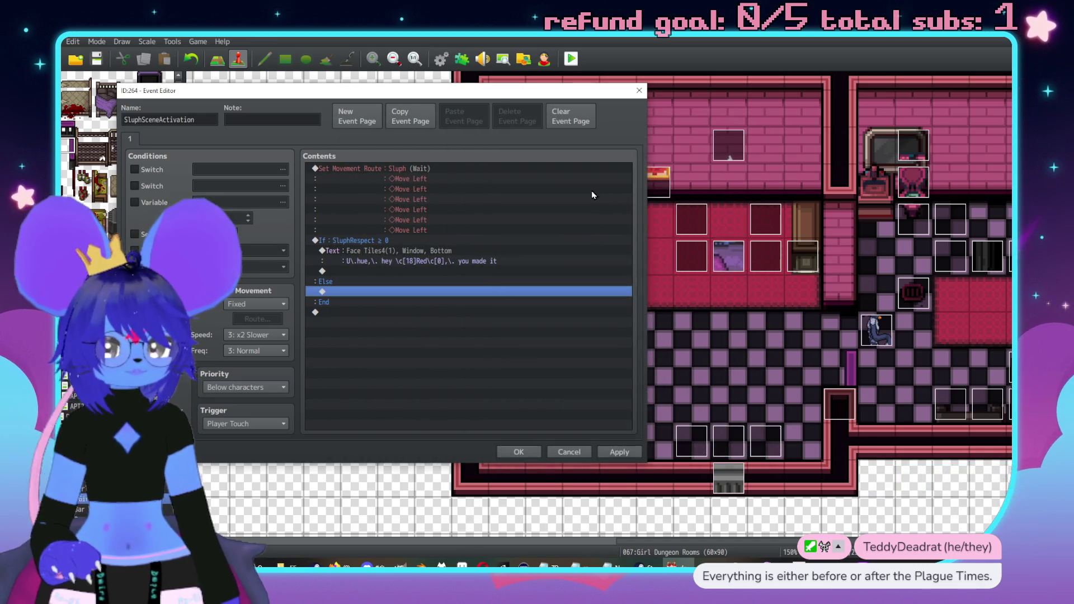
left_click(499, 253)
left_click(367, 292)
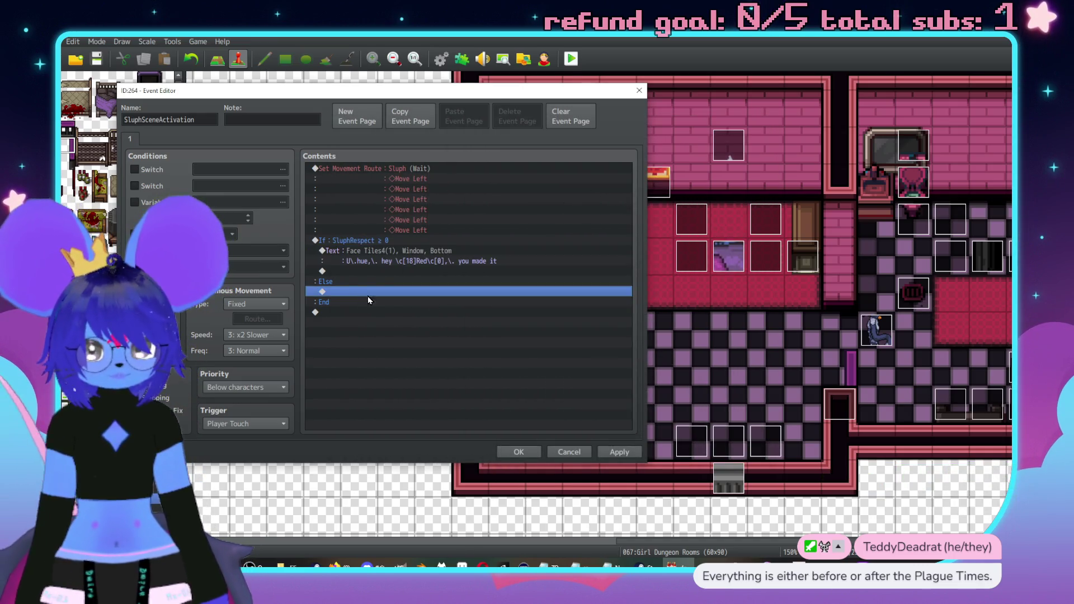
key("ctrl+v")
double_click(367, 291)
left_click_drag(554, 259, 459, 259)
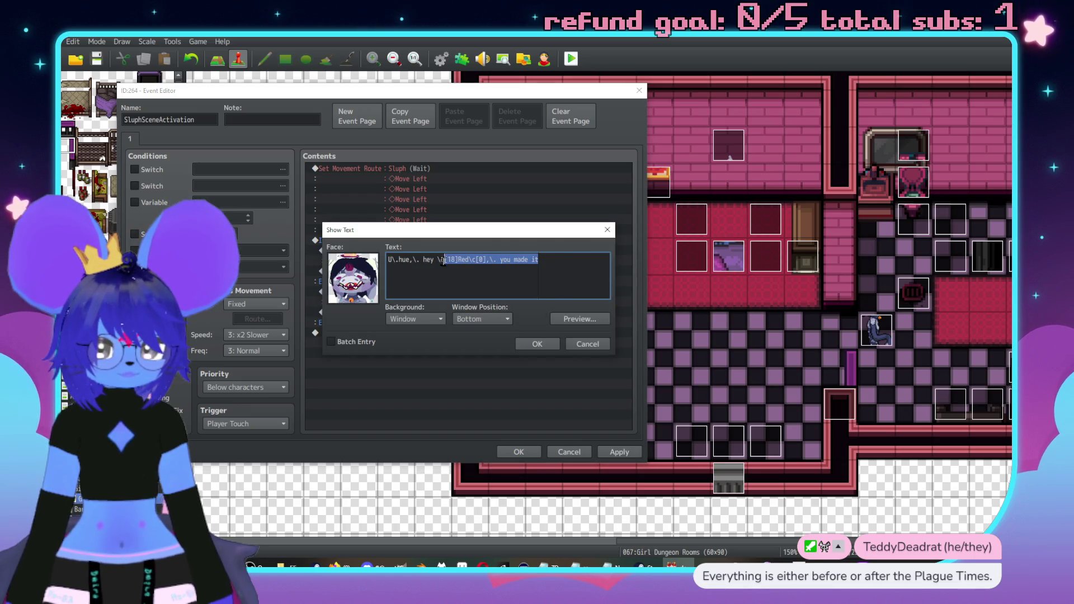
type("slut")
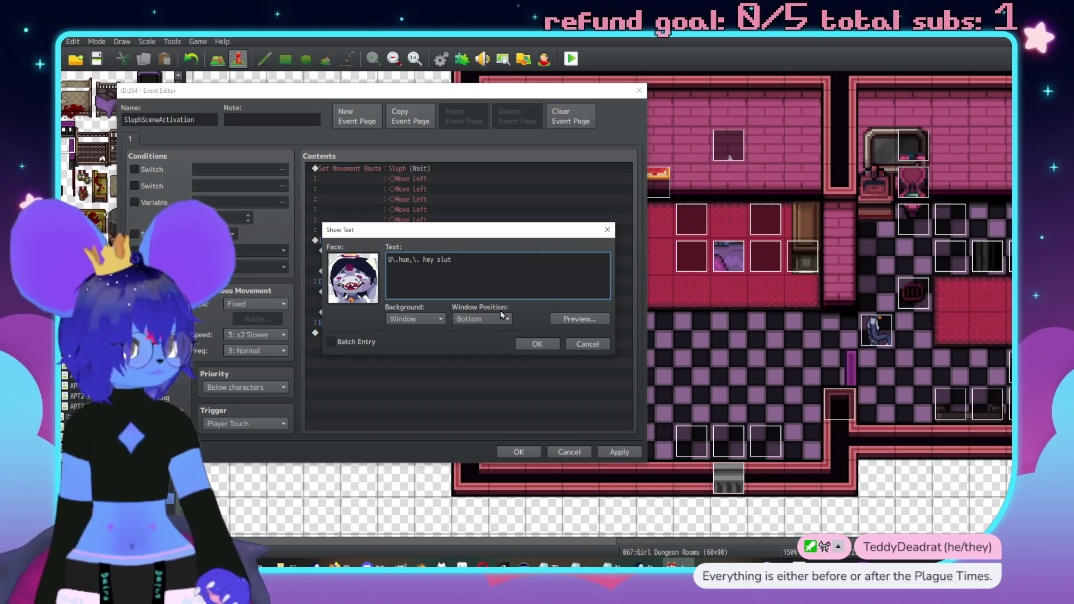
left_click(537, 343)
Add a 'who's the imp?' line using the second Face Tiles4 face.
left_click(367, 241)
double_click(322, 358)
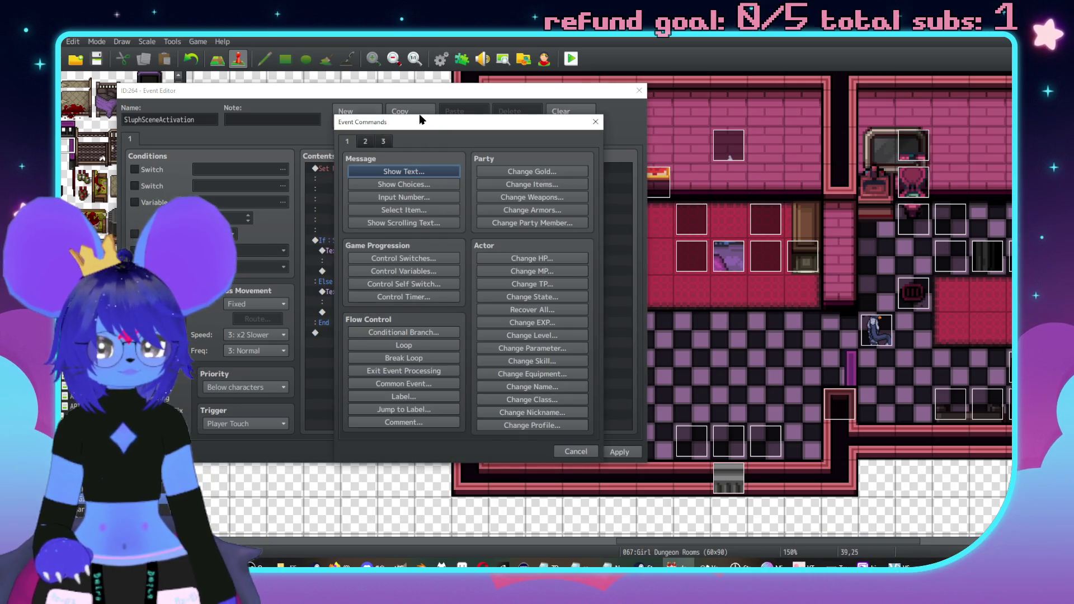
left_click_drag(420, 120, 624, 142)
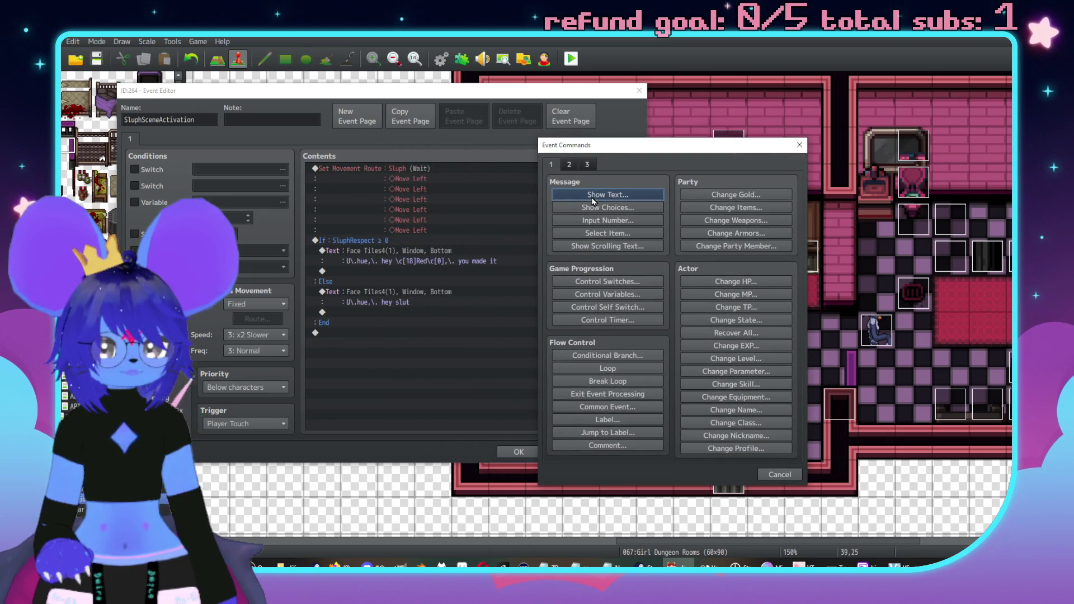
left_click(592, 195)
double_click(549, 283)
left_click(526, 254)
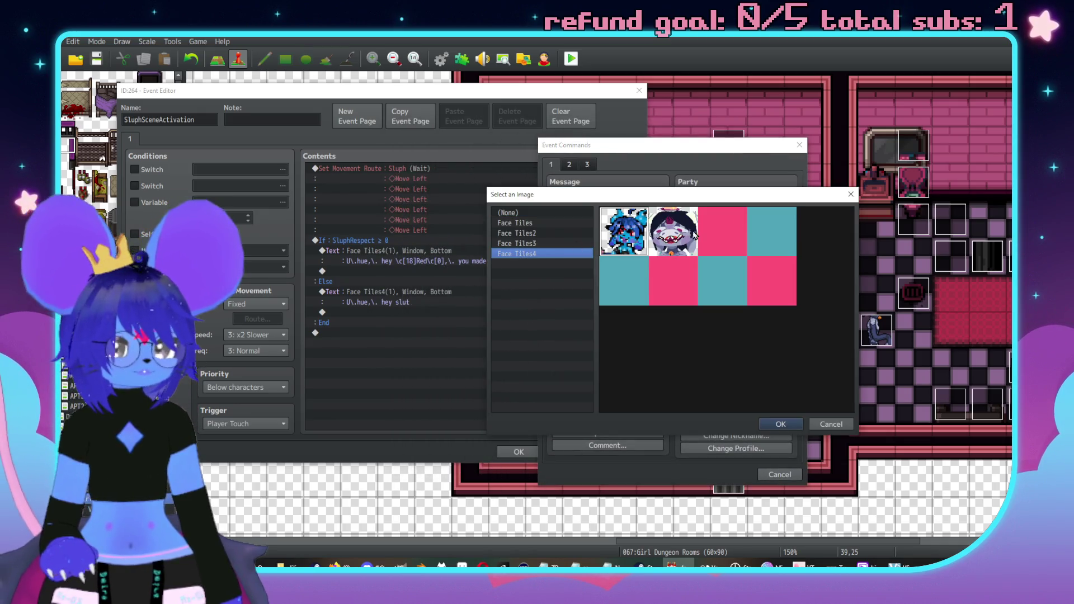
double_click(696, 234)
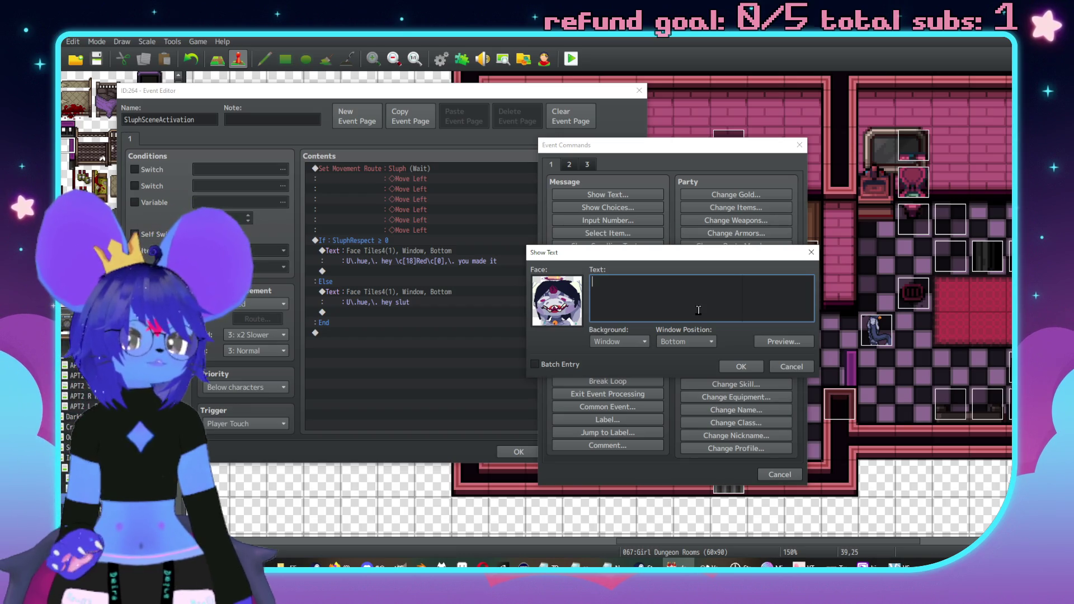
type("Imeant to ask before,\\. who's the imp?")
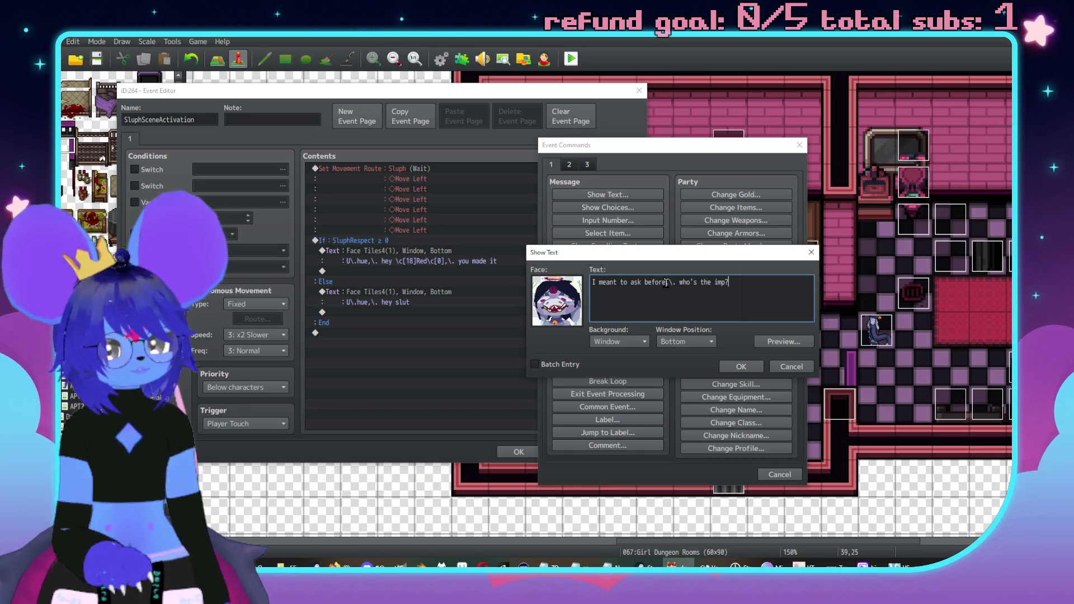
key("BackSpace")
left_click(739, 367)
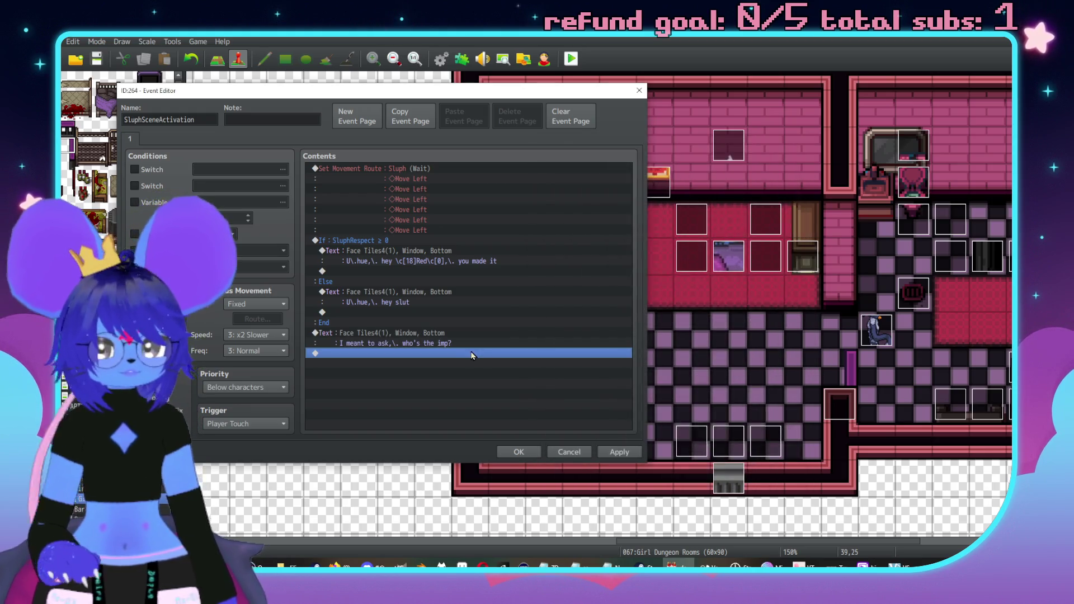
Add a conditional branch on actor Checker being in the party.
double_click(387, 272)
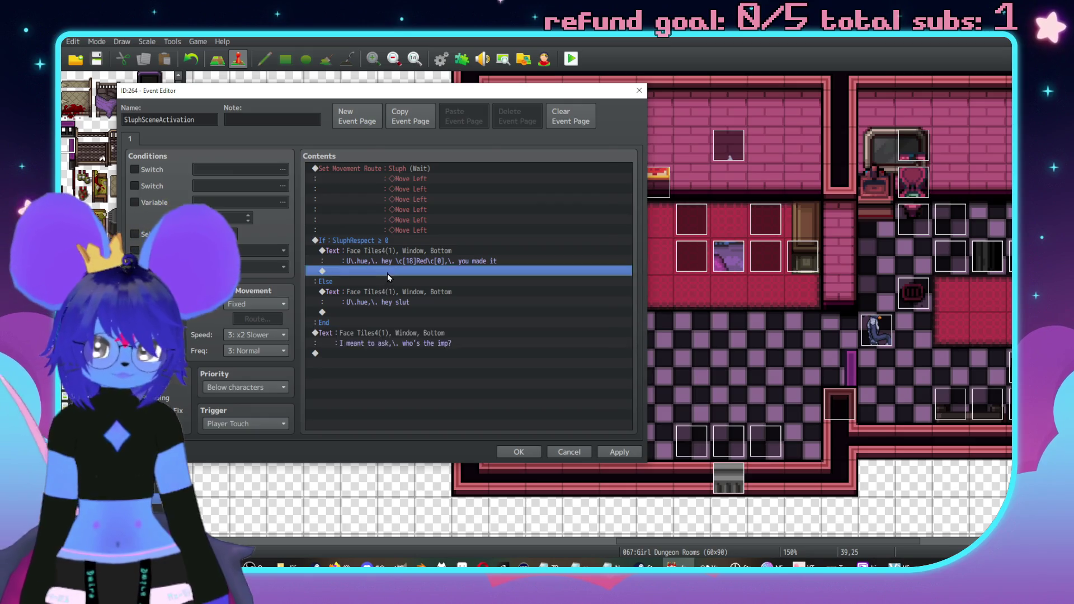
left_click(425, 331)
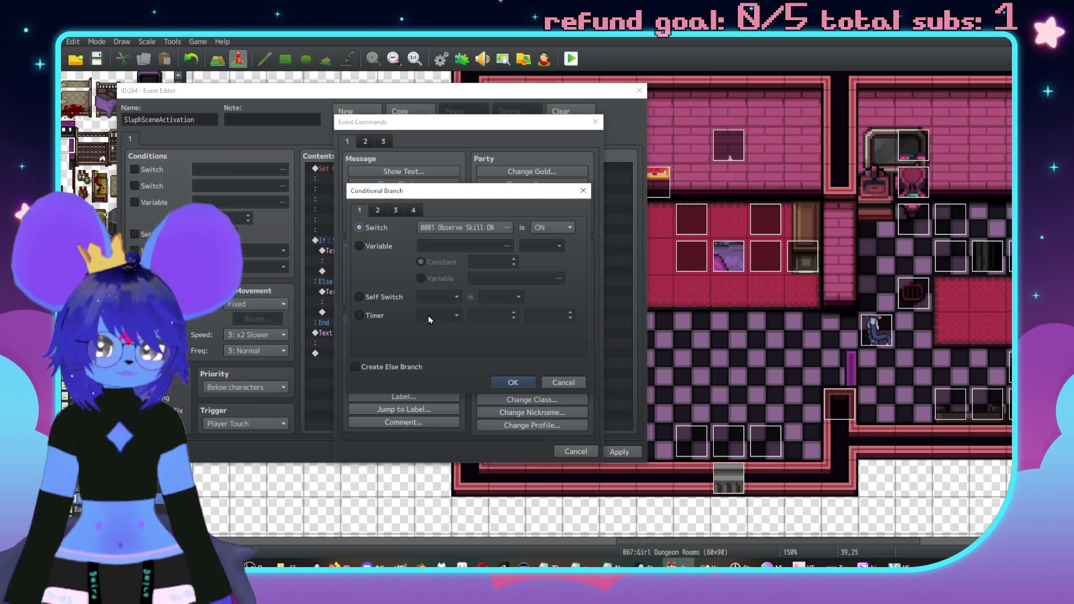
left_click(396, 210)
left_click(377, 210)
left_click(450, 227)
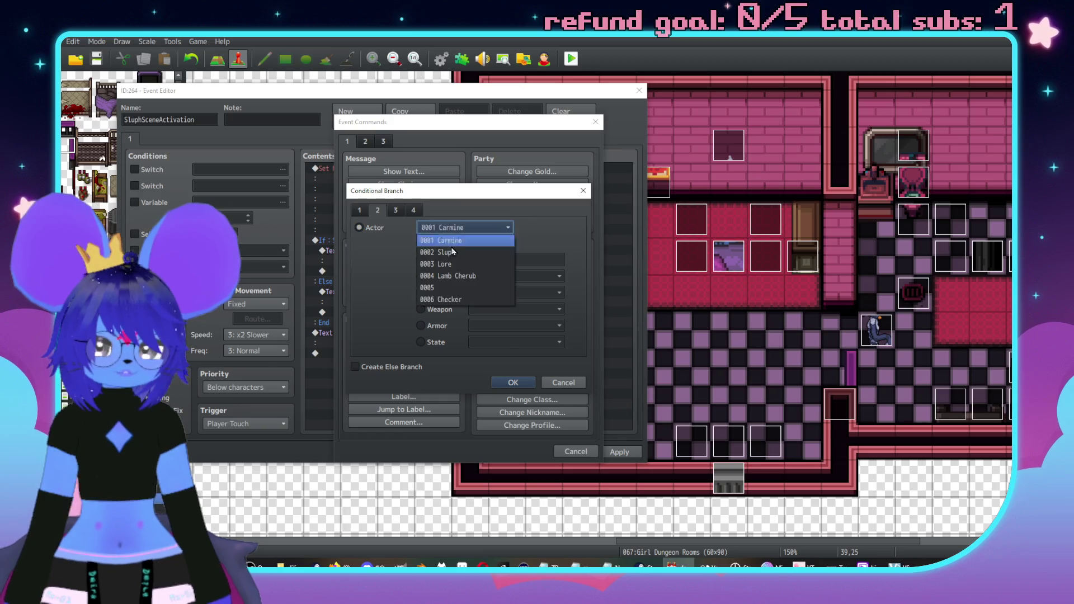
left_click(440, 300)
left_click(513, 383)
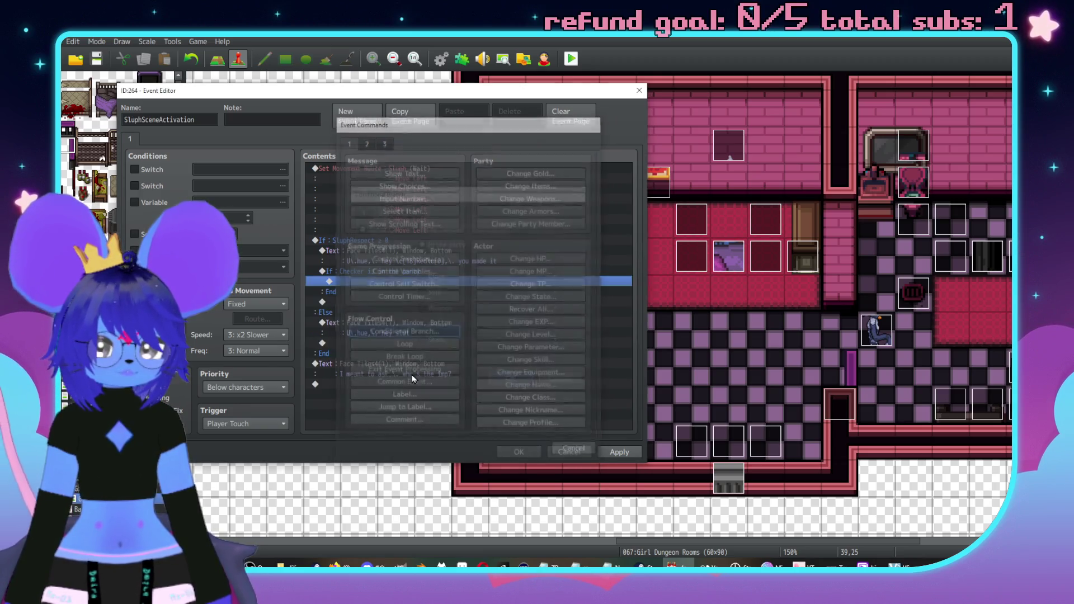
Move the 'who's the imp?' line inside the Checker-in-party branch.
left_click(387, 273)
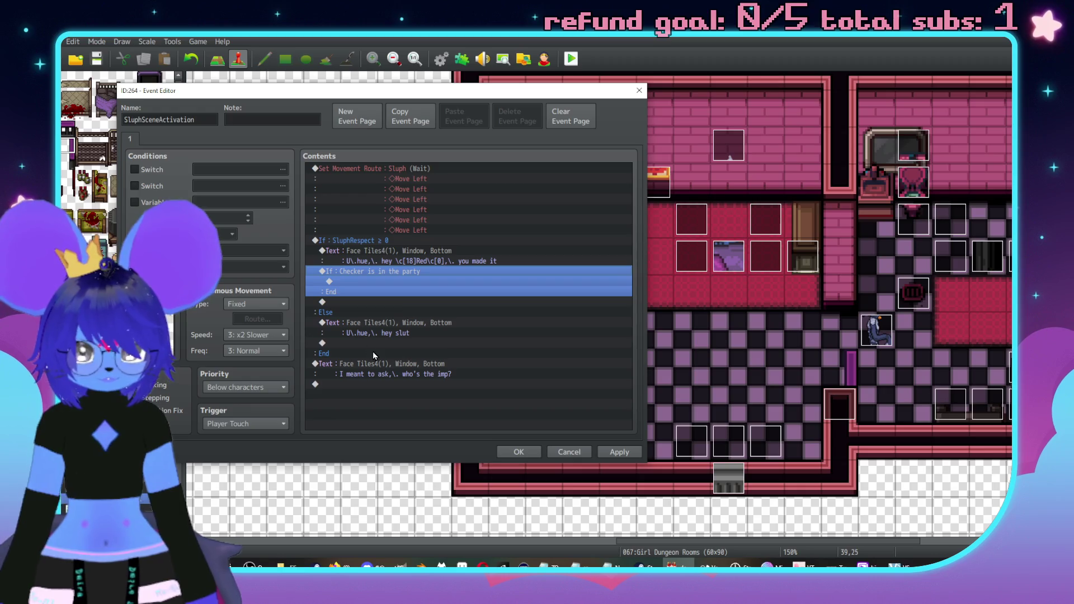
left_click(374, 372)
key("ctrl+x")
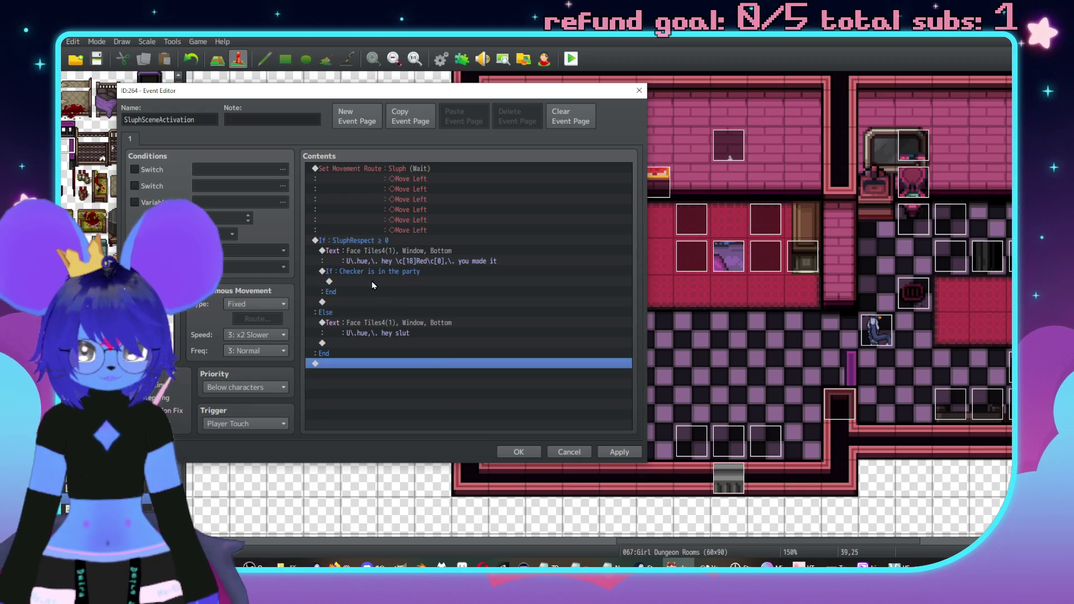
left_click(373, 281)
key("ctrl+v")
Copy the Checker branch into Else and shorten its line to 'Who's the imp?'.
left_click(390, 274)
key("ctrl+c")
left_click(359, 364)
key("ctrl+v")
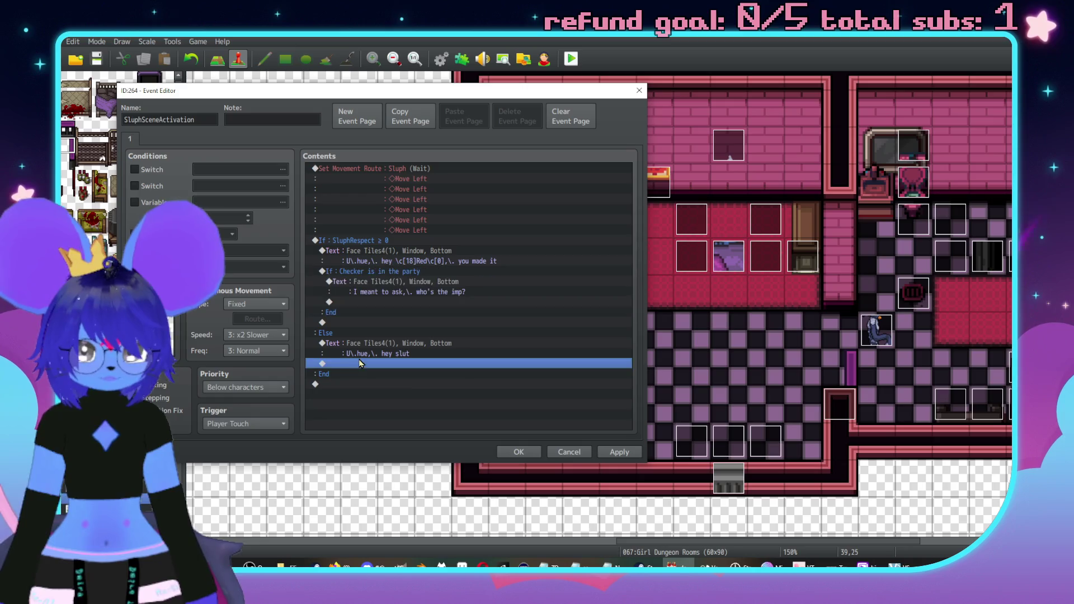
double_click(395, 353)
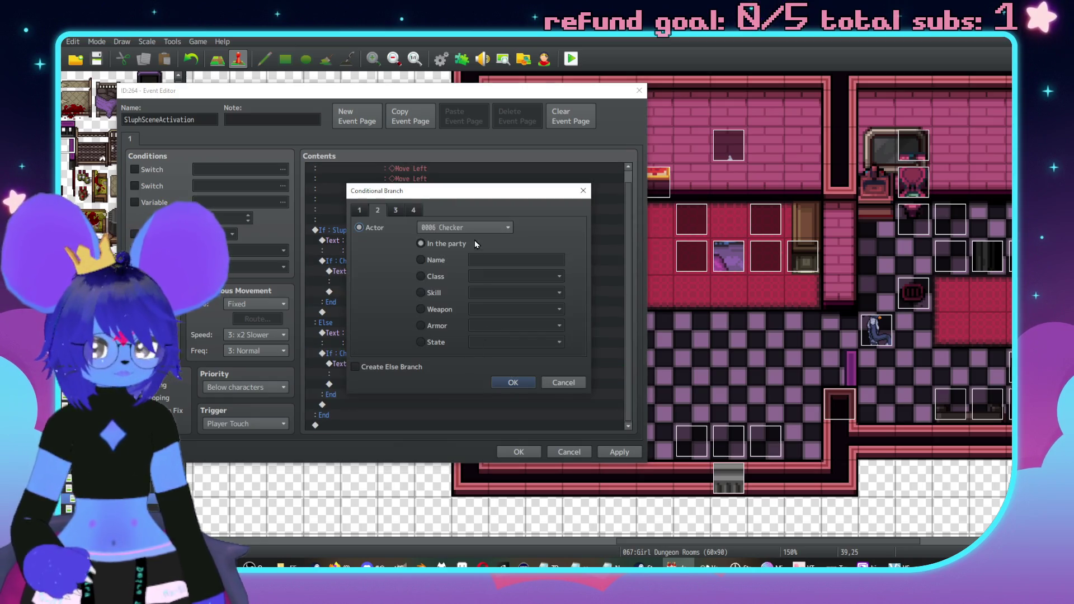
left_click(512, 382)
double_click(392, 364)
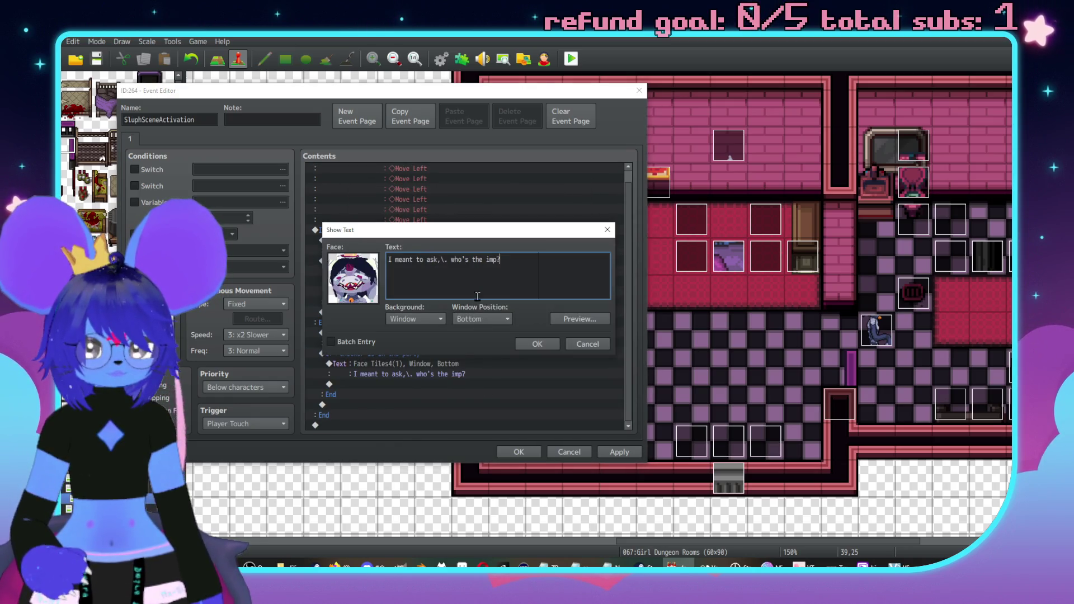
left_click_drag(457, 261, 395, 255)
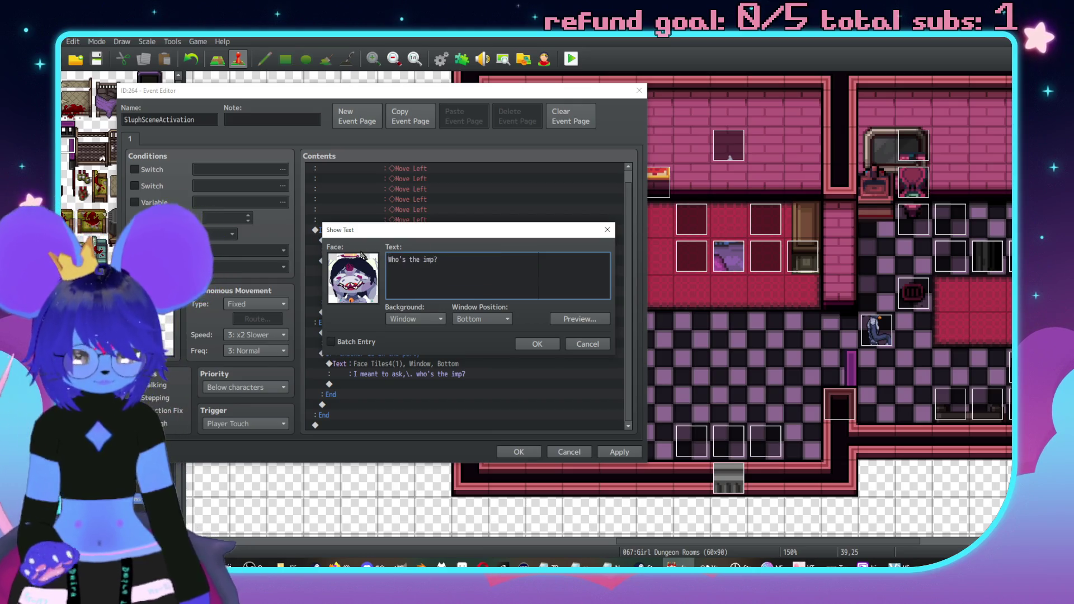
type("Wh")
left_click(517, 347)
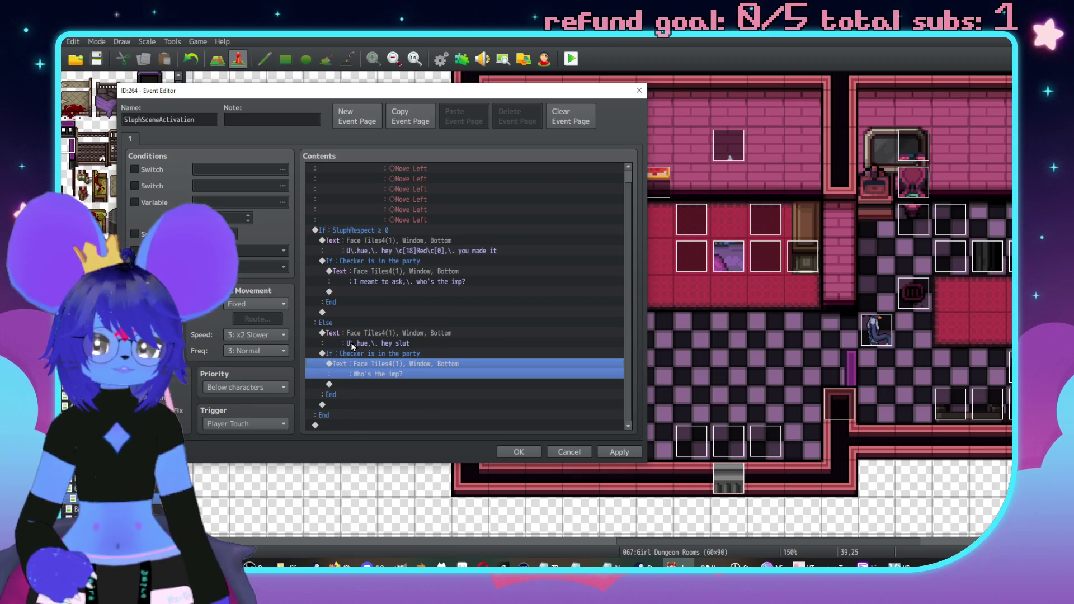
left_click(361, 240)
left_click(361, 232)
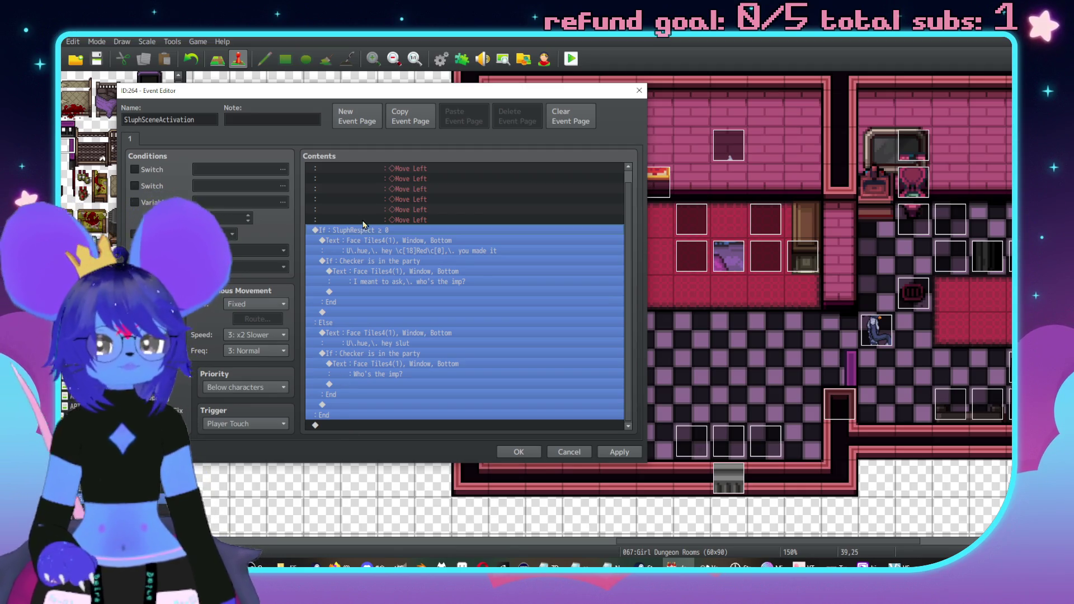
Add a Checker-in-party conditional branch at the end of the event.
left_click(370, 241)
left_click(364, 234)
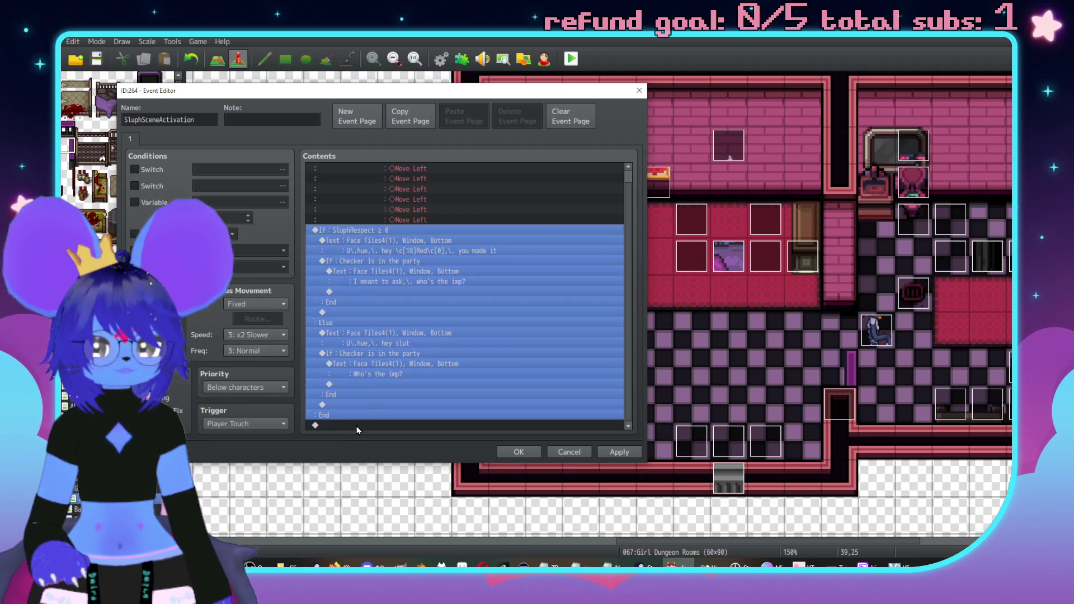
double_click(360, 426)
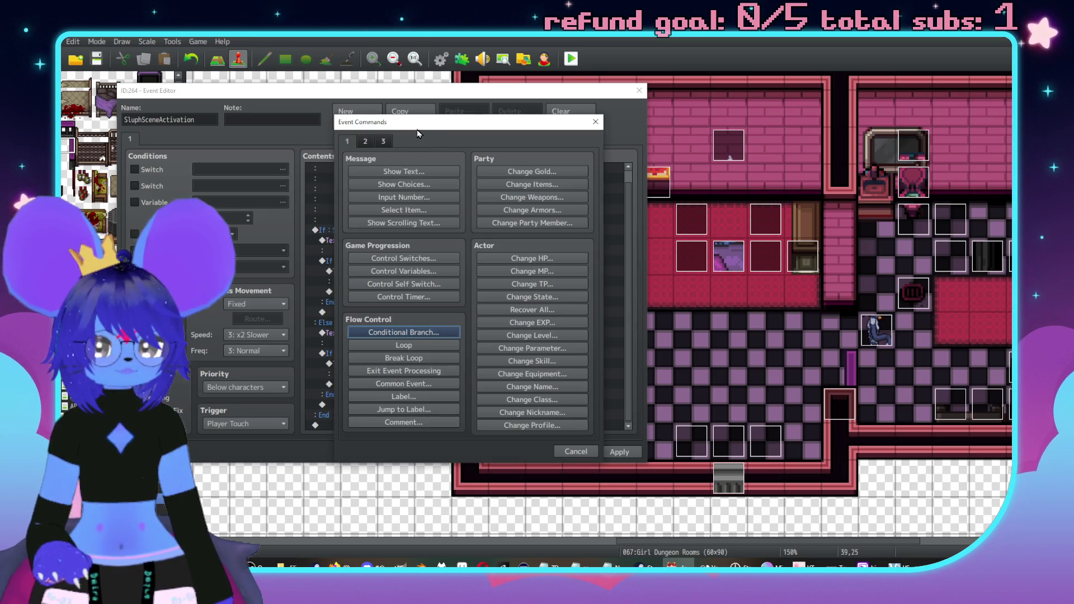
left_click_drag(418, 134, 576, 141)
left_click(554, 339)
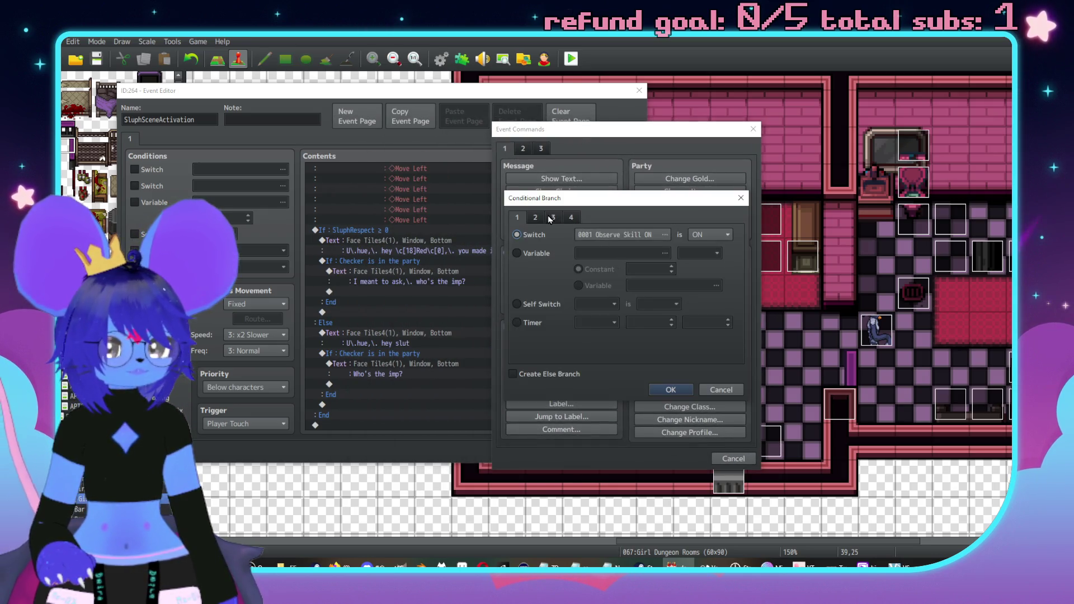
left_click(549, 219)
left_click(535, 218)
left_click(626, 233)
left_click(610, 311)
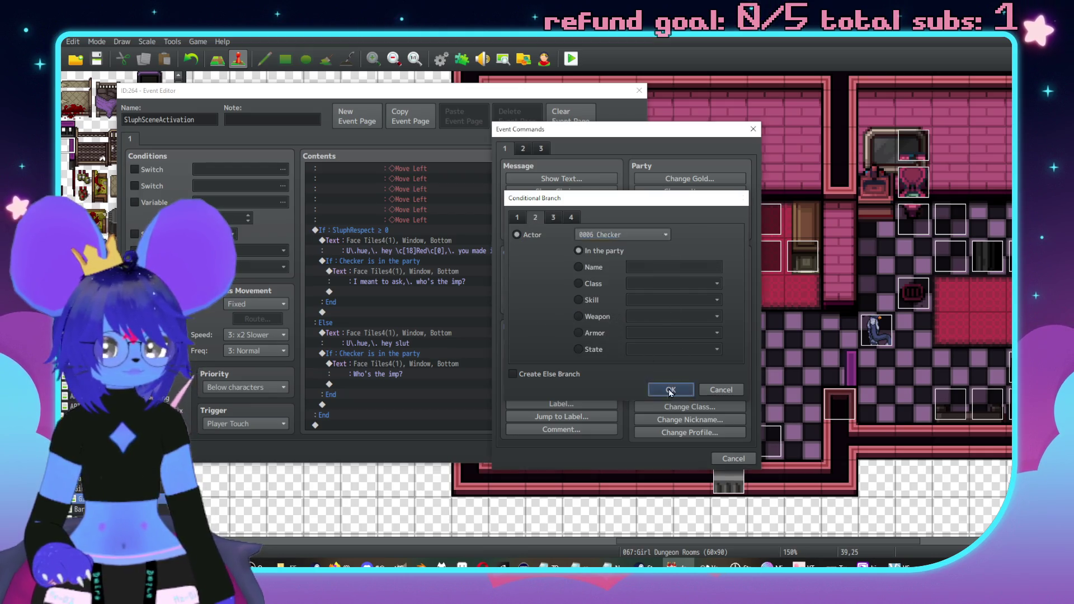
left_click(673, 390)
Insert a call to common event 0004 Sluph Talk.
double_click(387, 241)
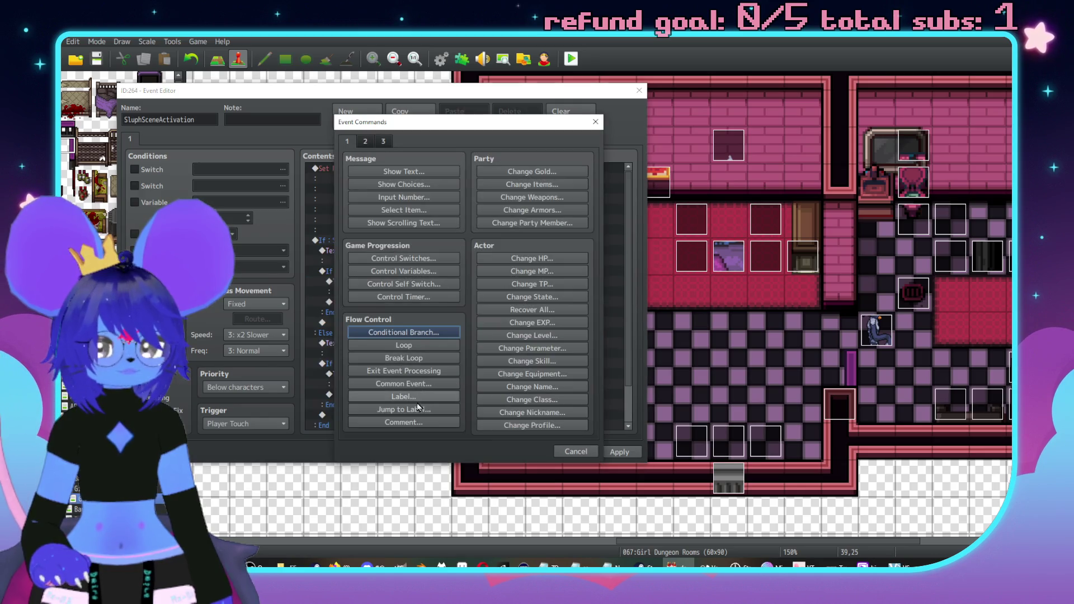
left_click(401, 385)
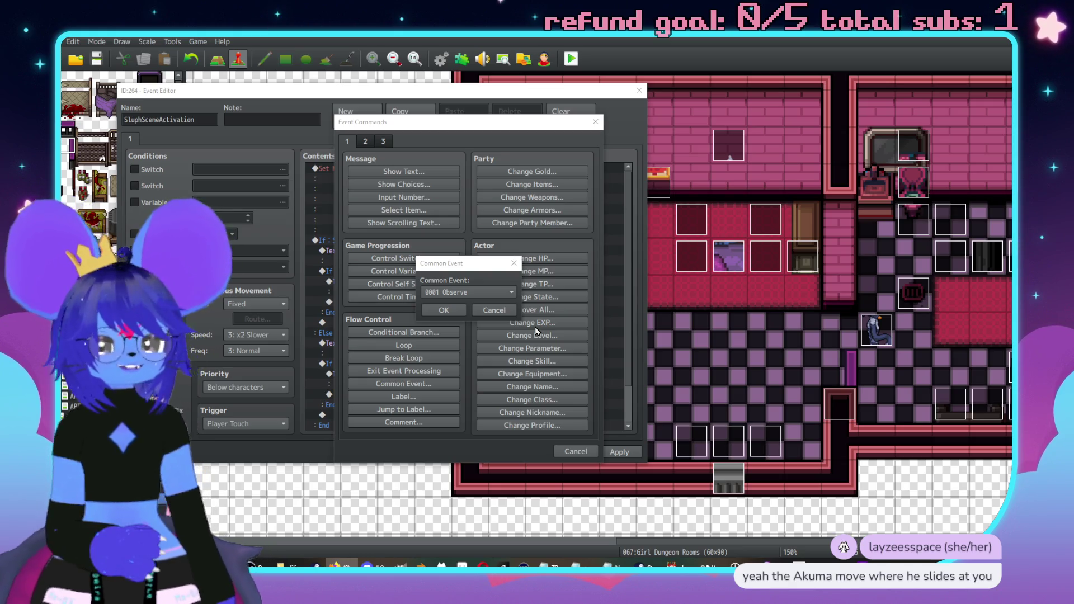
left_click(464, 292)
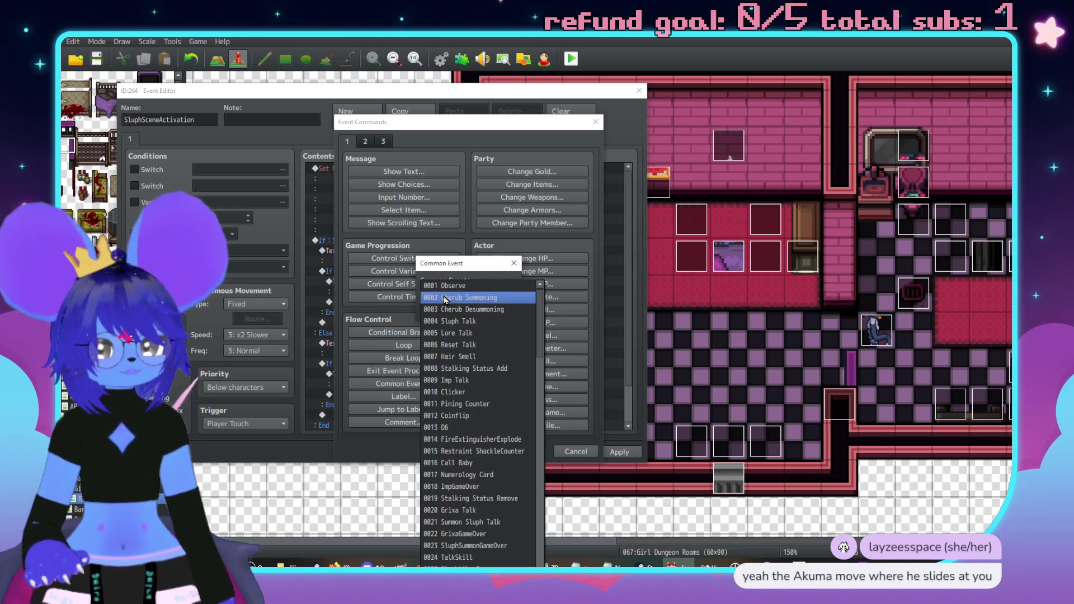
left_click(443, 332)
scroll(383, 323, "down", 2)
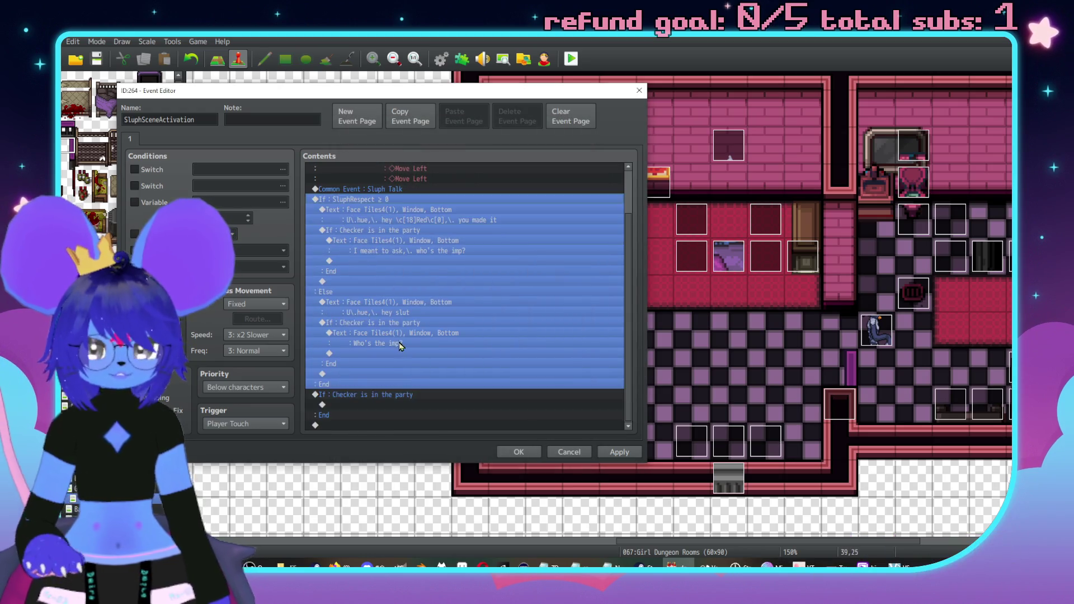
left_click(390, 338)
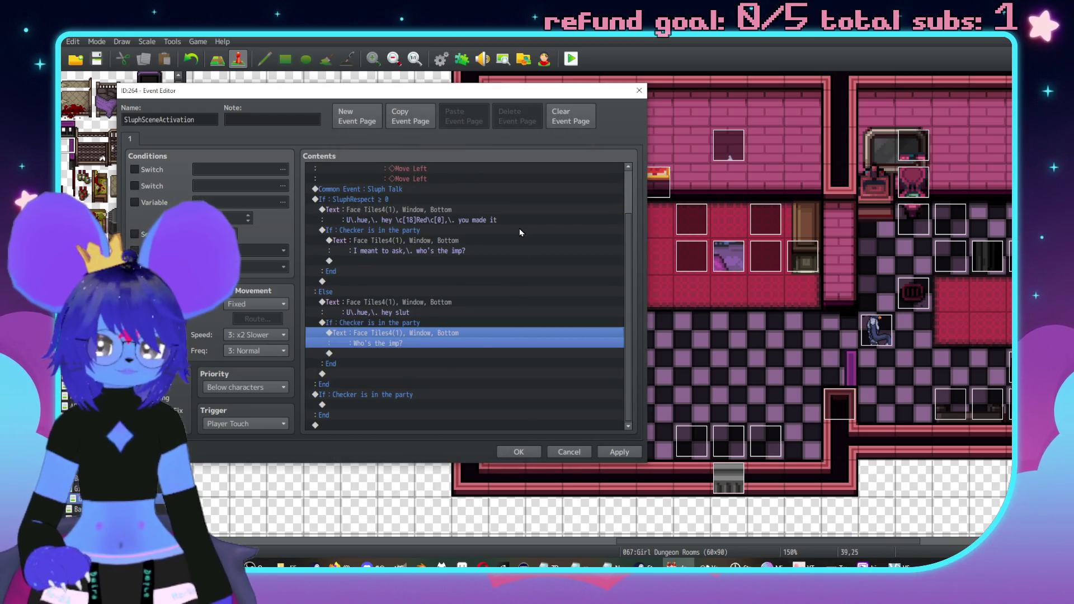
double_click(372, 415)
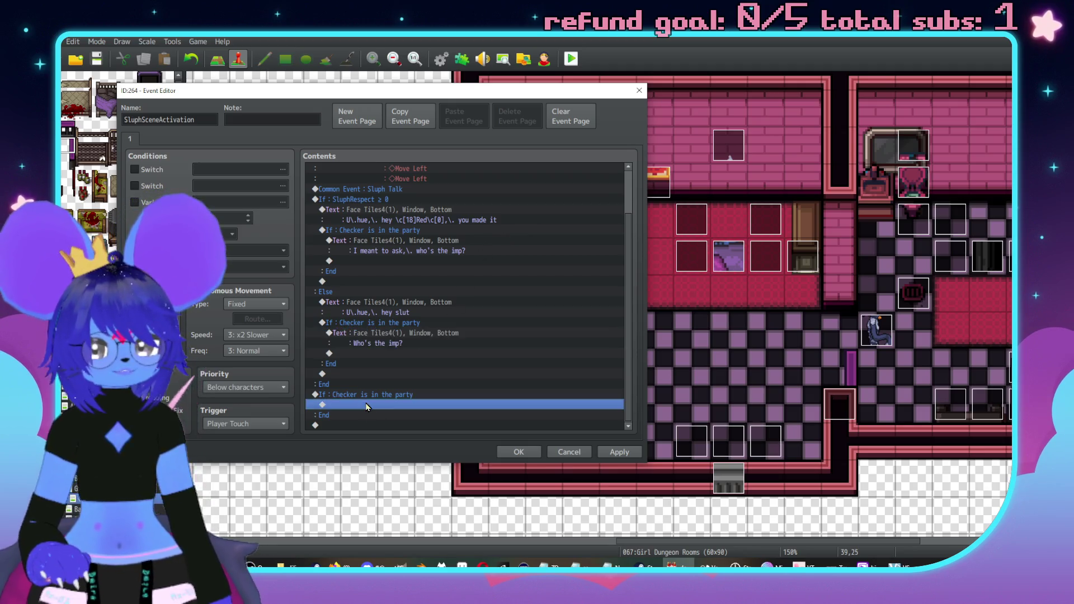
Start a message with the Face Tiles3 red demon face reading 'O-M-G, fuckin' awesome..'.
left_click(401, 171)
double_click(356, 292)
left_click(336, 211)
left_click(365, 222)
double_click(556, 226)
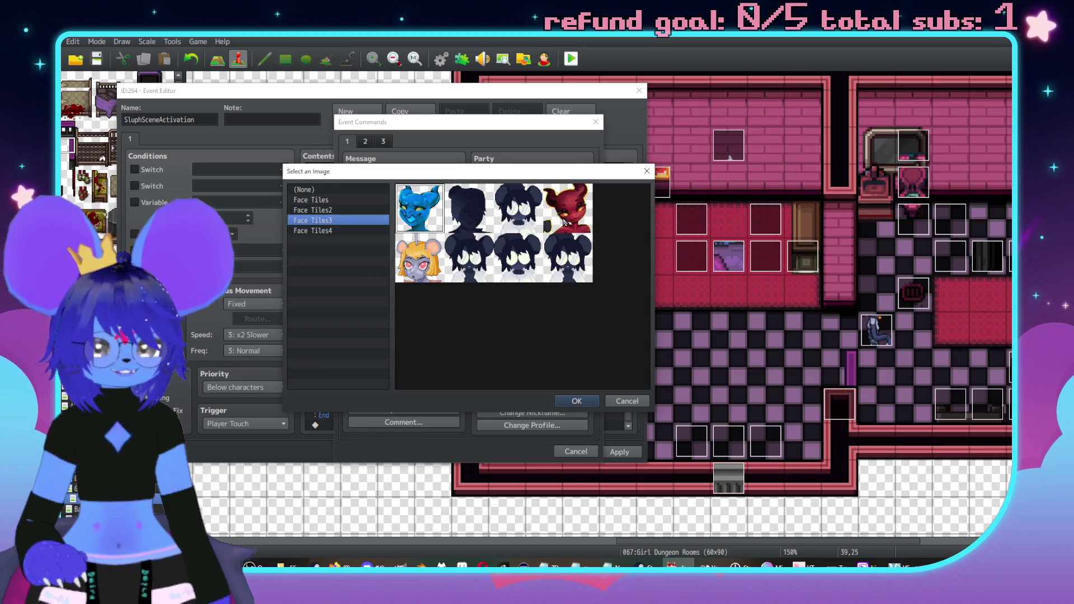
type("0\\-M\\.-")
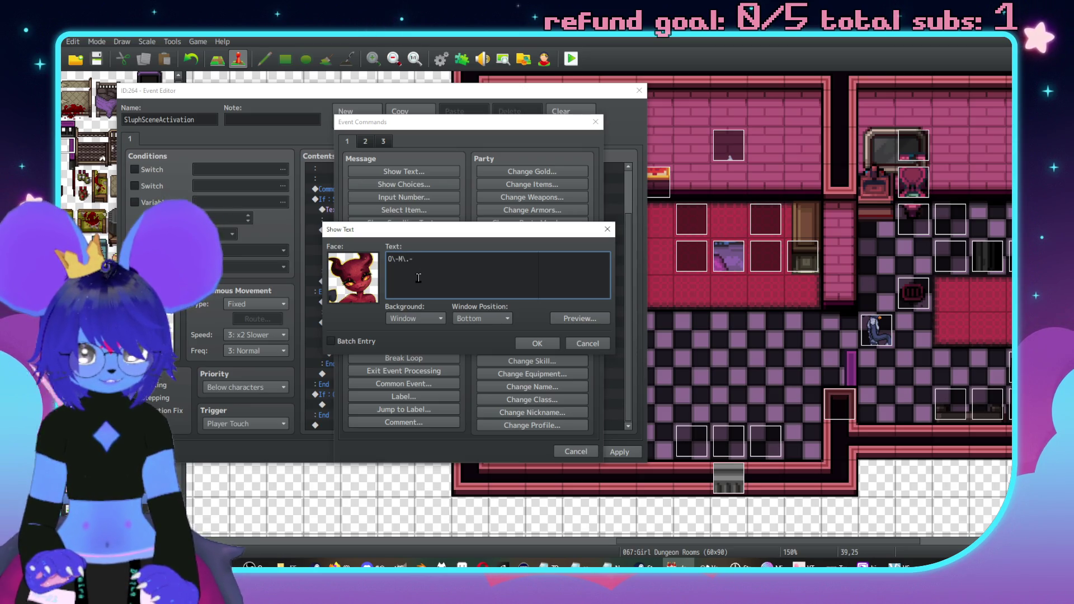
type("G,\\.")
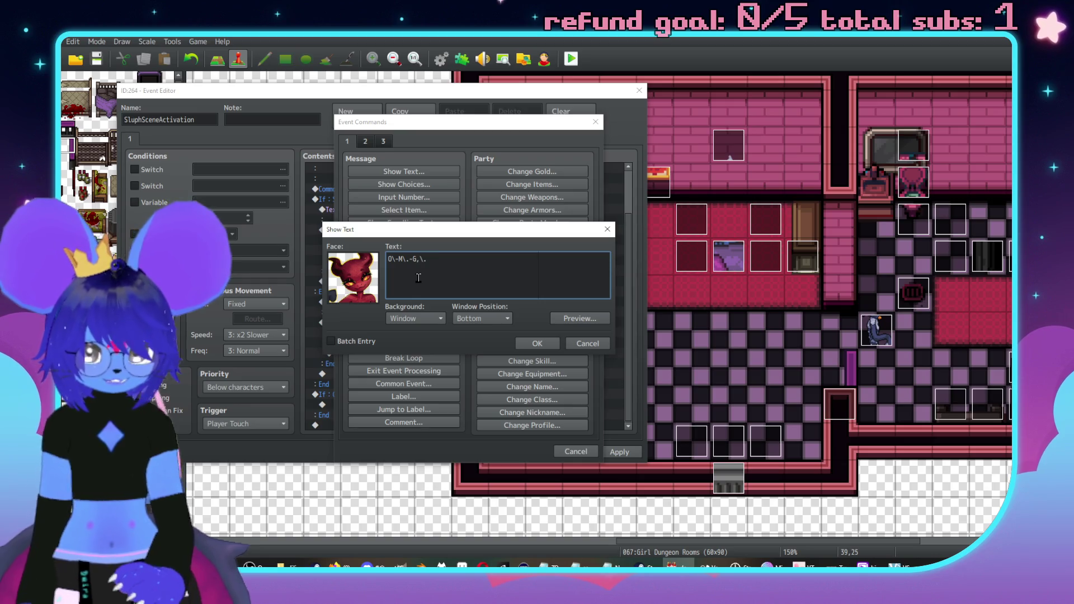
type(" fuckin' awesome..")
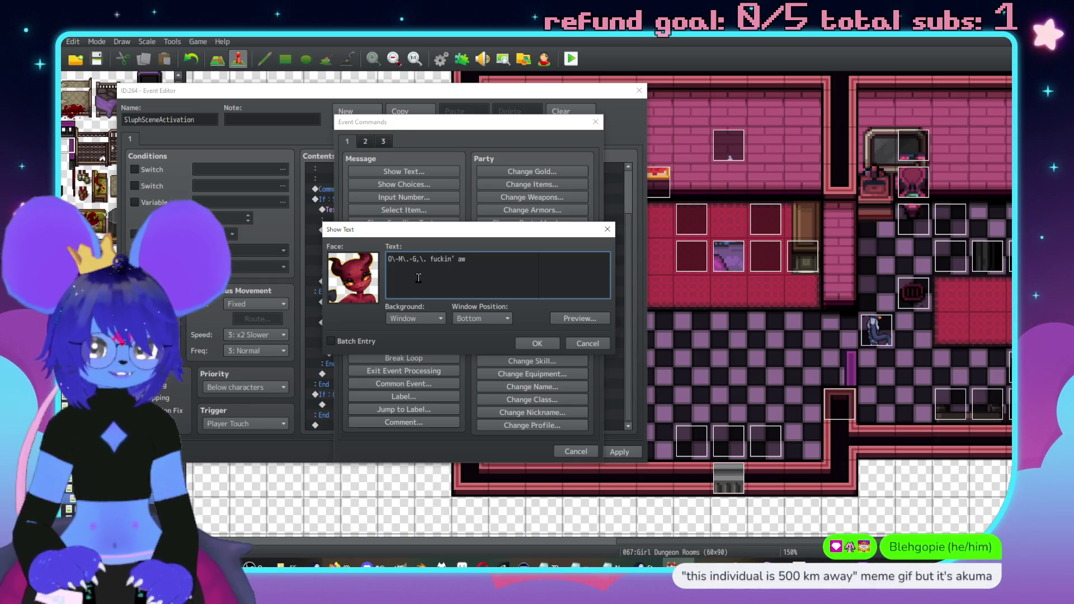
left_click(387, 260)
type("\\}")
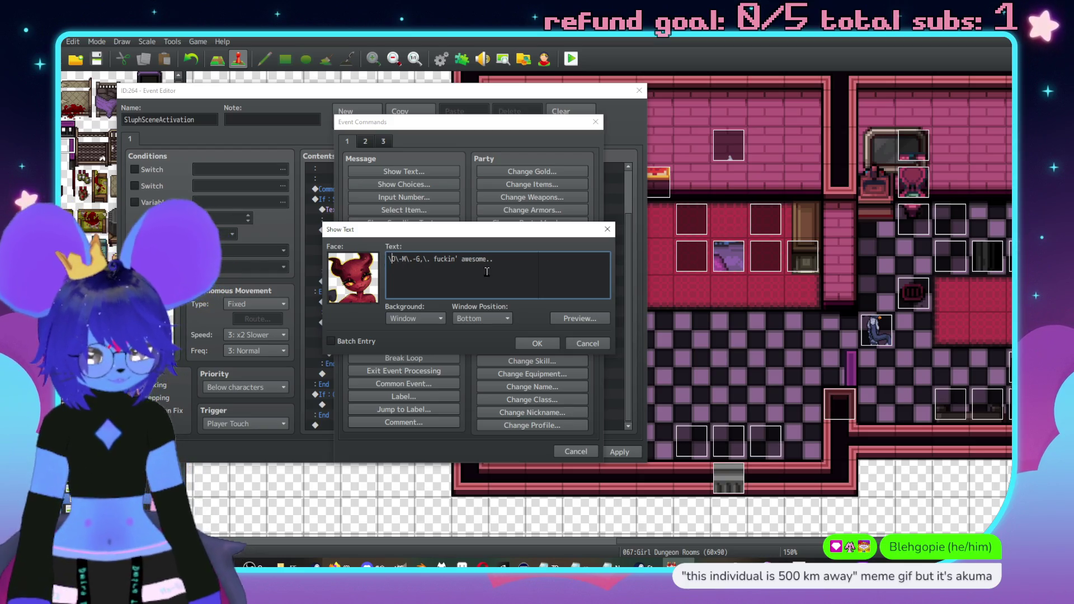
key("End")
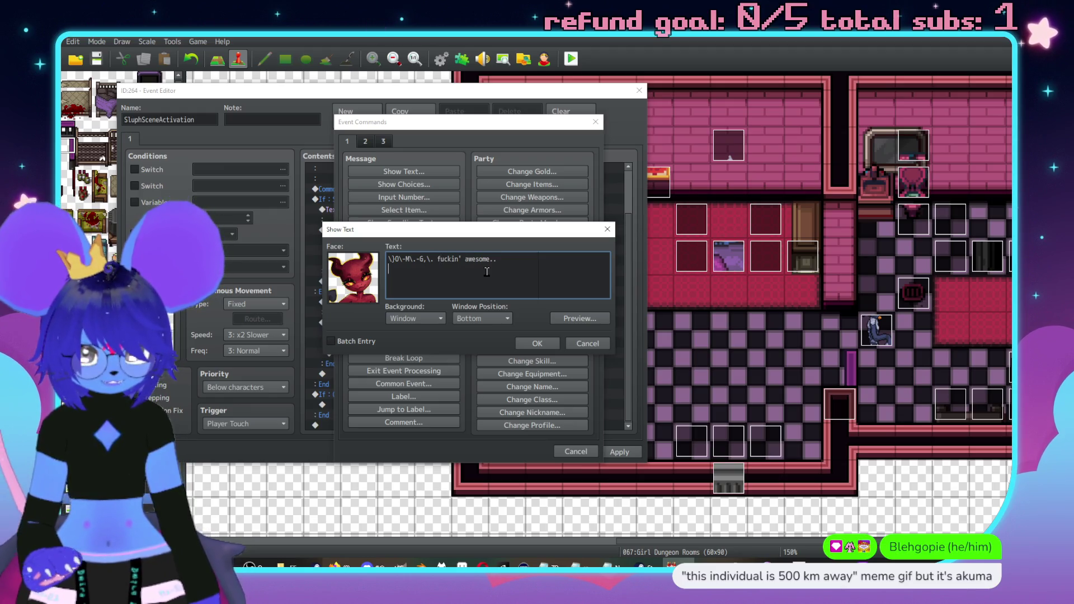
Add the second line 'Uh hi! I'm uh, I'm \n[6]!', preview, and confirm the message.
key("Return")
type("\\}")
type("U")
key("BackSpace")
key("BackSpace")
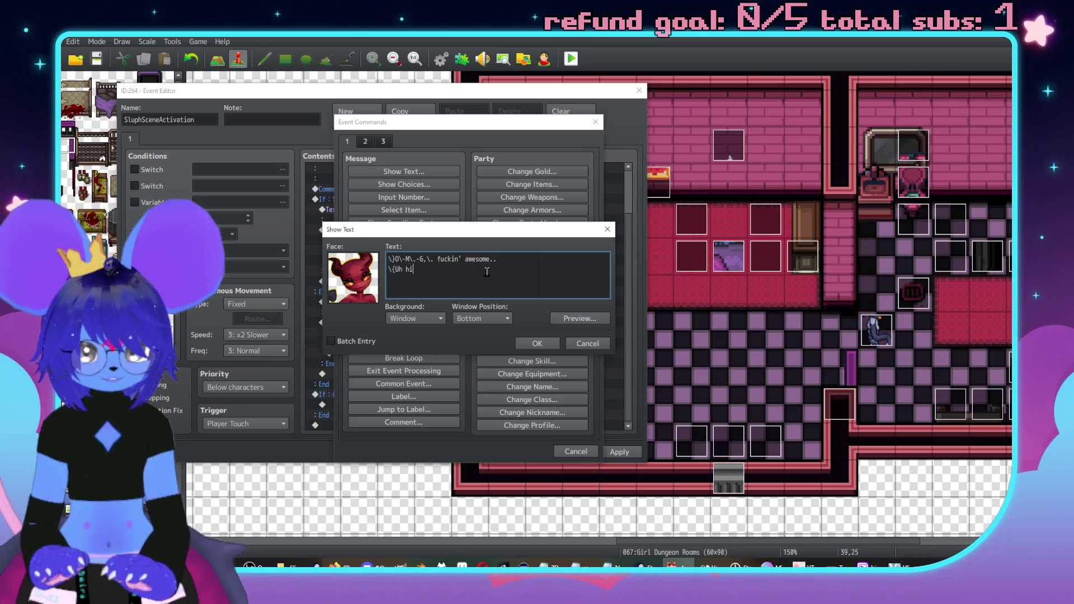
type("'m un")
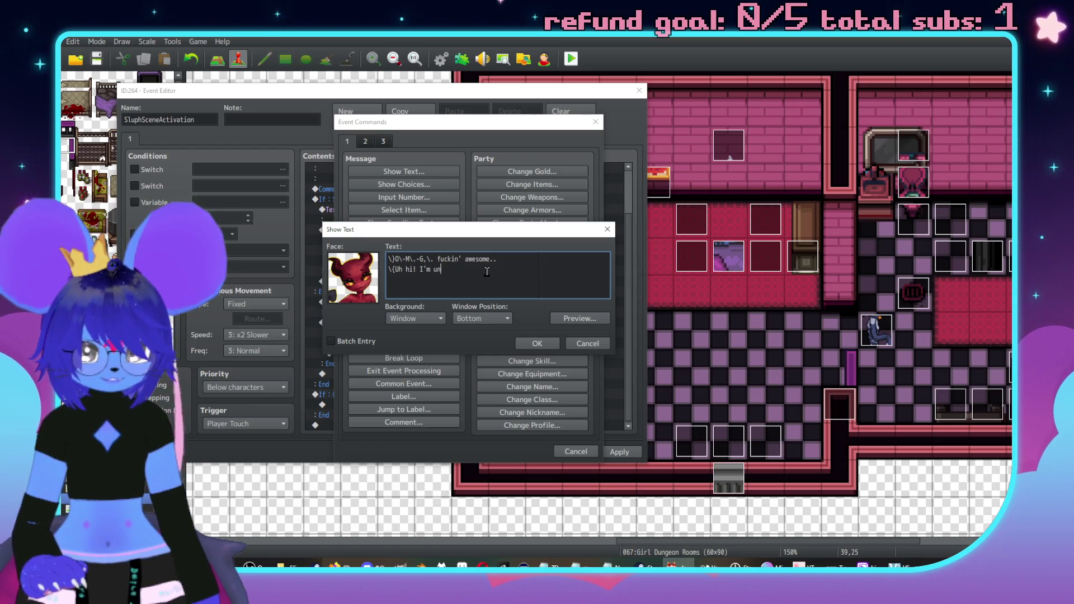
key("BackSpace")
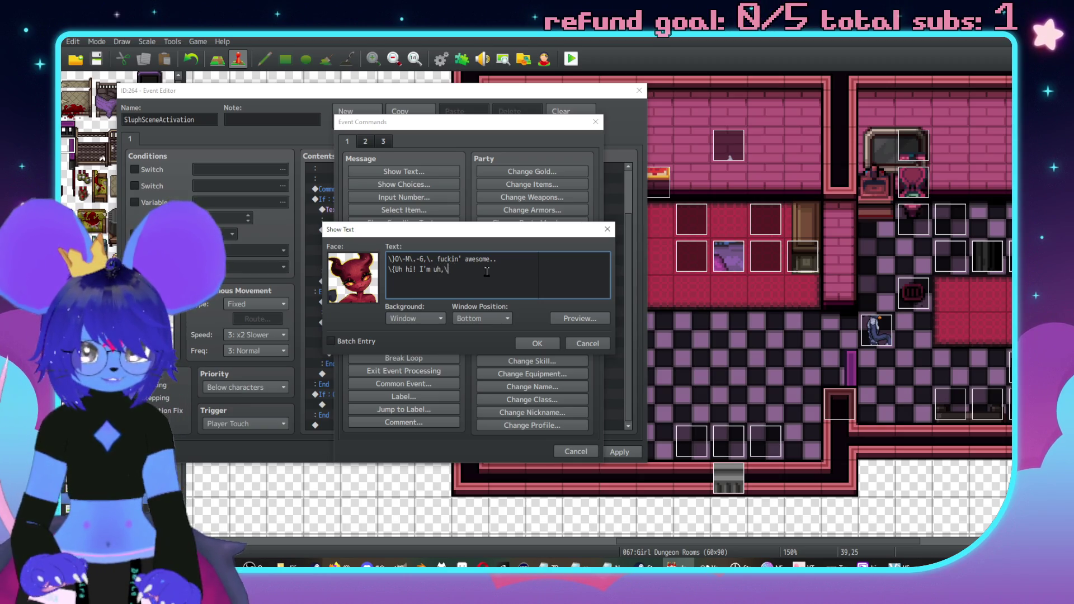
type(". I',")
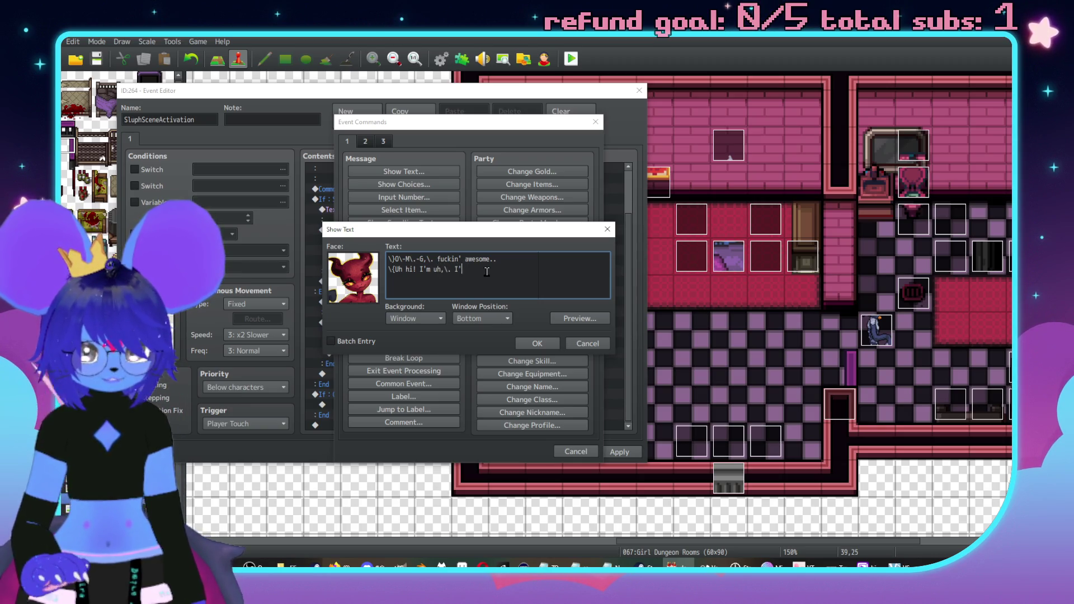
type(" \\c[")
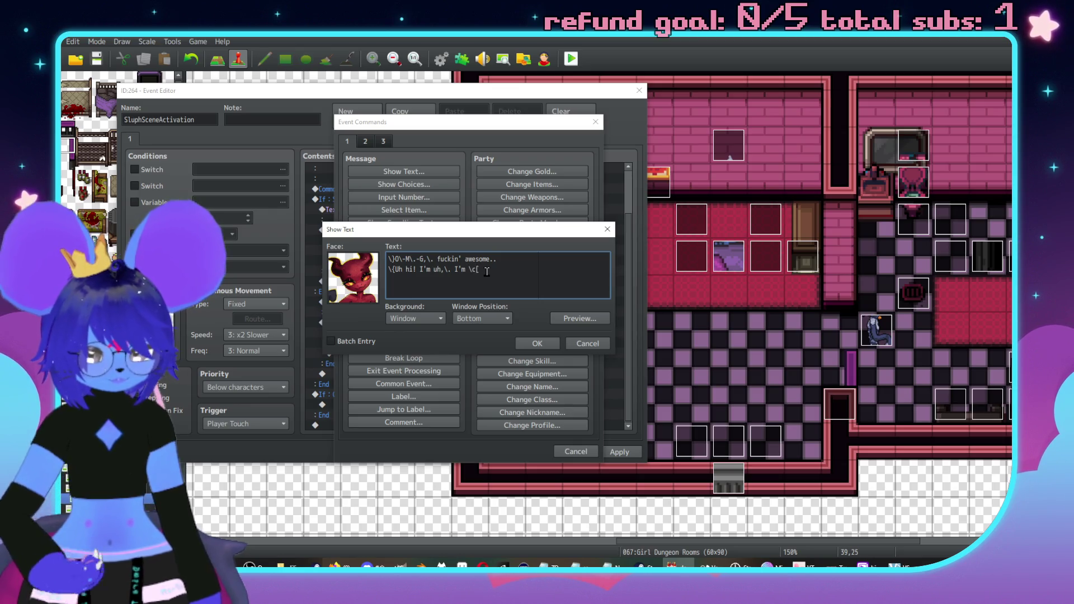
type("!")
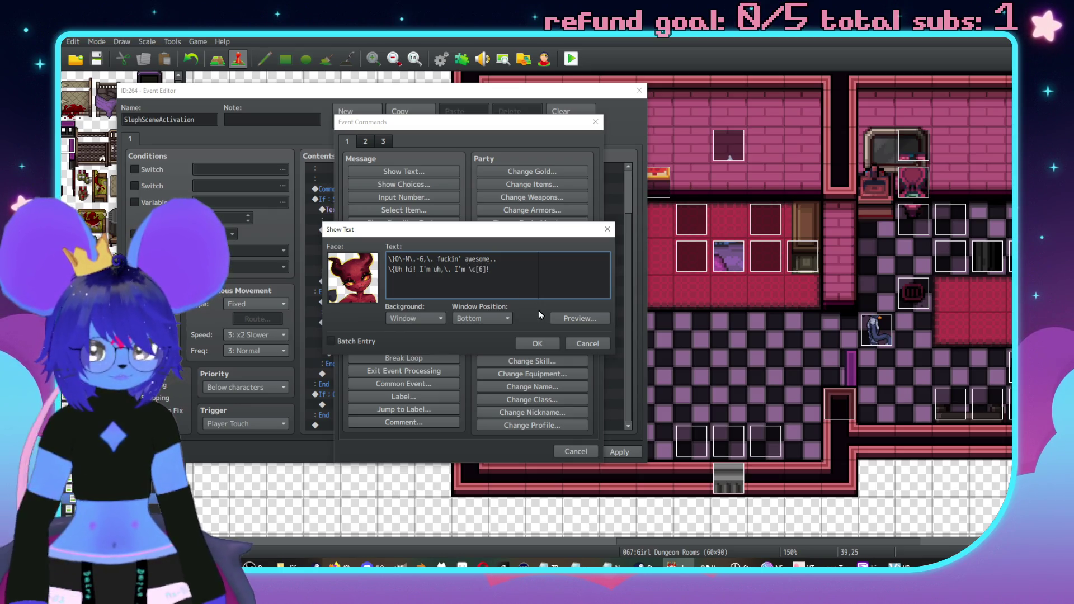
left_click(574, 320)
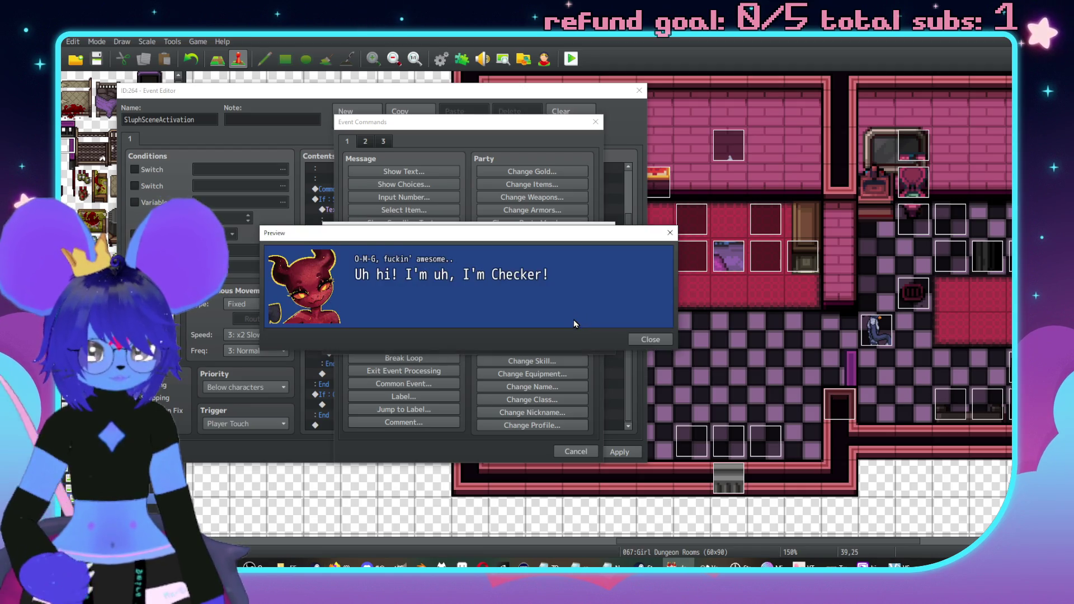
left_click(650, 338)
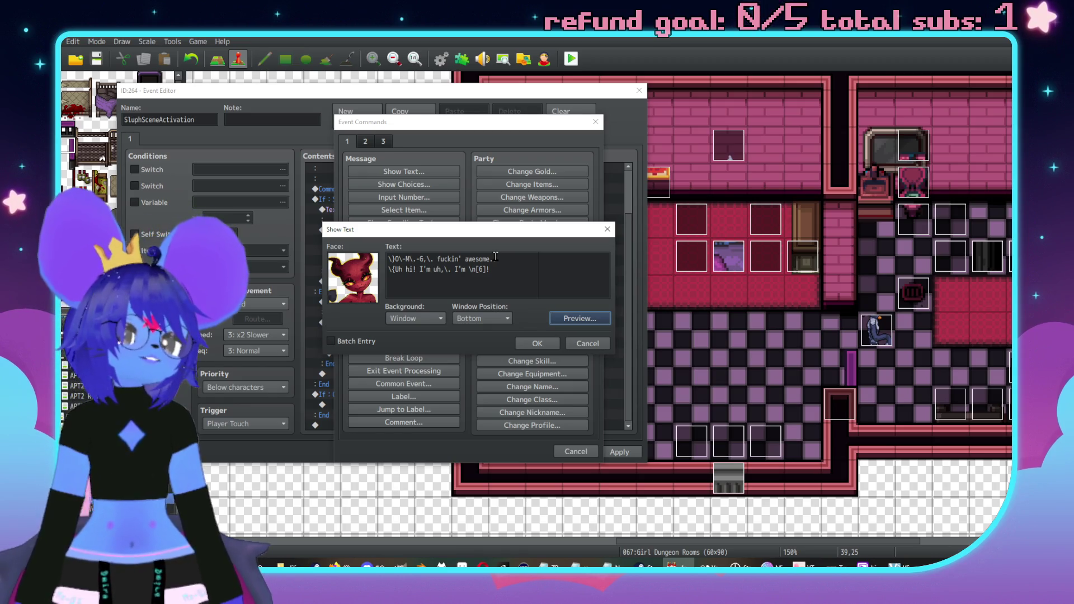
left_click(518, 258)
type("\\.")
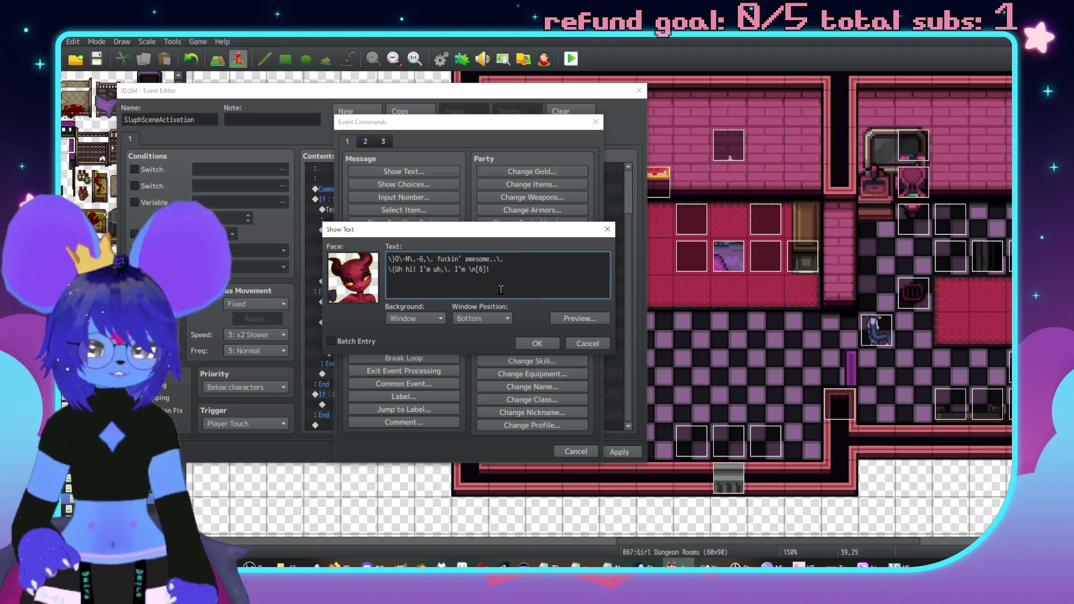
left_click(538, 343)
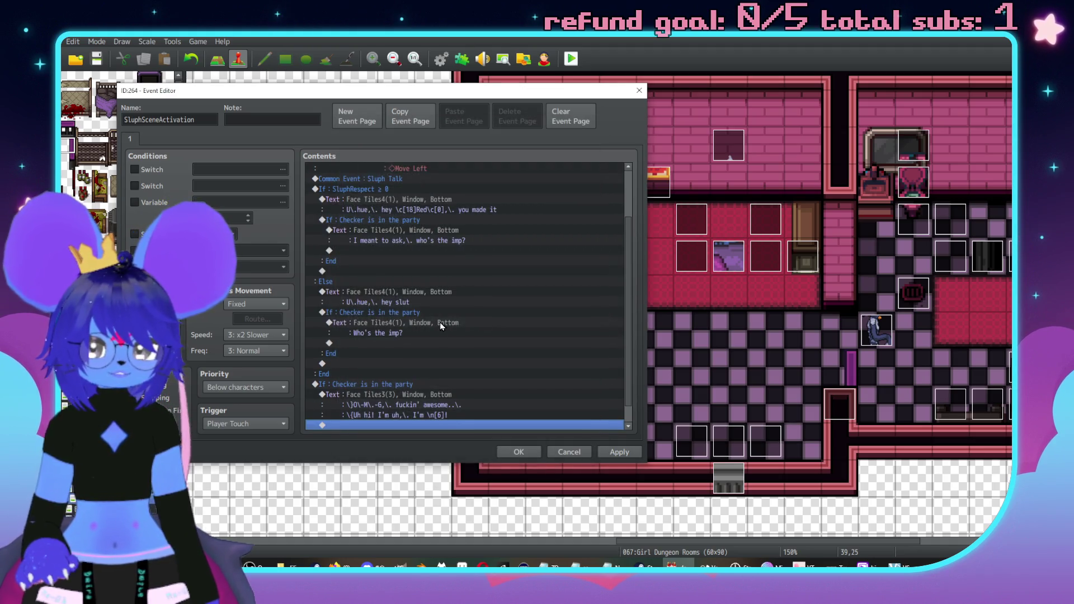
Insert a call to common event 0009 Imp Talk above Checker's line.
double_click(423, 372)
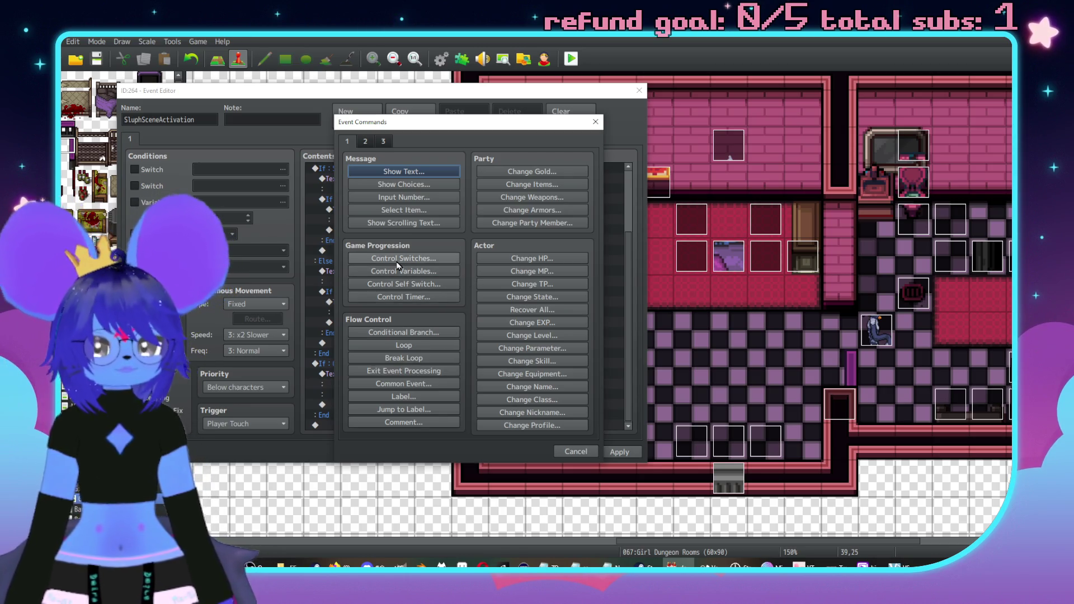
left_click(403, 384)
left_click(452, 289)
scroll(452, 309, "down", 2)
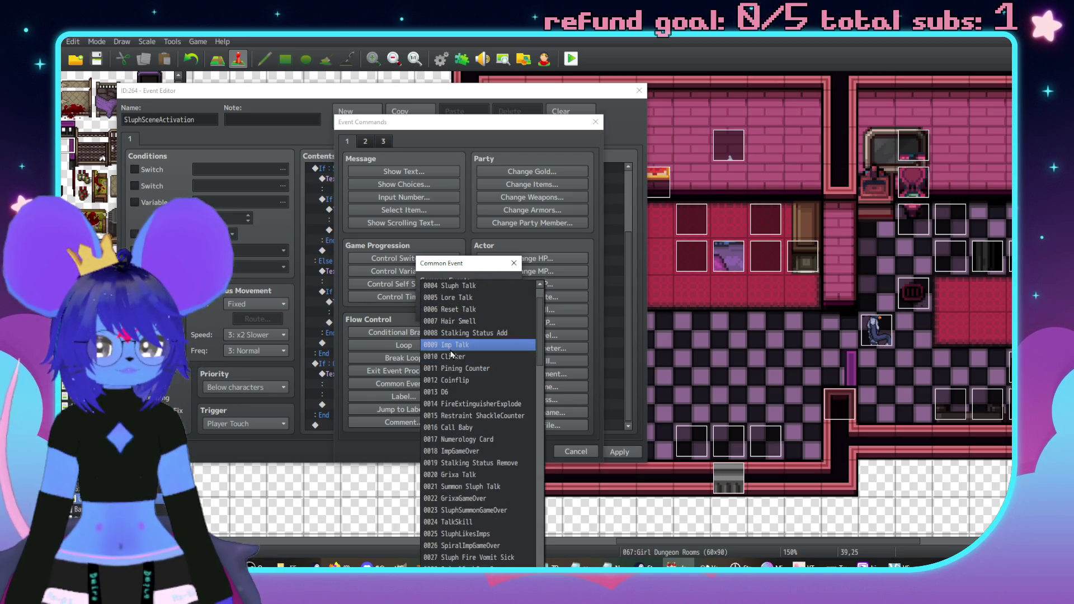
left_click(451, 345)
left_click(445, 307)
Start an extra dialogue message in the branch, then cancel it.
double_click(431, 410)
left_click_drag(465, 125, 718, 124)
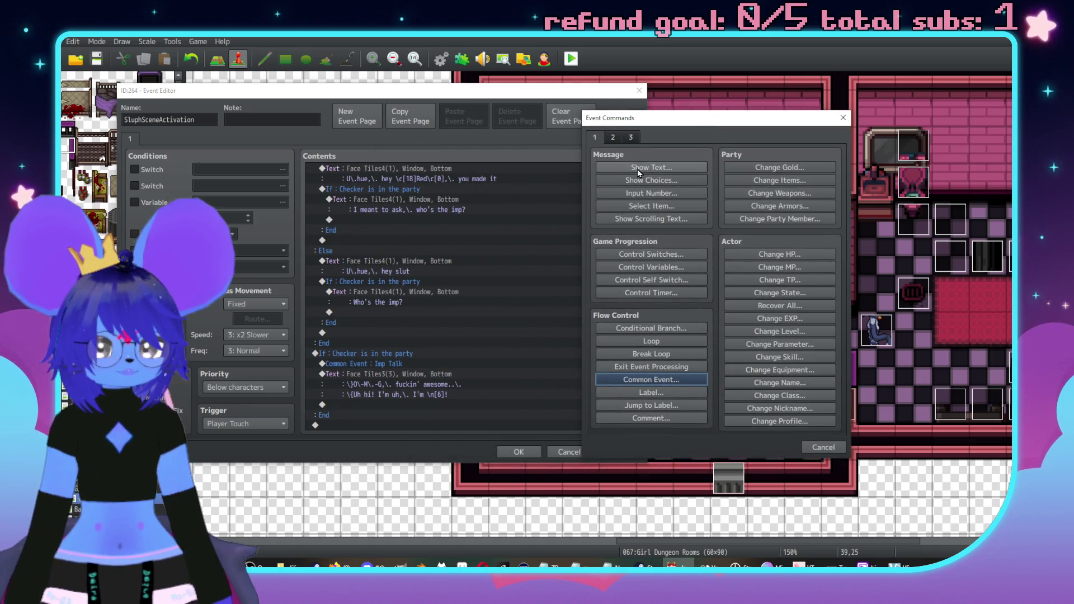
left_click(639, 167)
double_click(602, 275)
left_click(560, 216)
left_click(559, 206)
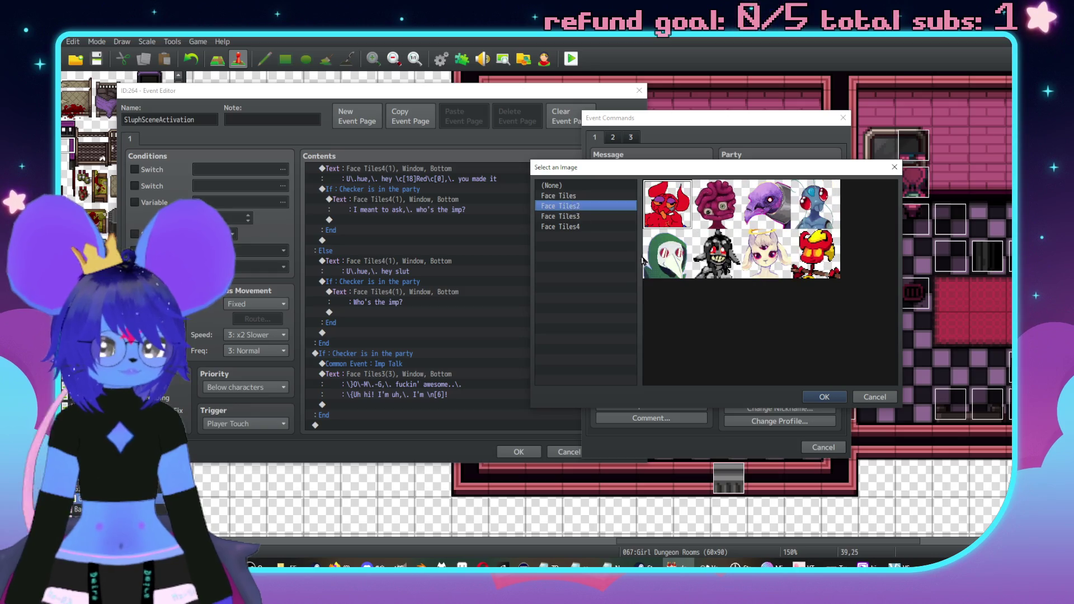
left_click(874, 396)
left_click(835, 338)
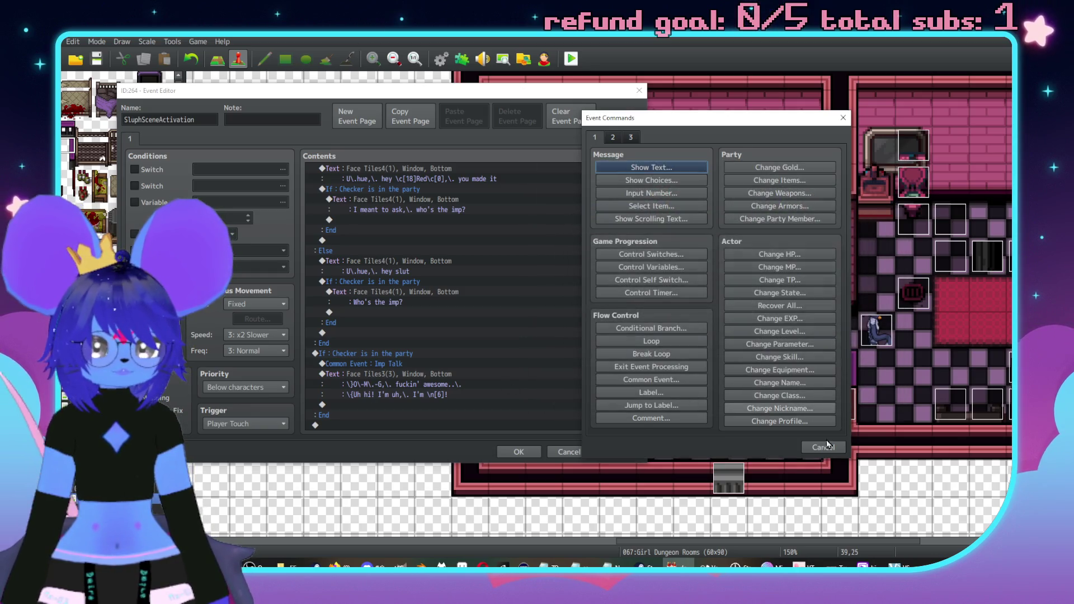
Save the SluphSceneActivation event and open the database with F9.
left_click(824, 447)
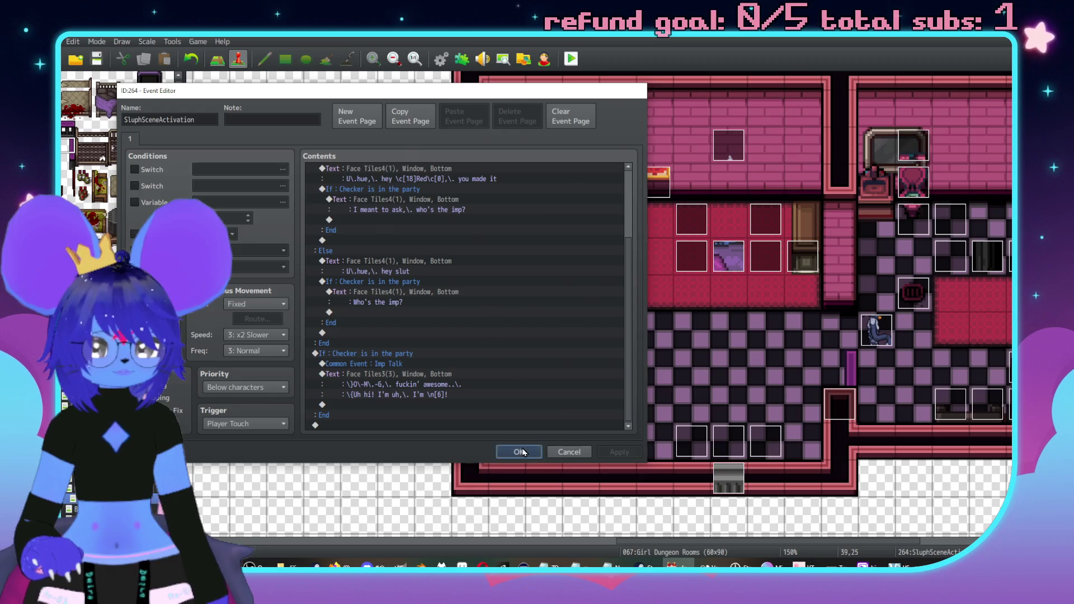
left_click(520, 451)
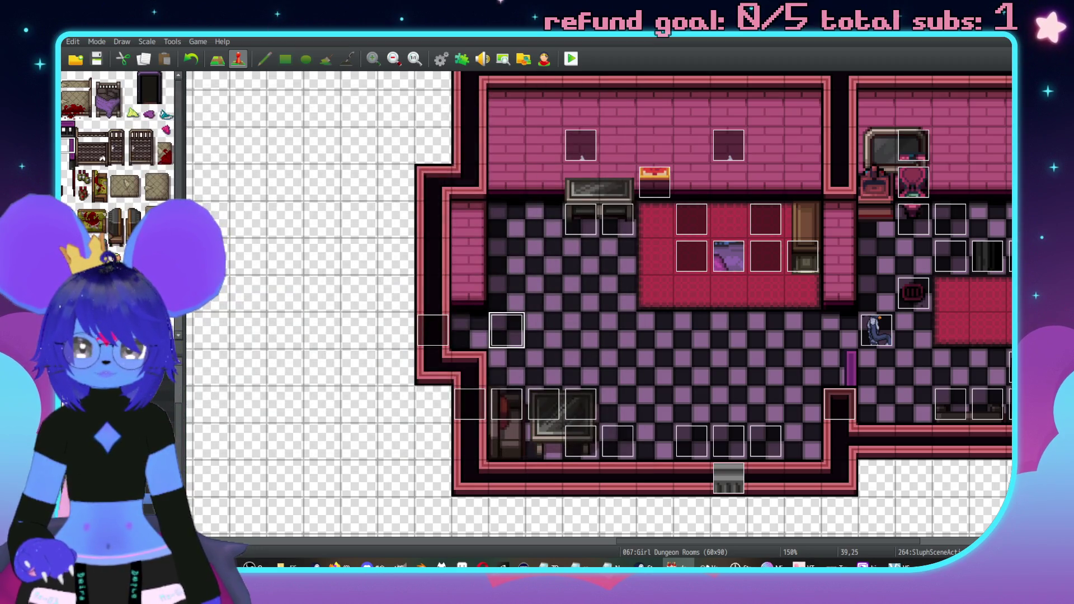
key("F9")
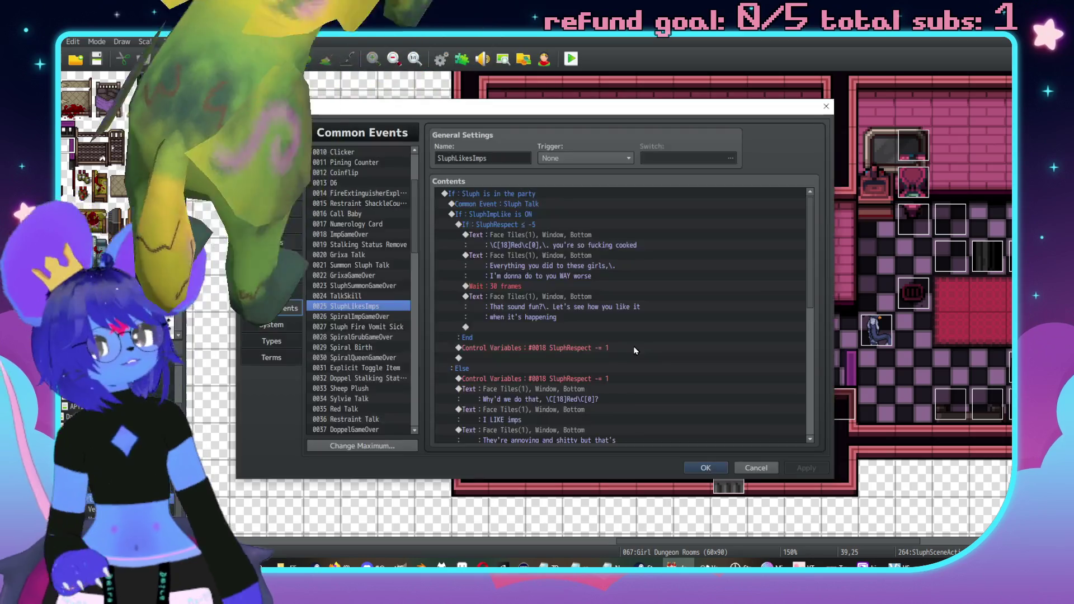
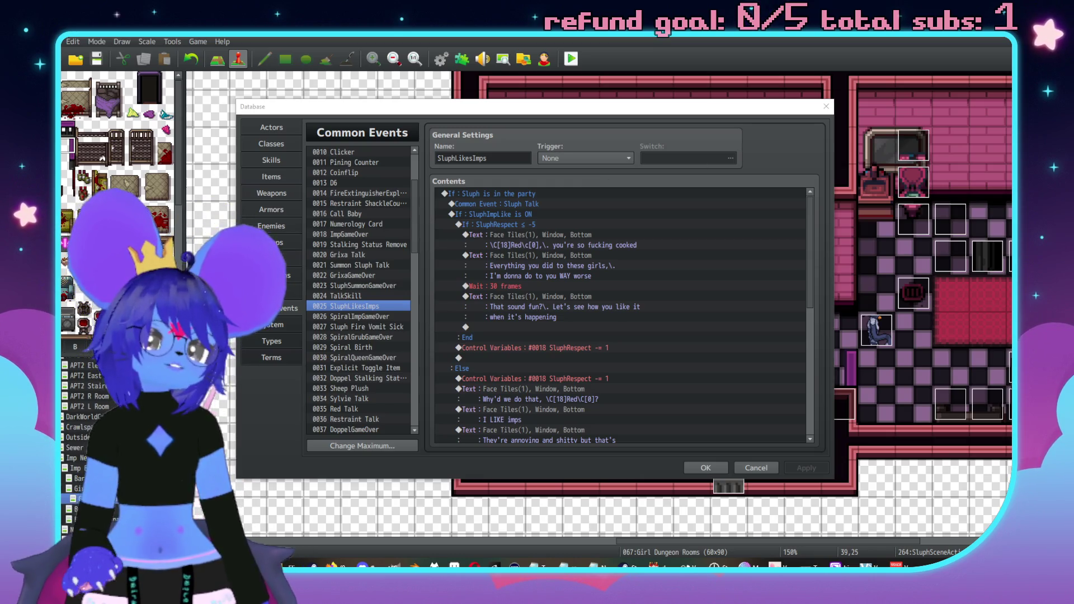
Scroll the common event list and close the database to return to the map.
scroll(654, 314, "down", 2)
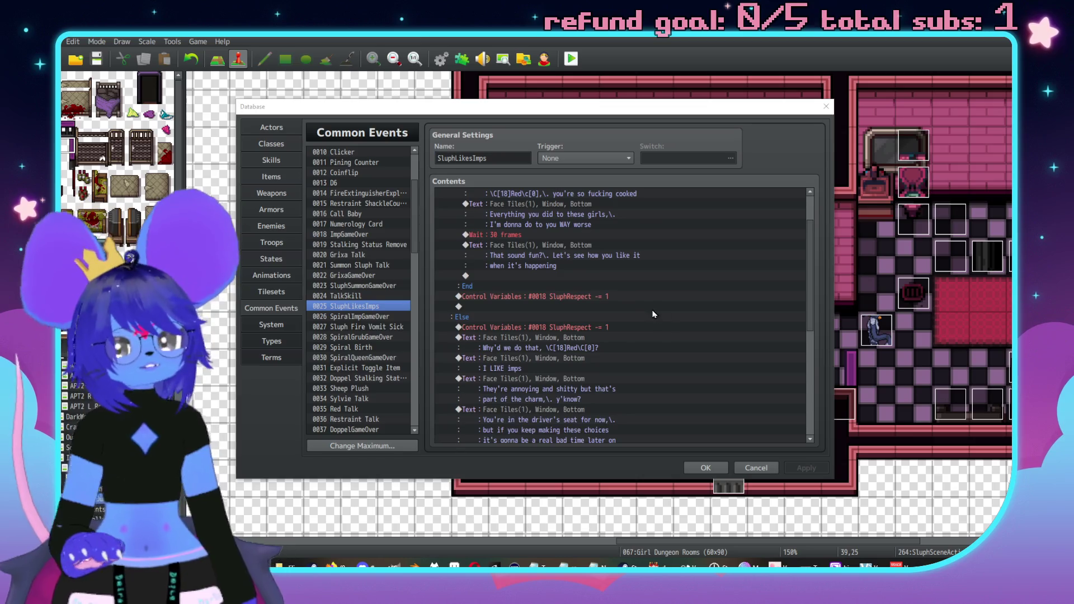
scroll(655, 313, "down", 7)
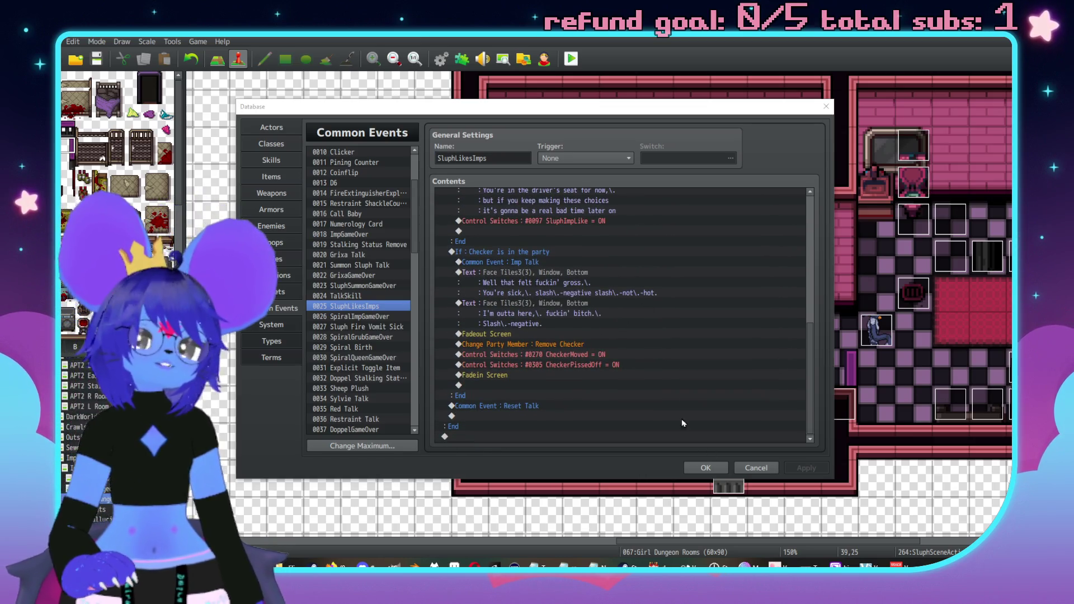
left_click(693, 468)
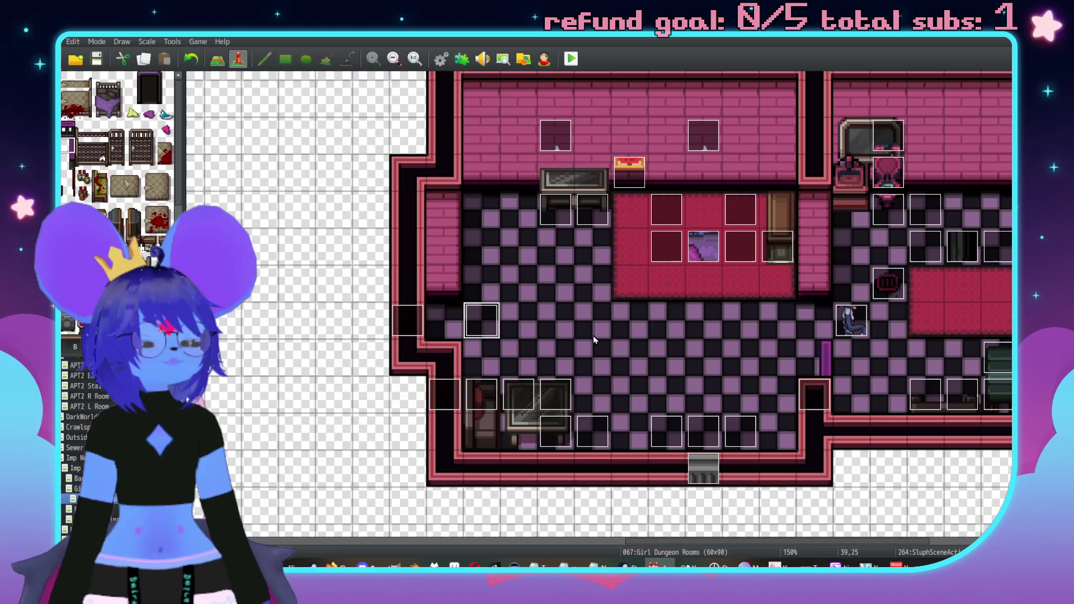
Open the Sluph character's SluphSceneActivation event to review it, then close it without changes.
left_click(862, 333)
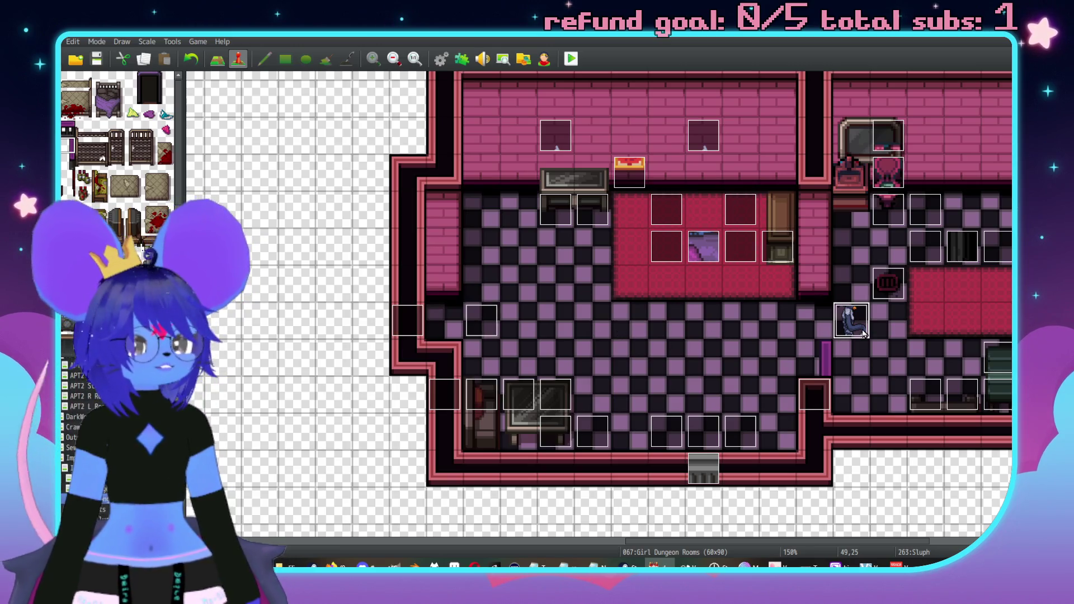
double_click(864, 333)
left_click(722, 465)
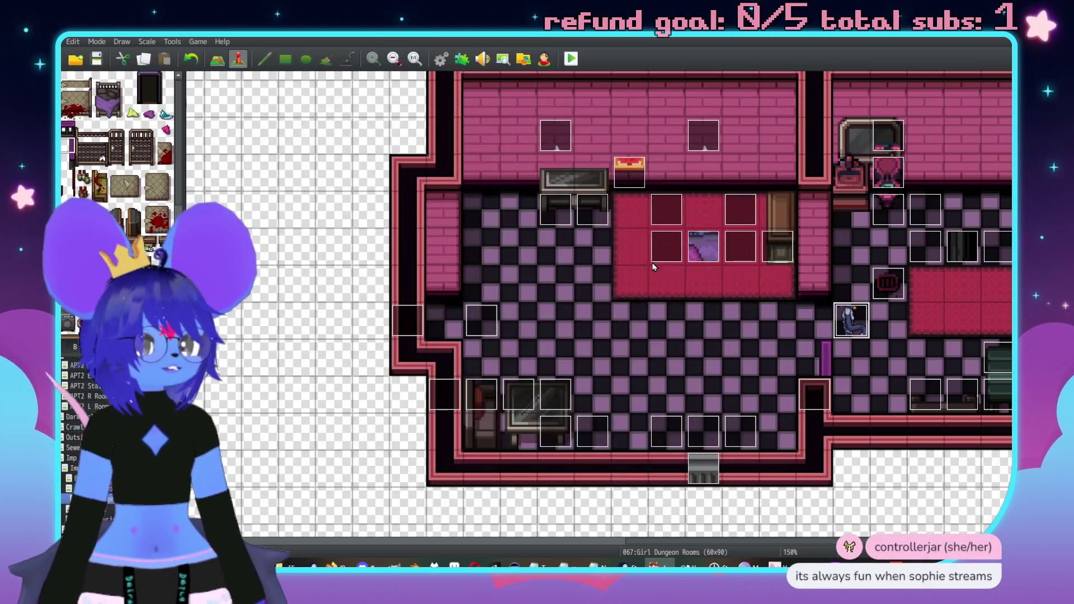
double_click(482, 314)
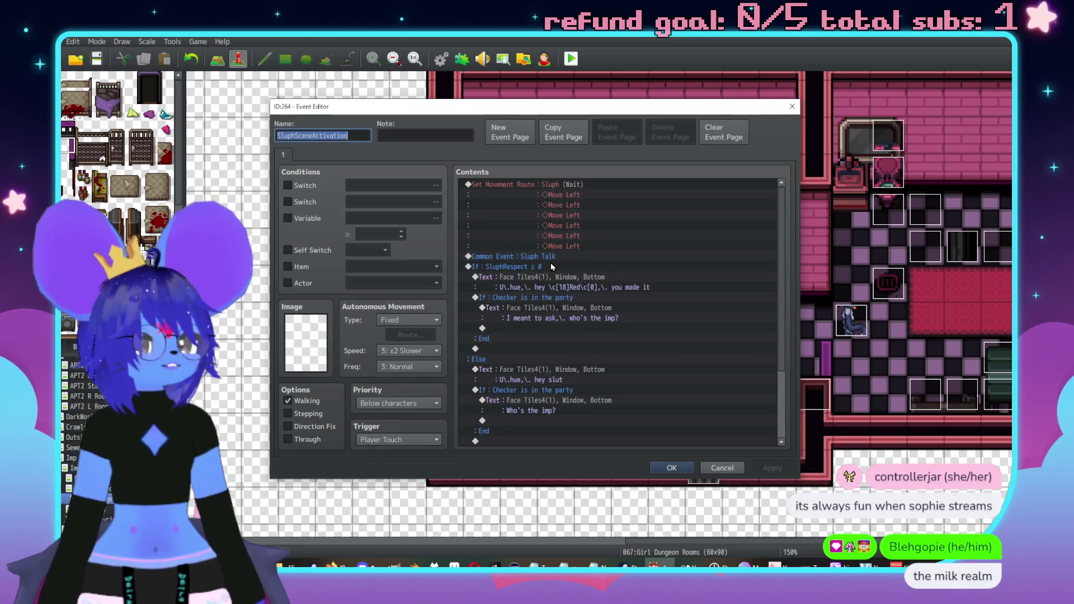
scroll(596, 267, "down", 3)
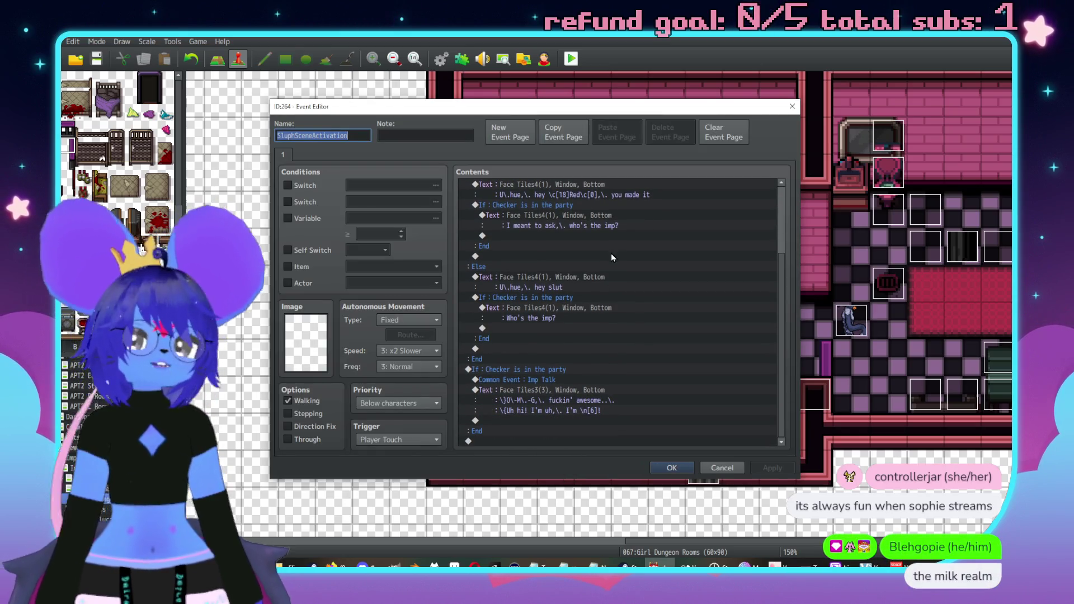
left_click(722, 468)
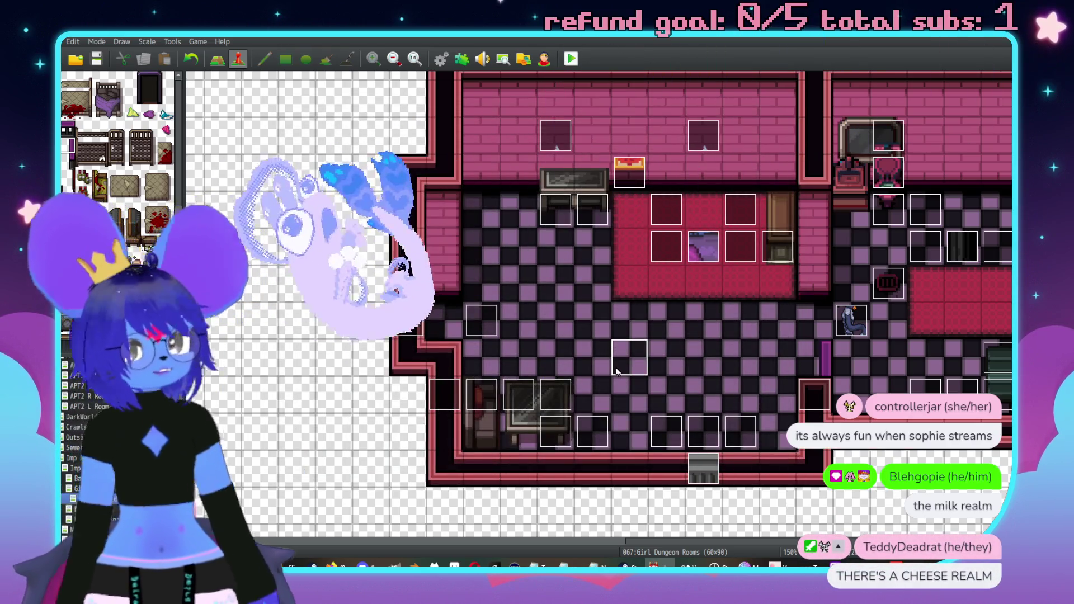
Reopen the database and scroll through the 0024 TalkSkill common event.
key("F9")
left_click(369, 295)
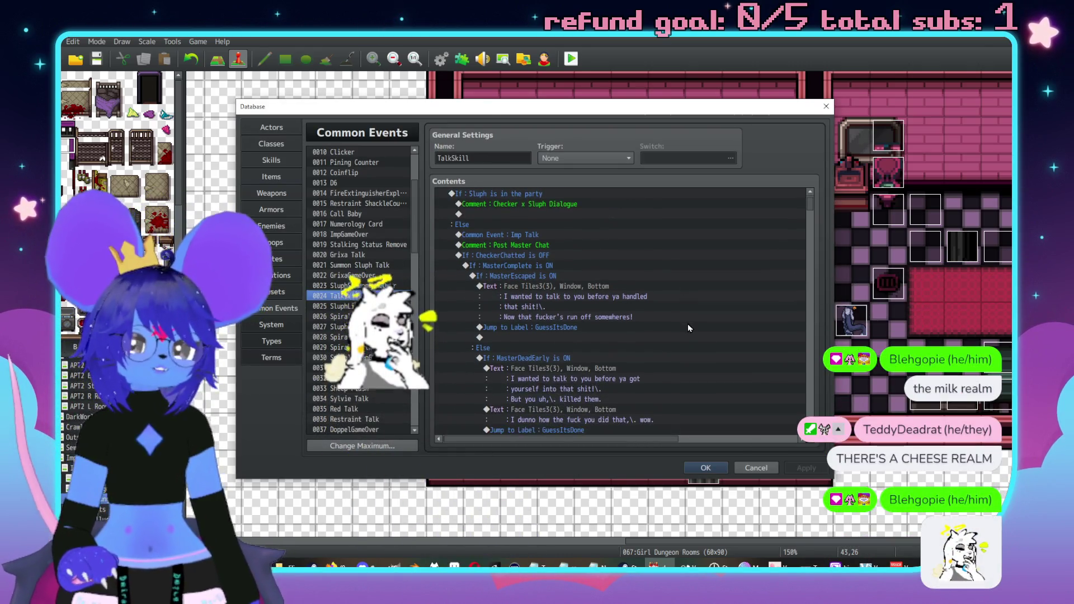
scroll(683, 278, "down", 1)
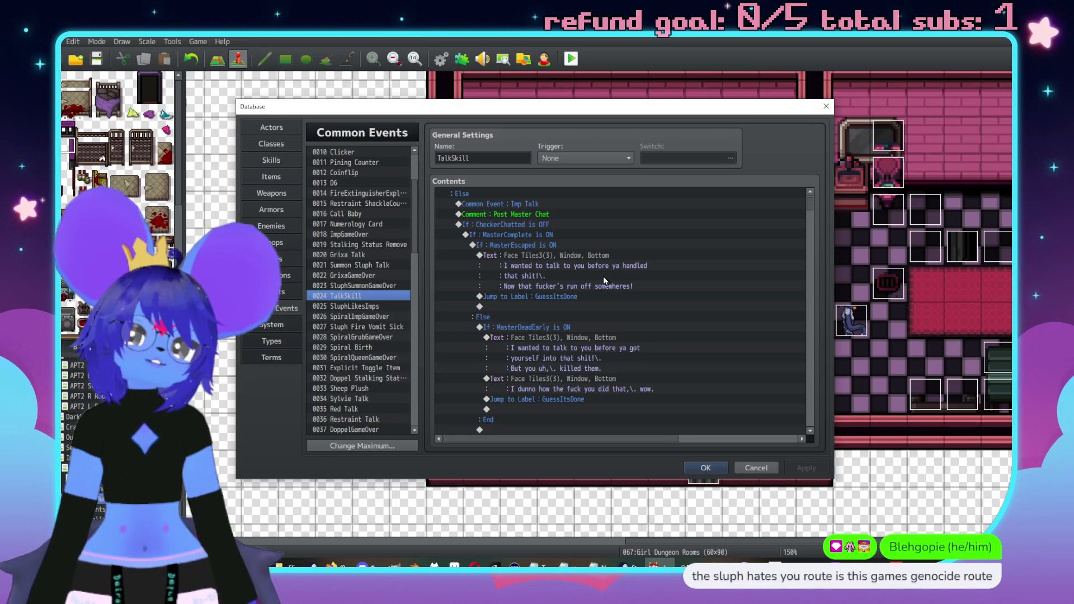
scroll(616, 305, "down", 6)
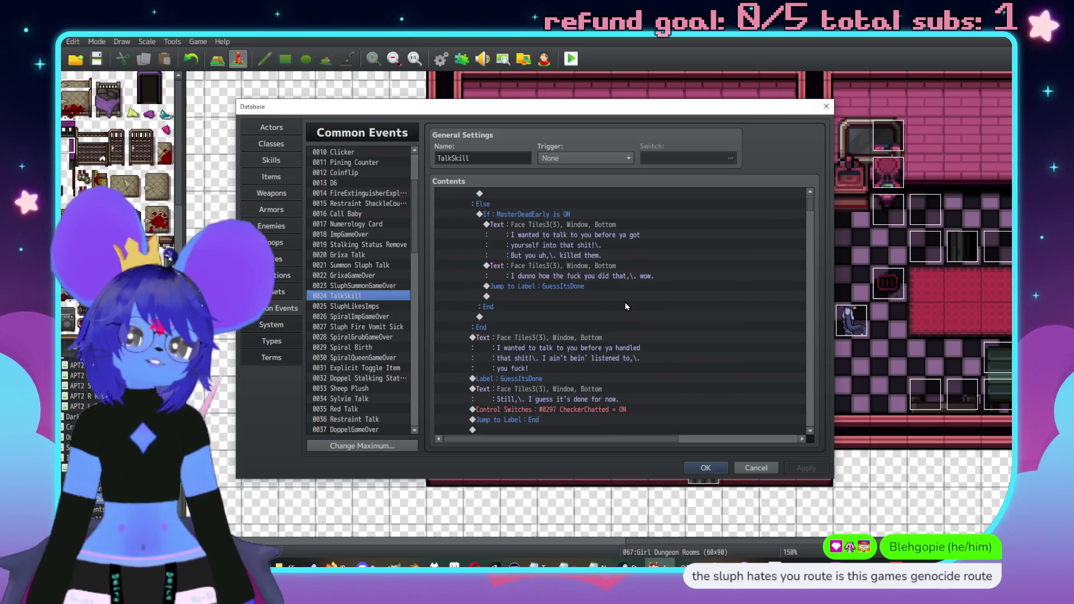
scroll(632, 308, "down", 6)
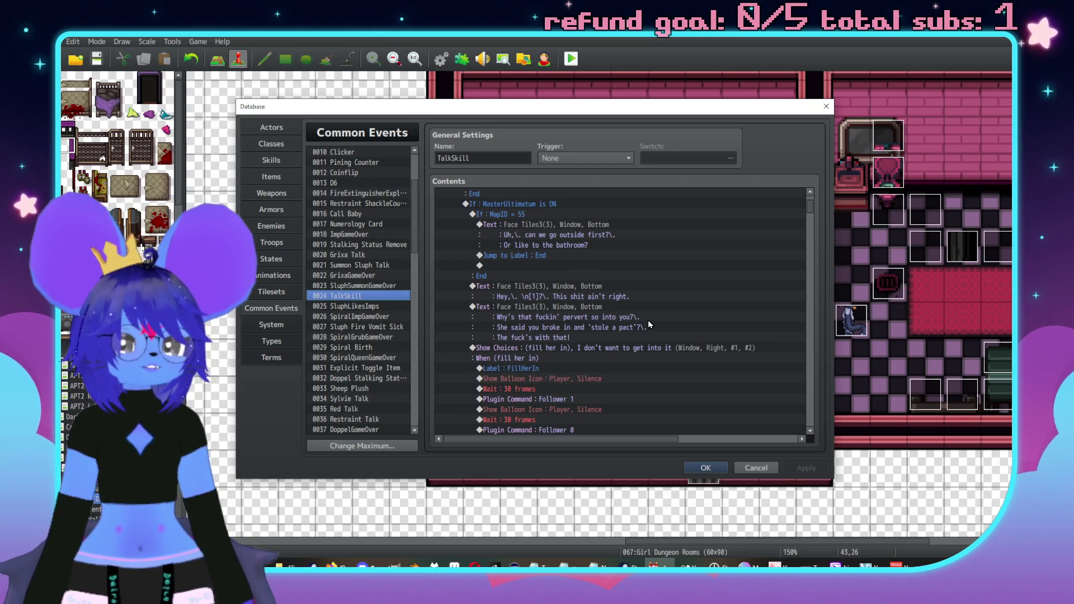
scroll(748, 362, "down", 8)
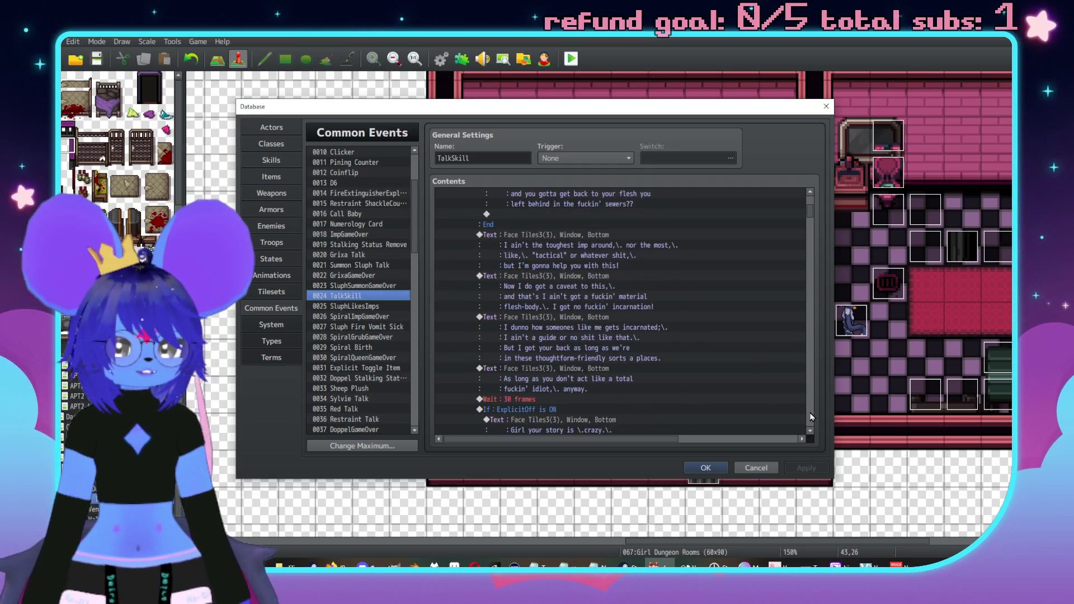
Locate the Control Switches #0353 CheckerDislikesSluph line, then close the database.
scroll(748, 362, "up", 3)
scroll(693, 352, "up", 3)
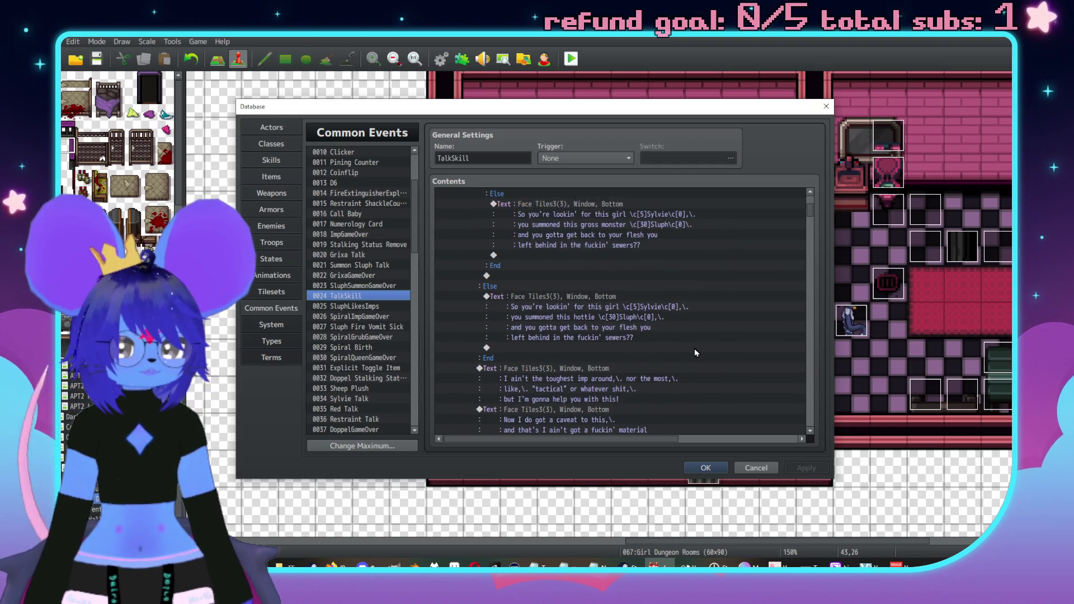
scroll(695, 352, "up", 6)
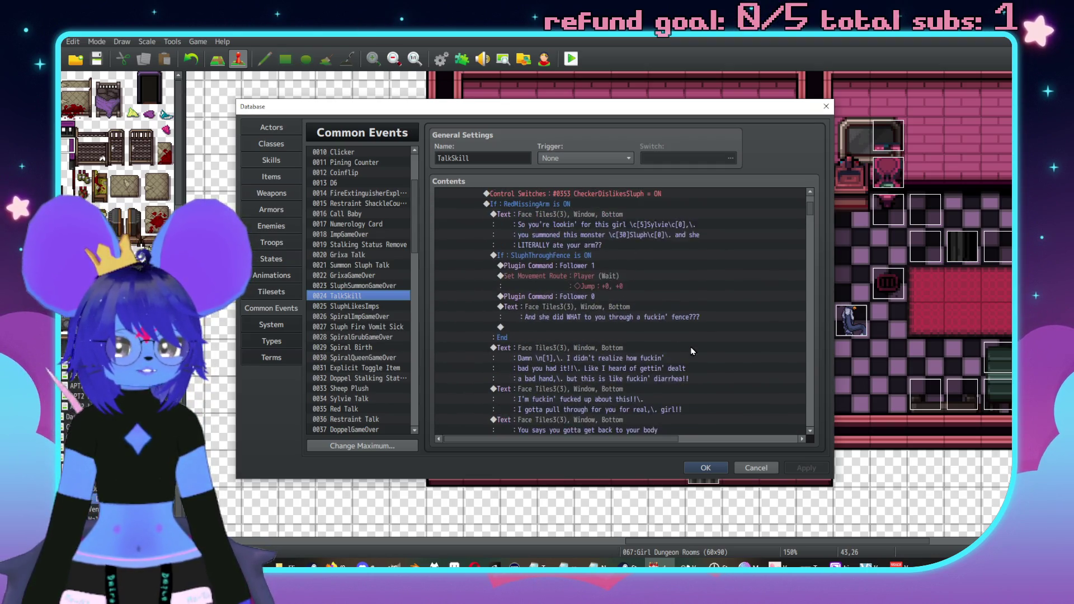
scroll(687, 345, "up", 3)
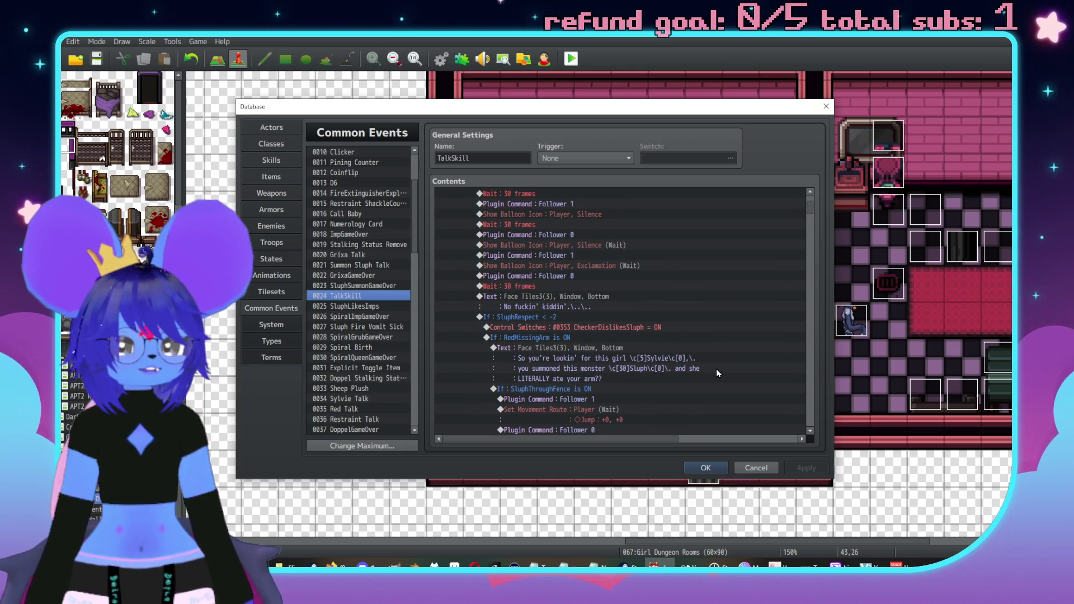
left_click(621, 327)
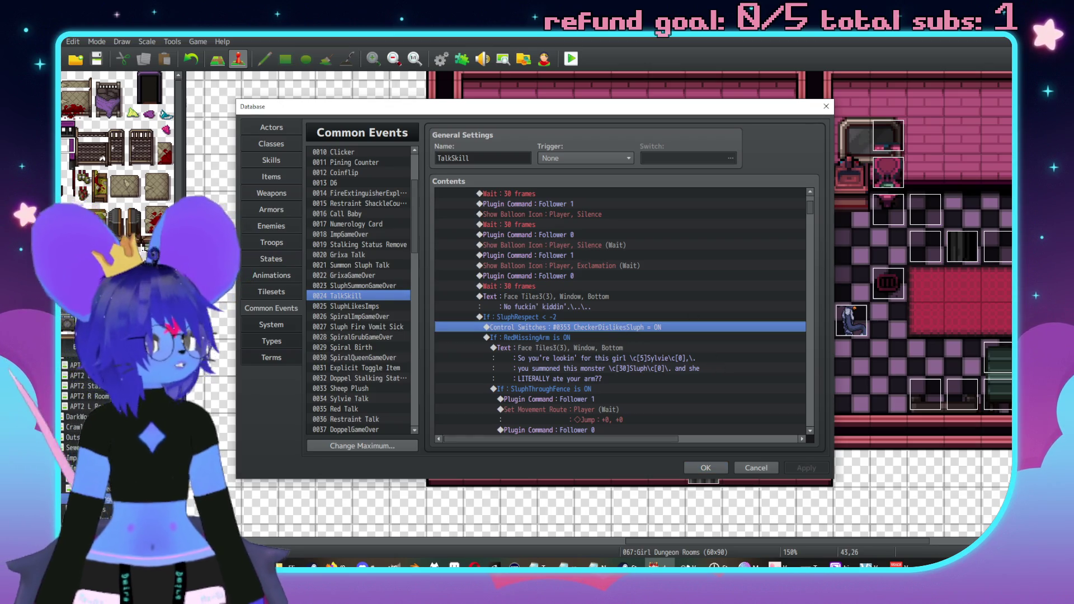
scroll(621, 313, "up", 2)
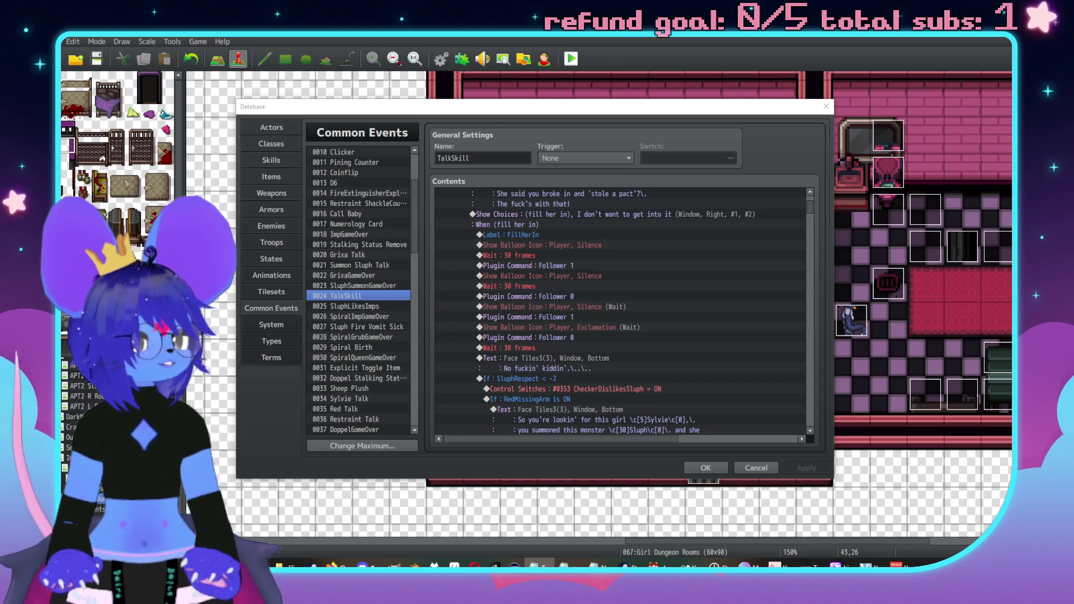
left_click(705, 467)
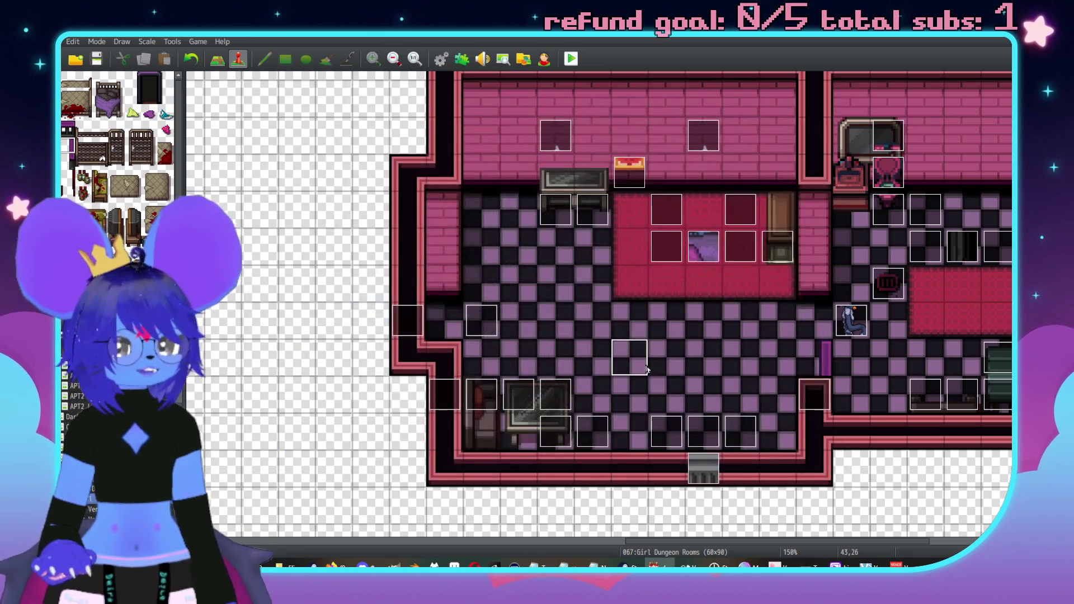
Open the SluphSceneActivation event and select the Imp Talk line as the insertion point.
double_click(629, 358)
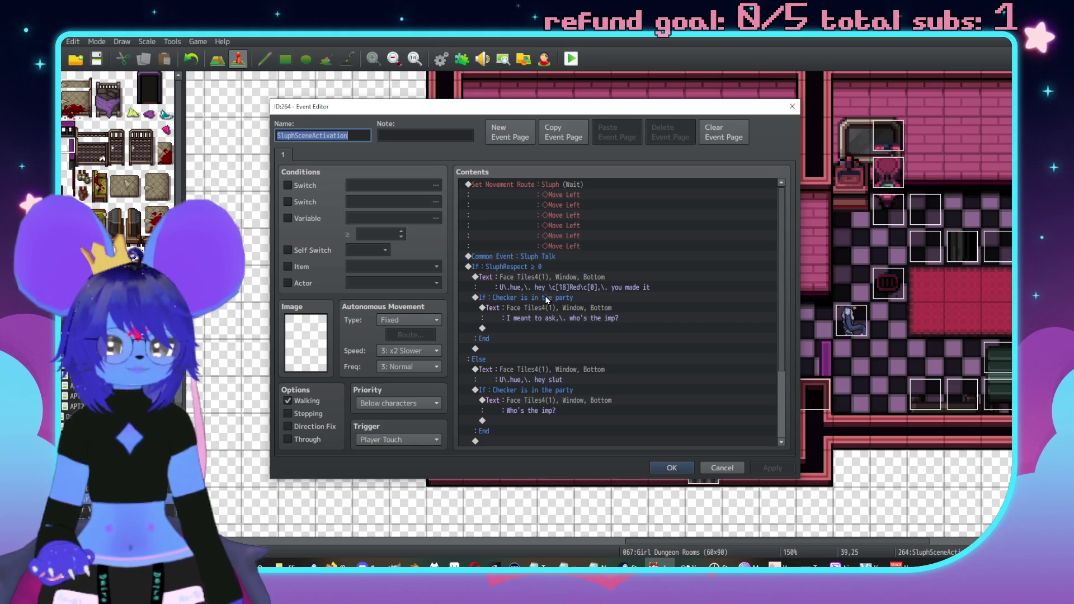
scroll(541, 335, "down", 3)
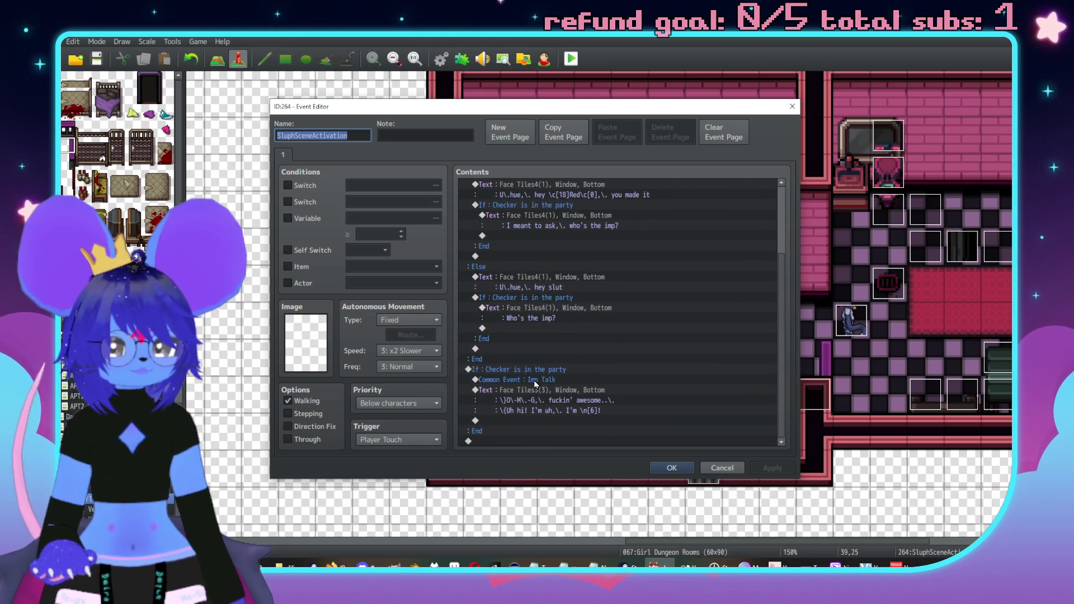
left_click(533, 381)
key("Insert")
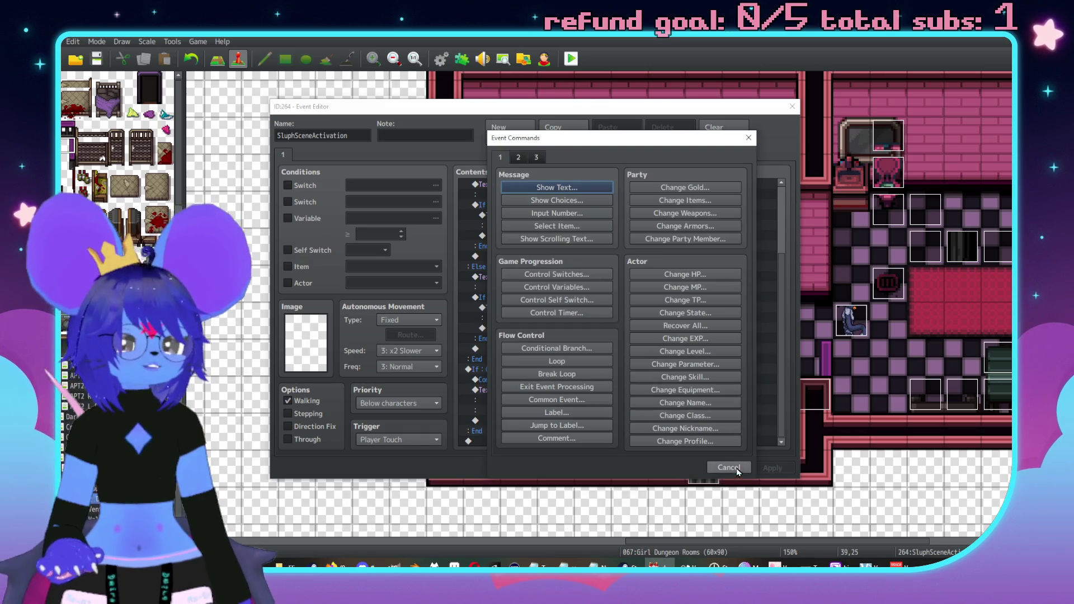
left_click(736, 470)
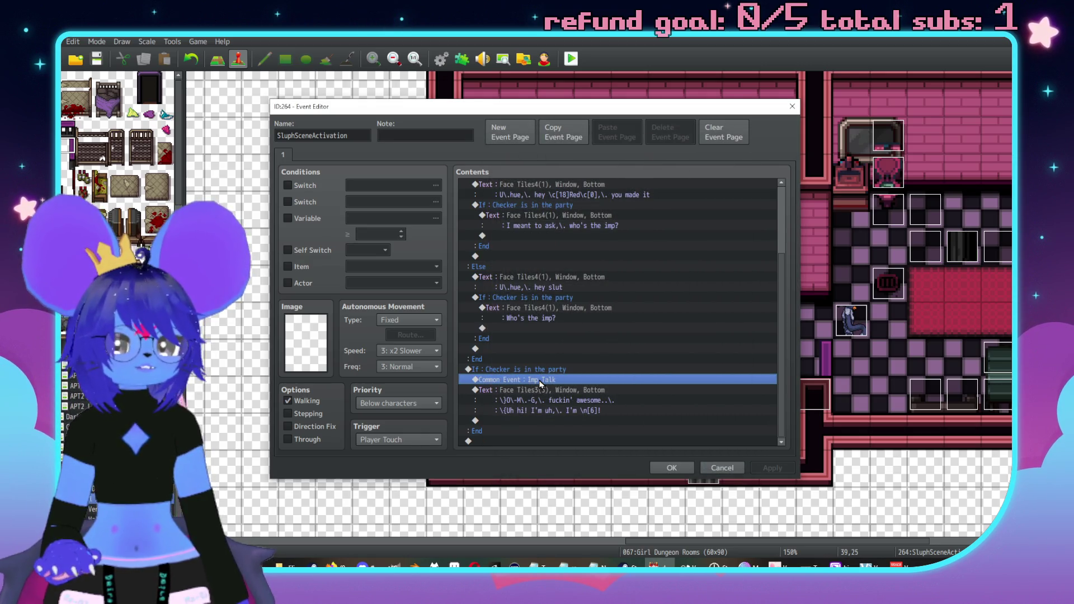
Insert a Conditional Branch on switch CheckerDislikesSluph ON with an Else case.
key("Insert")
left_click(595, 347)
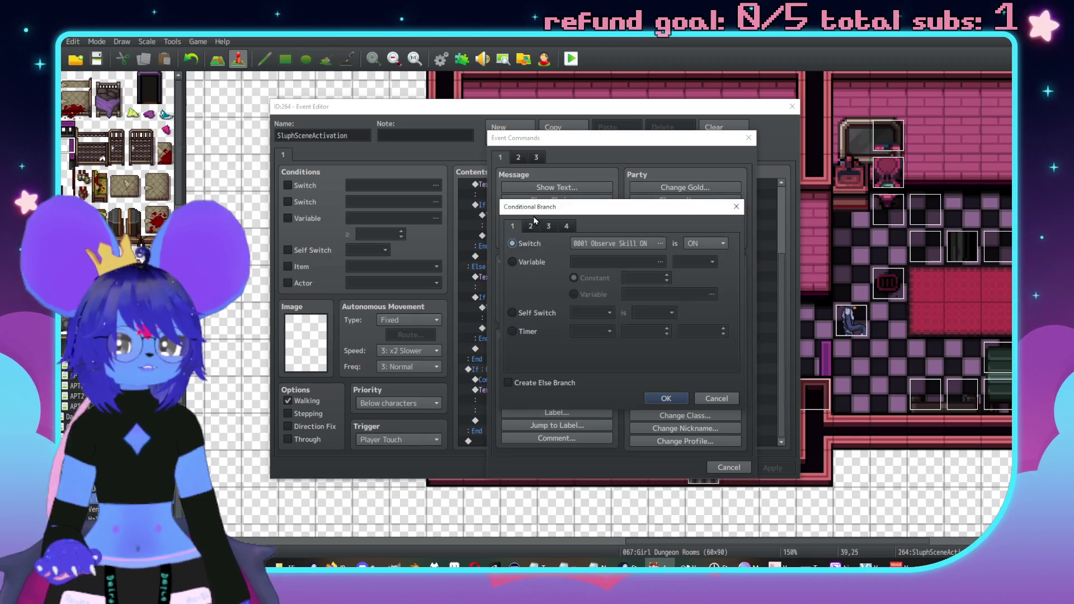
left_click(593, 244)
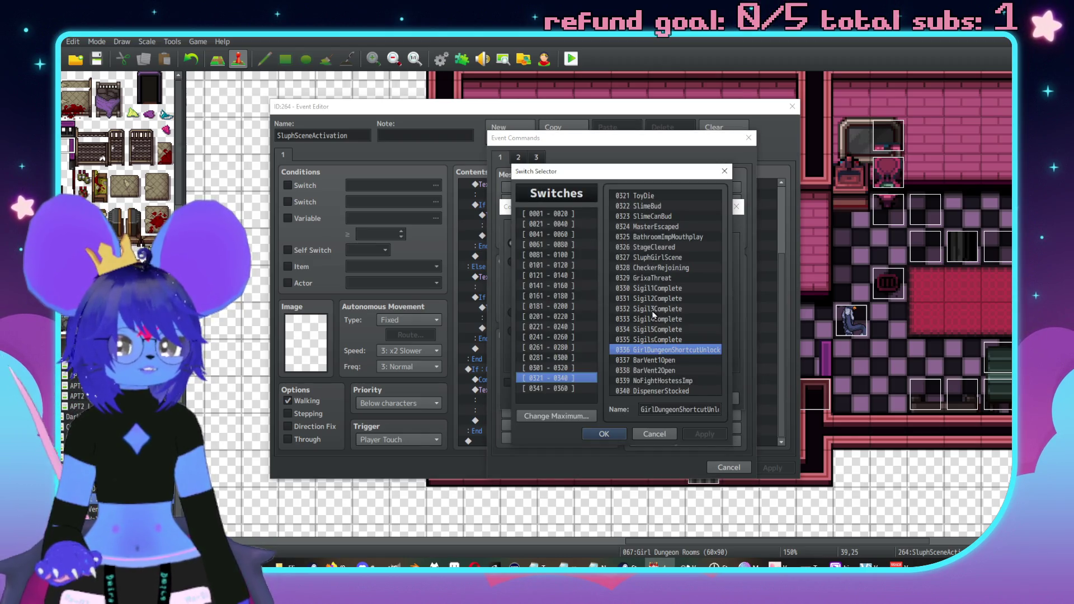
left_click(554, 388)
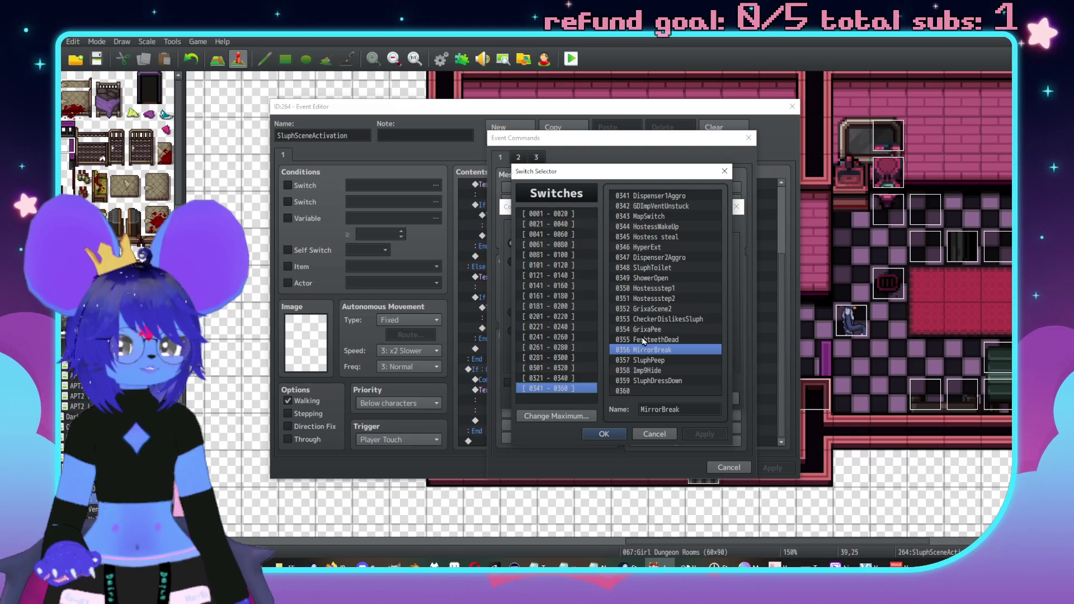
left_click(649, 320)
double_click(649, 320)
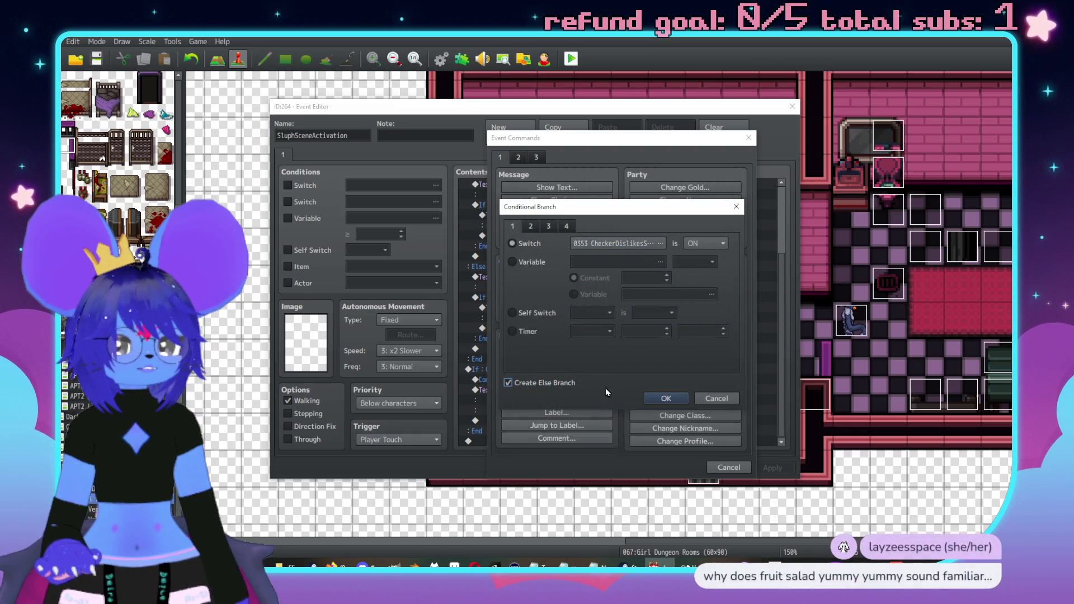
left_click(666, 398)
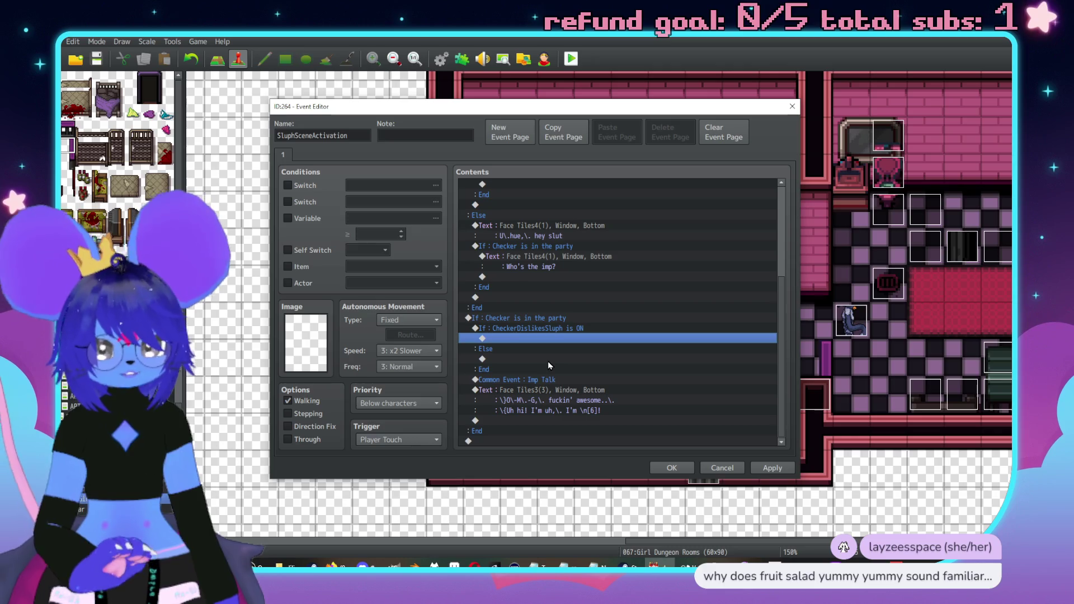
Cut Sluph's Face Tiles3(3) greeting text and paste it into the Else branch.
left_click(535, 380)
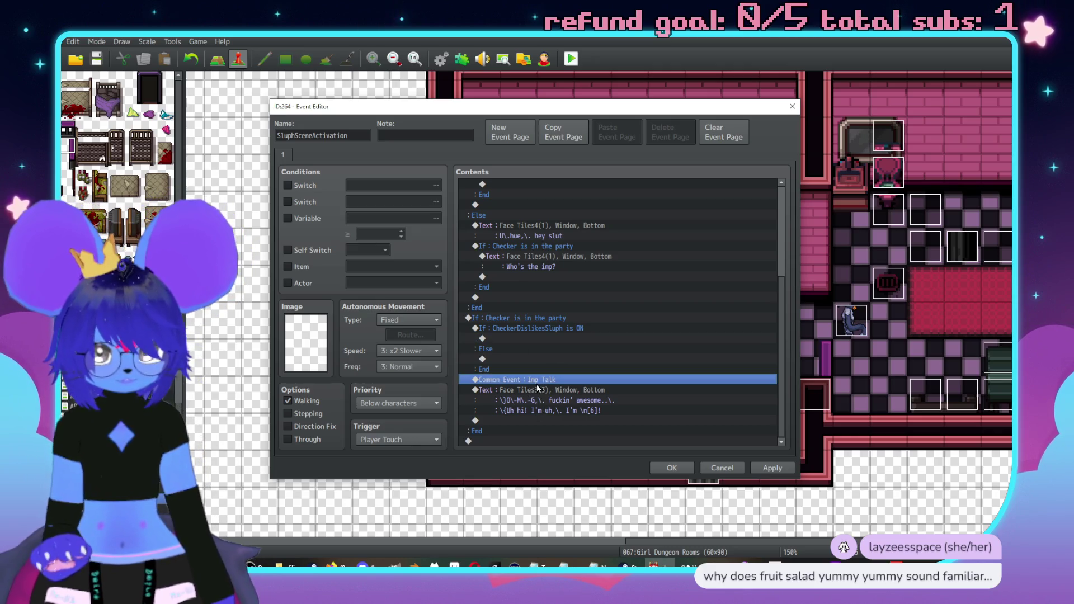
left_click(539, 338)
left_click(539, 380)
key("Delete")
key("ctrl+z")
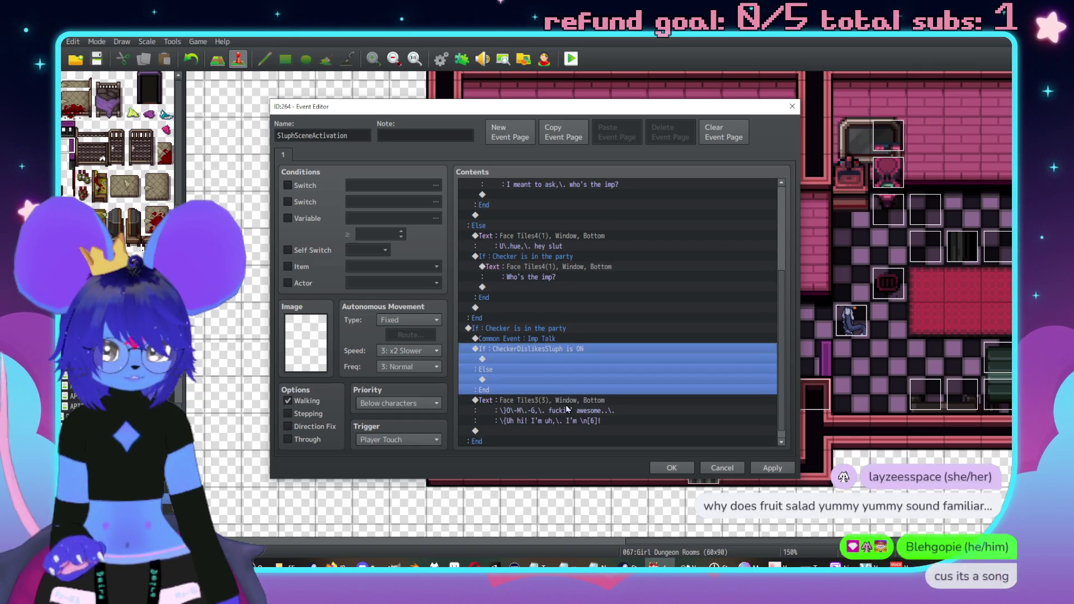
key("Delete")
left_click(527, 401)
key("ctrl+v")
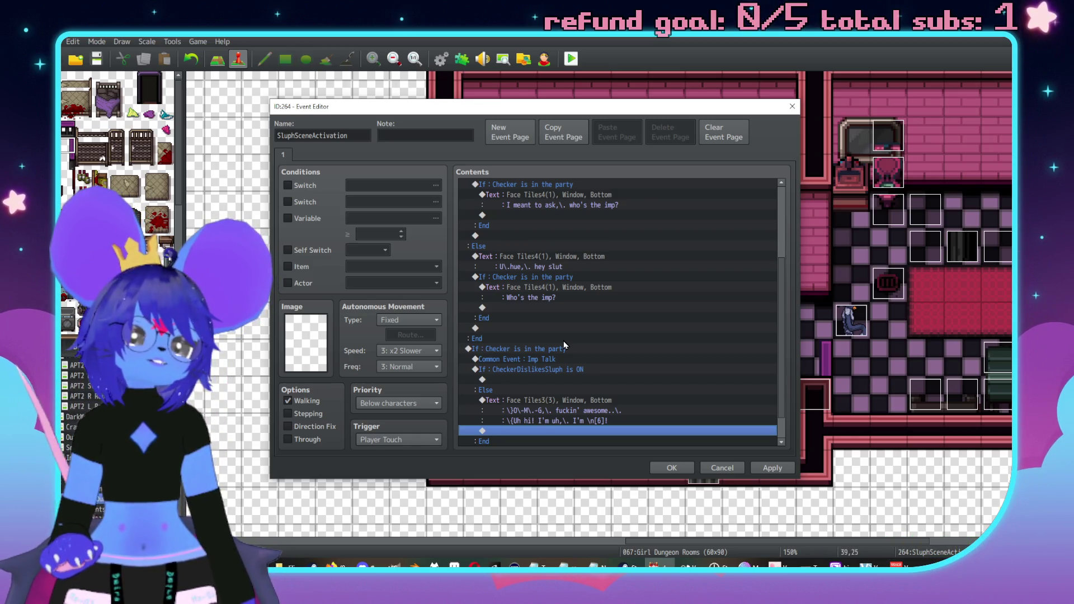
Switch away from RPG Maker and drag the YouTube browser window into view.
key("alt+Tab")
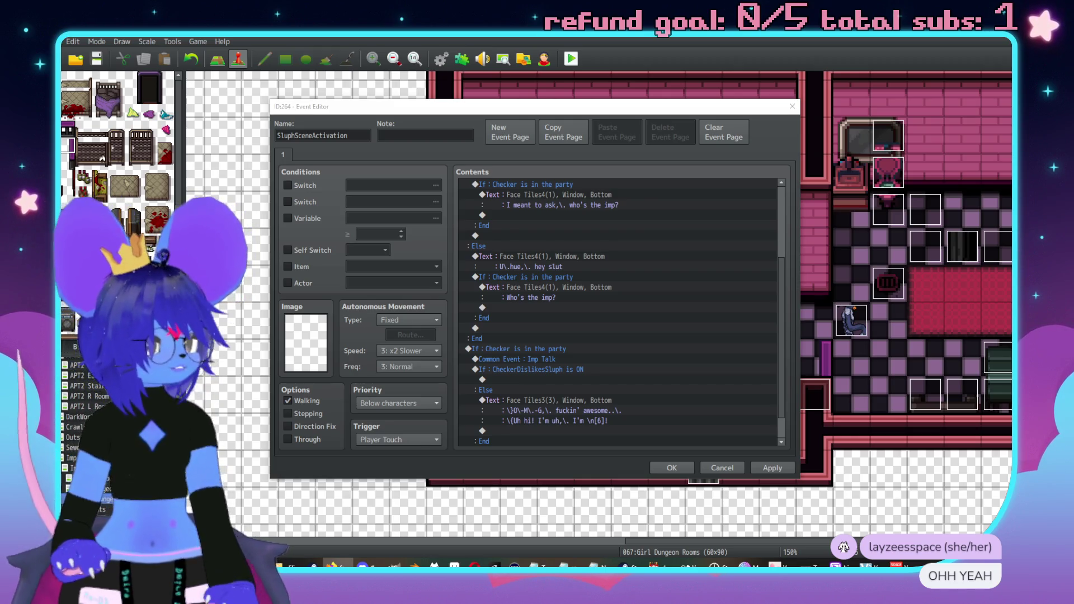
left_click_drag(1073, 163, 755, 61)
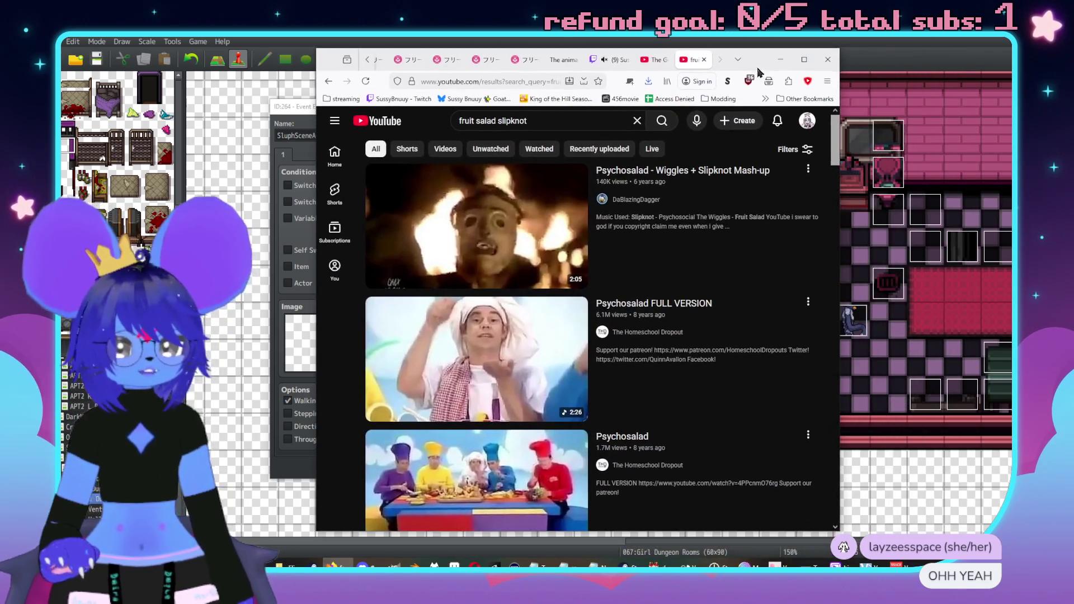
Play the Psychosalad Wiggles + Slipknot mash-up, minimize the browser, and switch to the shared image.
left_click(700, 178)
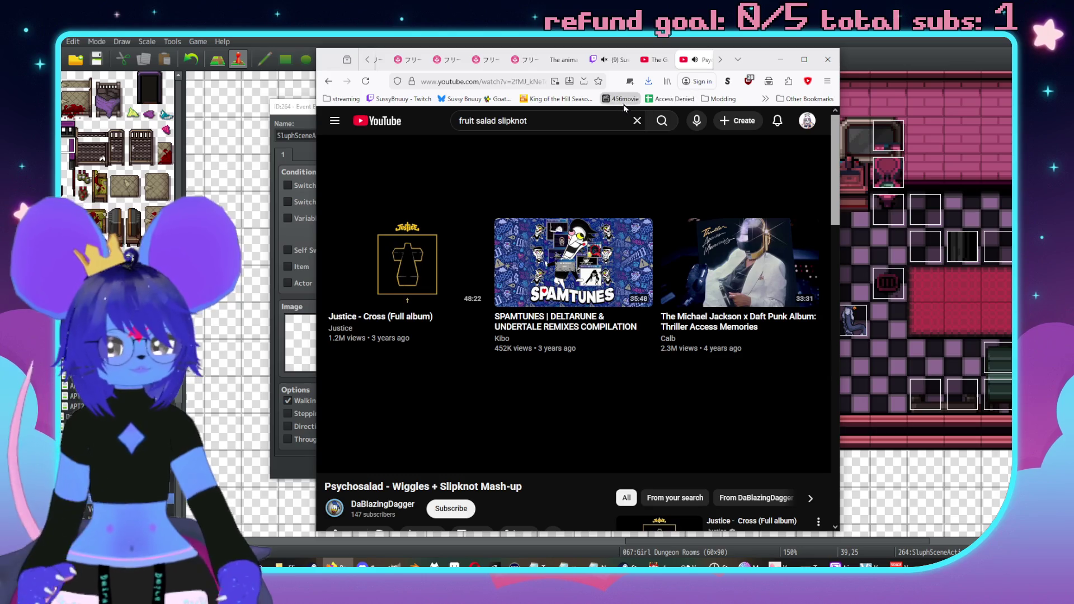
left_click(780, 60)
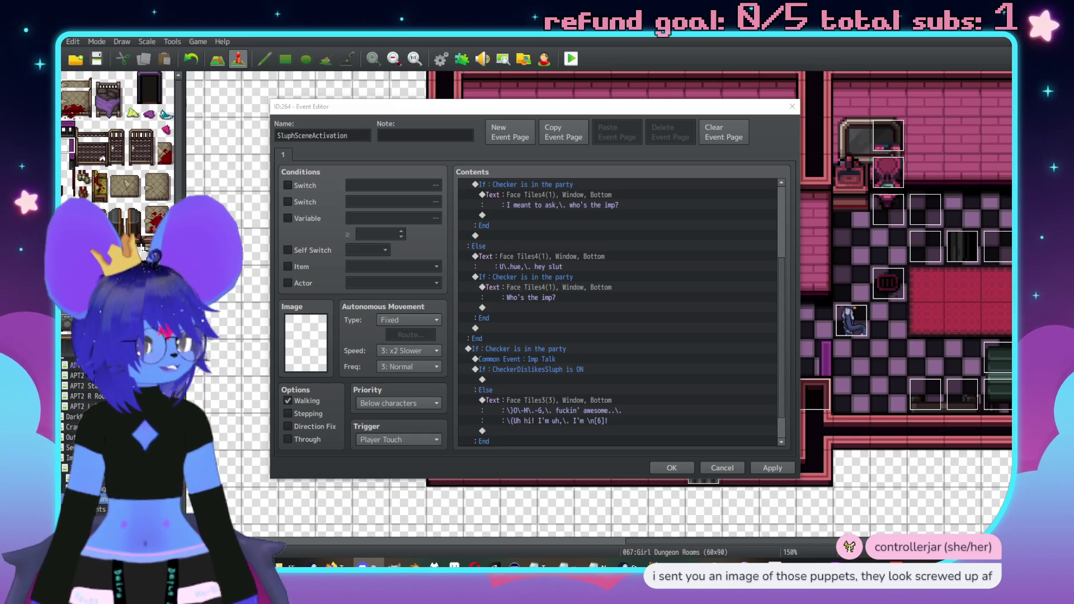
key("alt+Tab")
Move the puppets image viewer aside and open the Start menu.
mouse_move(825, 102)
left_mouse_down()
mouse_move(627, 102)
mouse_move(641, 105)
left_mouse_up()
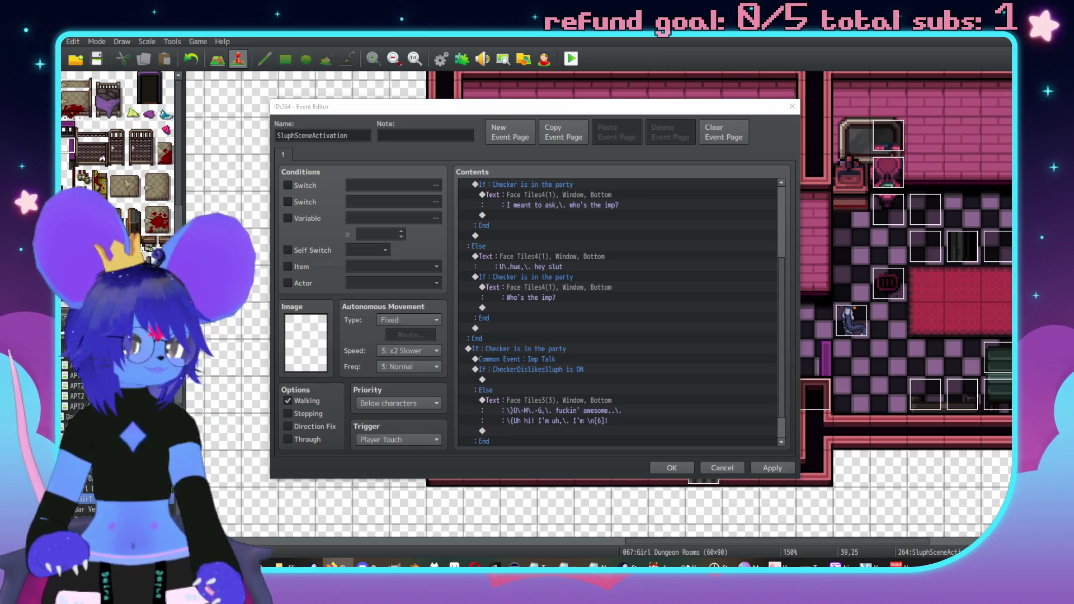
key("super")
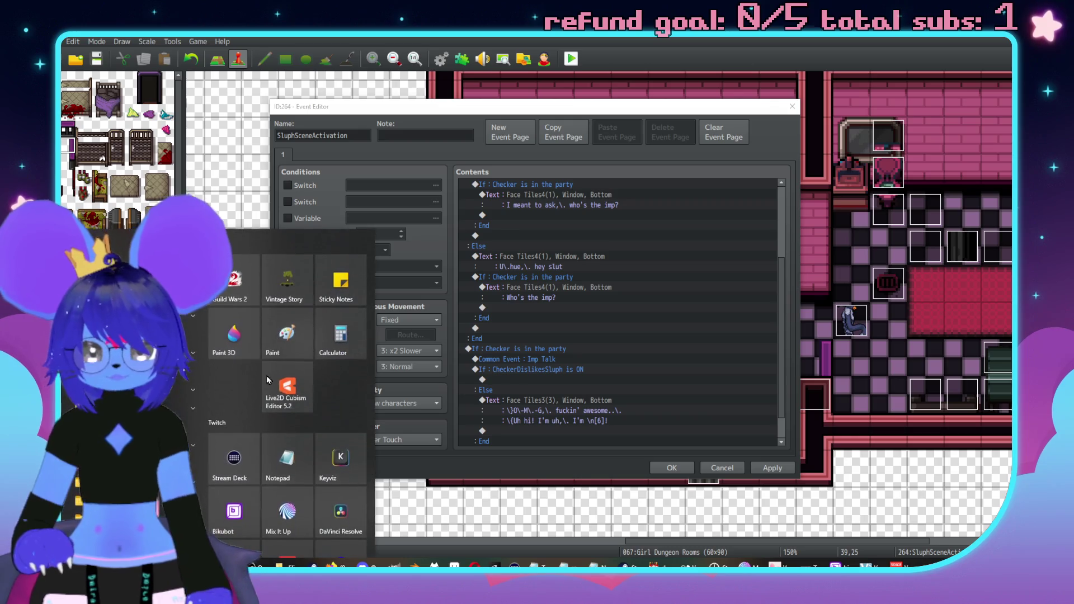
Launch Paint and draw a smiley face with a round outline, wide mouth and eye.
left_click(281, 341)
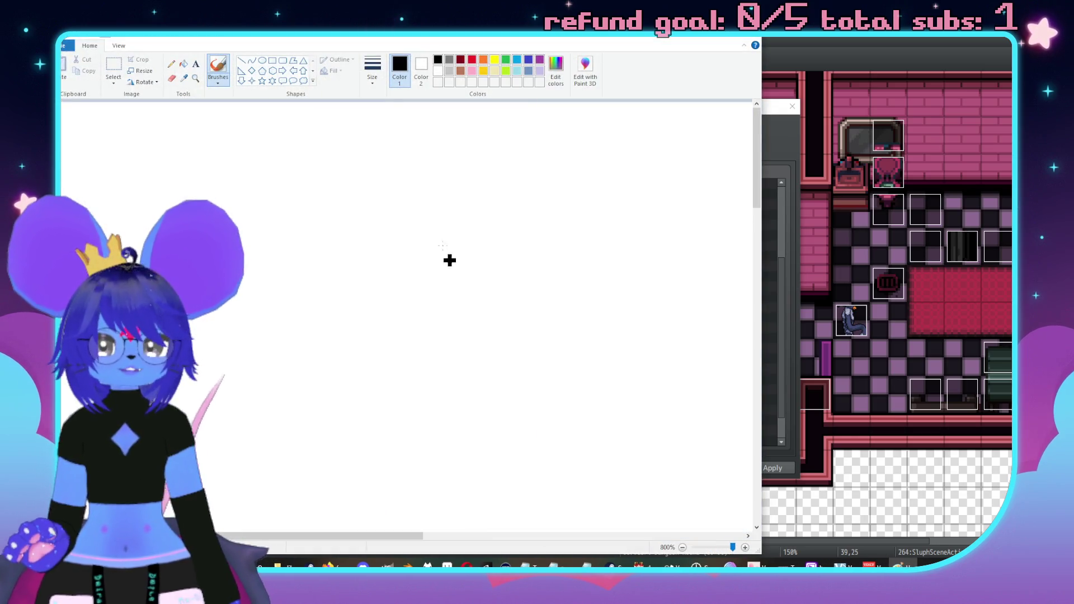
mouse_move(352, 156)
left_mouse_down()
mouse_move(257, 245)
mouse_move(336, 290)
mouse_move(403, 218)
mouse_move(328, 147)
left_mouse_up()
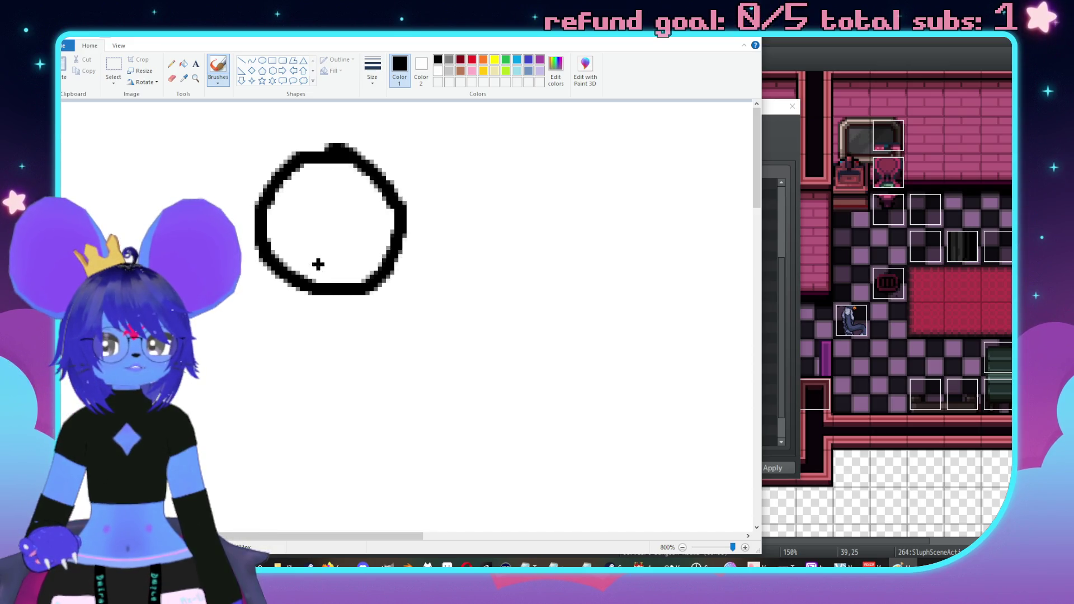
mouse_move(297, 239)
left_mouse_down()
mouse_move(339, 257)
mouse_move(368, 232)
mouse_move(356, 243)
mouse_move(302, 235)
left_mouse_up()
mouse_move(309, 187)
left_mouse_down()
mouse_move(308, 218)
mouse_move(362, 208)
left_mouse_up()
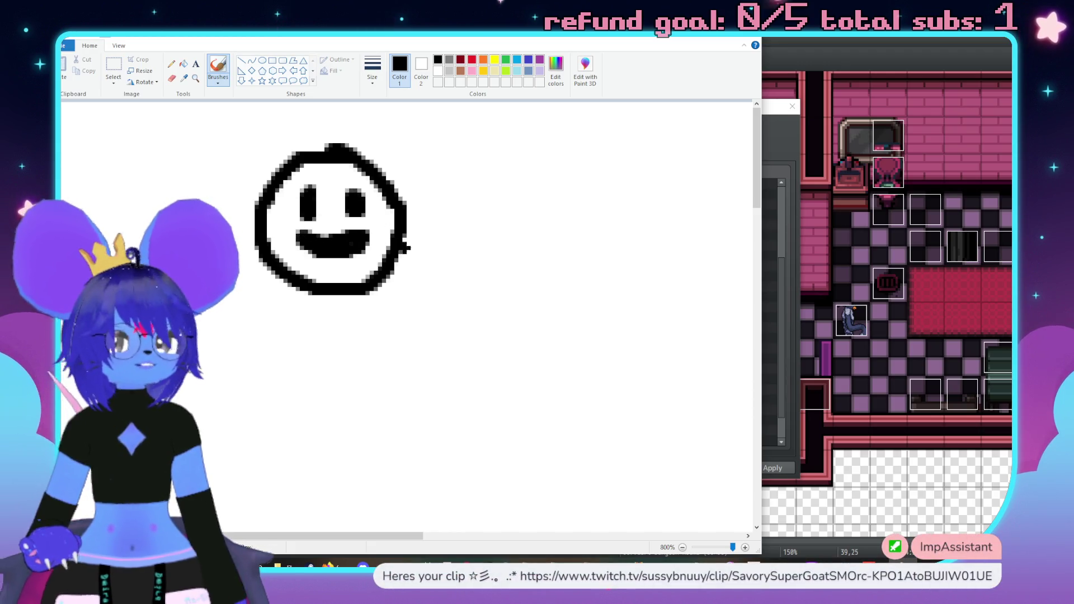
Copy the smiley and place the duplicate to the right of the original.
left_click(113, 66)
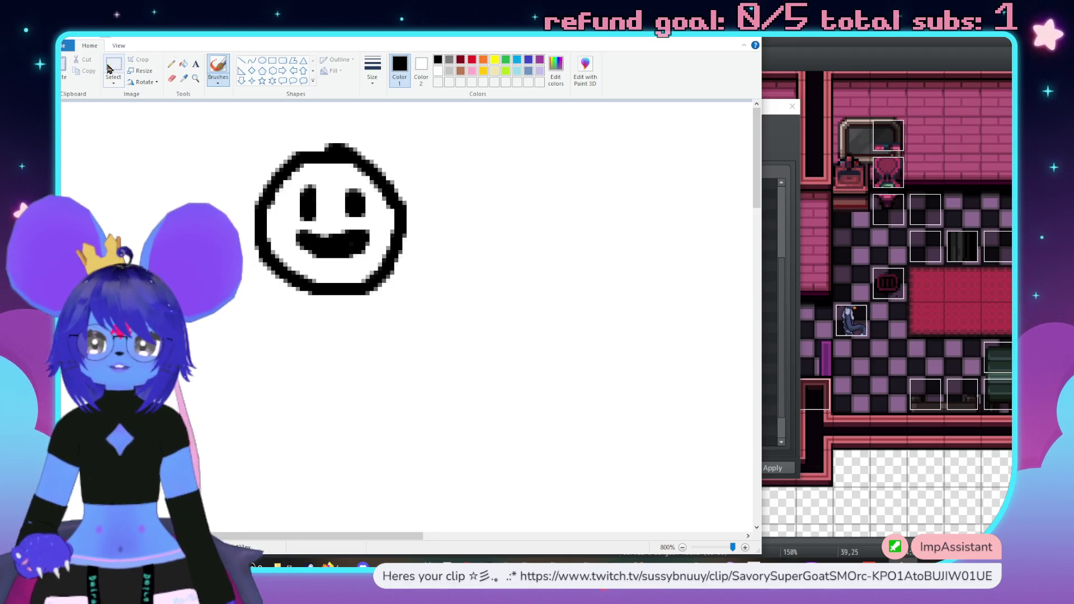
left_click_drag(213, 118, 447, 332)
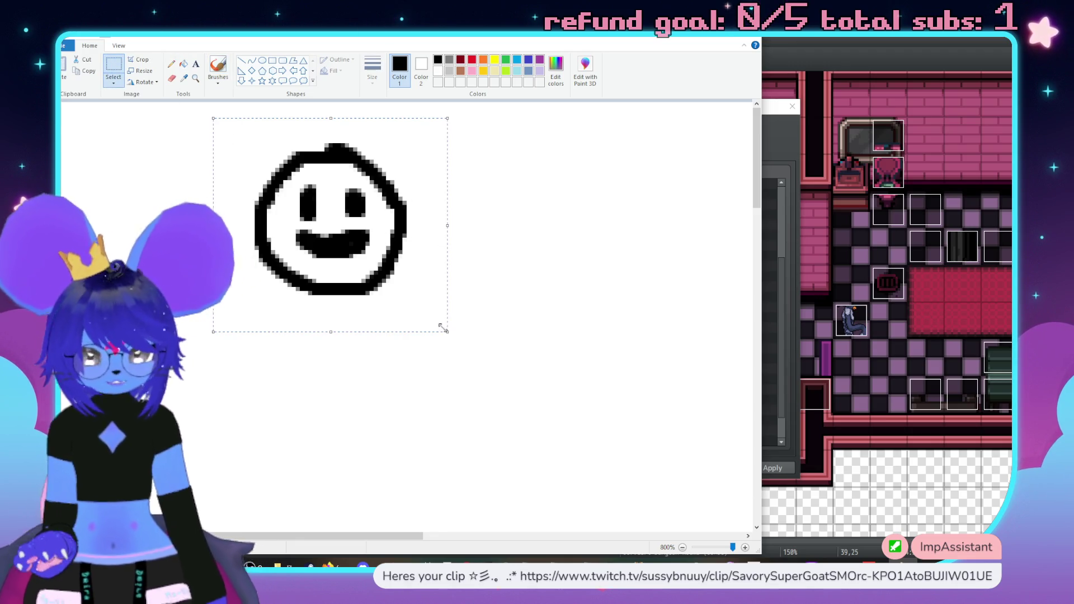
key("ctrl+c")
key("ctrl+v")
mouse_move(189, 203)
left_mouse_down()
mouse_move(554, 224)
mouse_move(572, 214)
left_mouse_up()
Rework the second smiley's lower outline, erasing parts and redrawing it thinner.
left_click(218, 67)
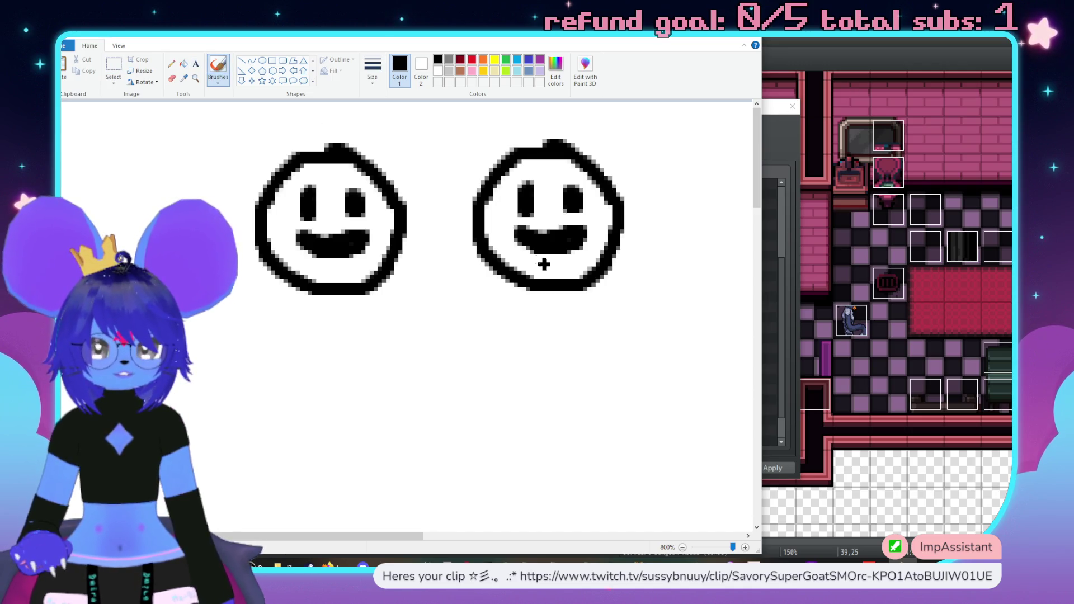
left_click_drag(537, 280, 576, 274)
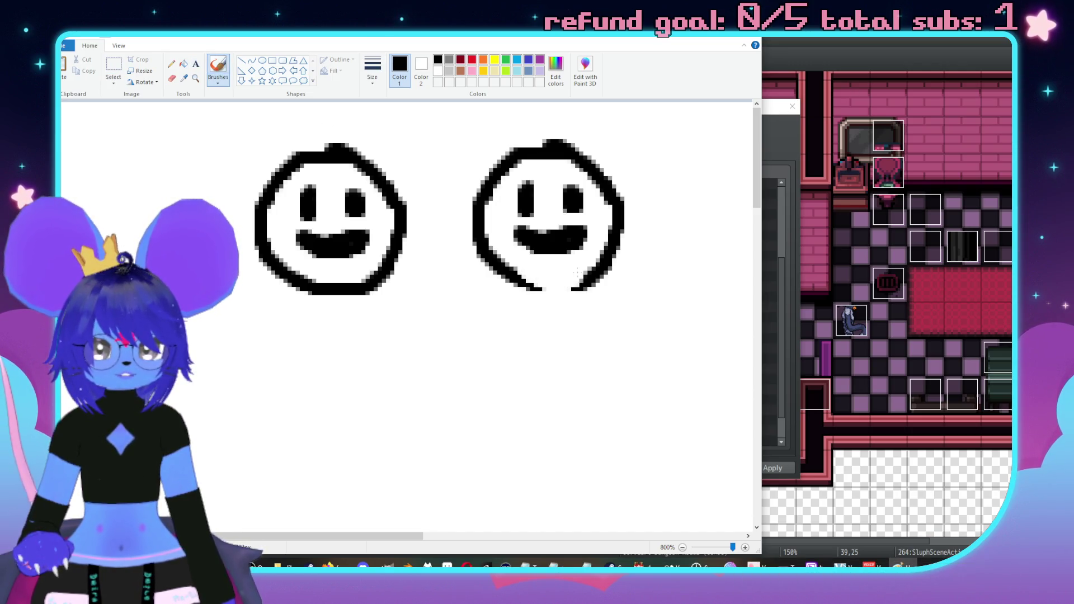
left_click_drag(622, 230, 569, 298)
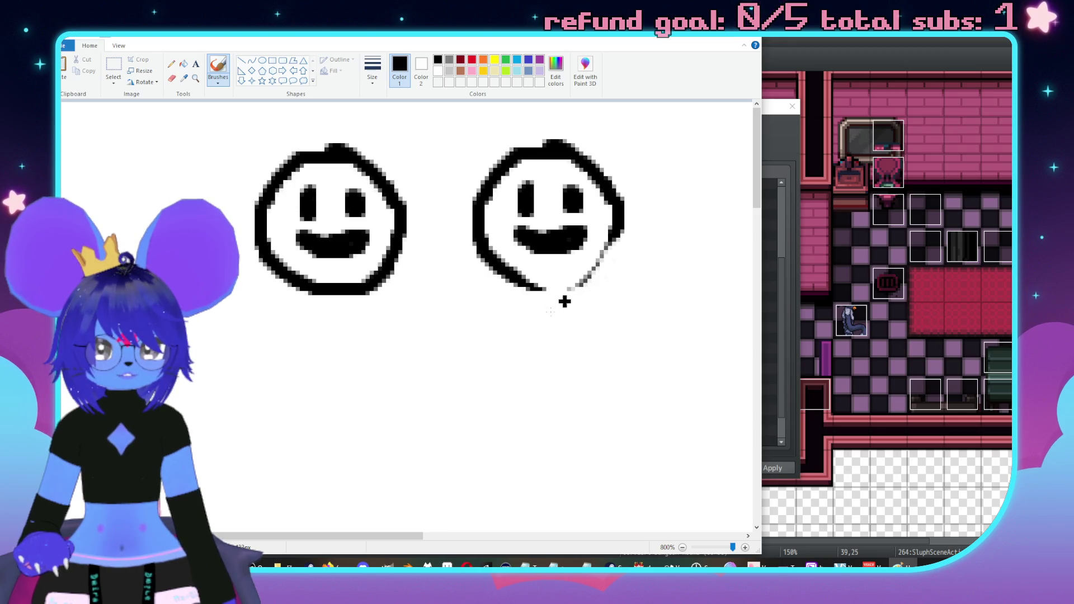
mouse_move(469, 247)
left_mouse_down()
mouse_move(535, 291)
mouse_move(553, 264)
mouse_move(537, 262)
mouse_move(580, 271)
left_mouse_up()
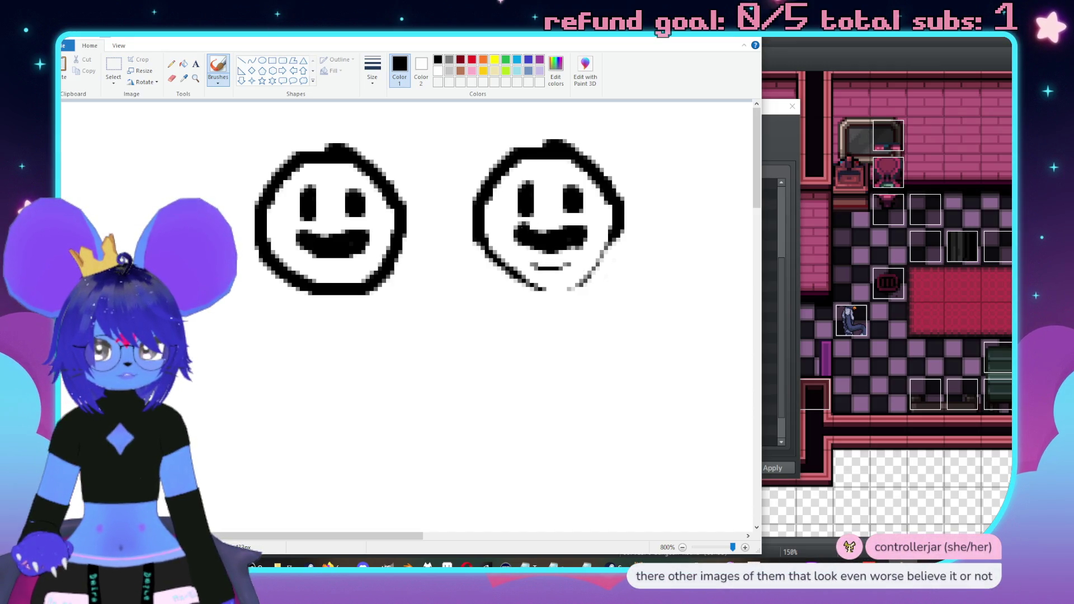
Reshape the second face's mouth and eyes and add eyebrows above the eyes.
left_click_drag(539, 226, 514, 228)
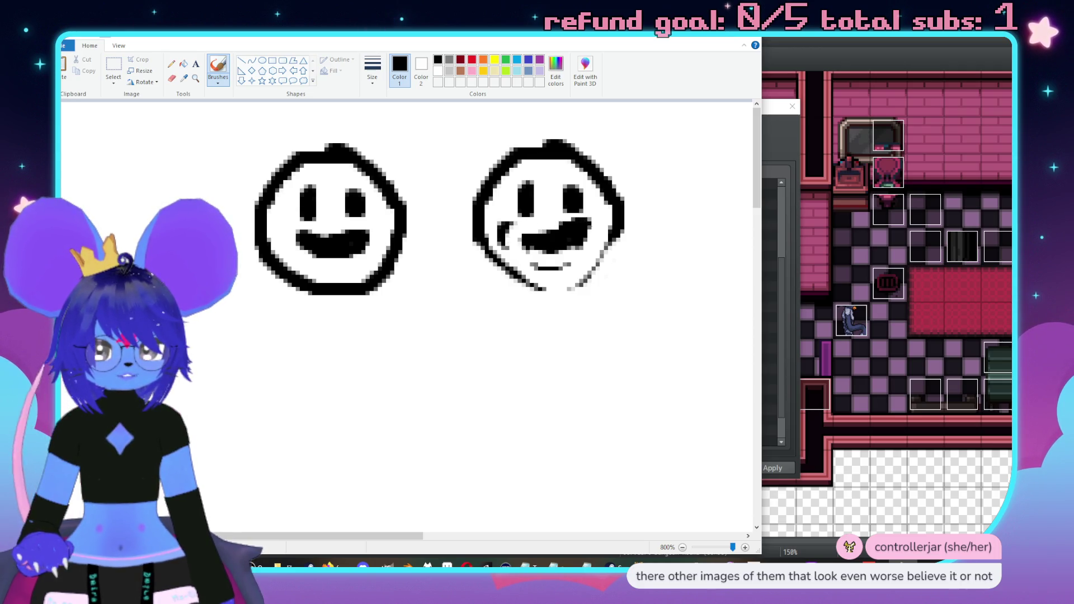
mouse_move(554, 226)
left_mouse_down()
mouse_move(584, 235)
mouse_move(553, 257)
mouse_move(523, 249)
mouse_move(528, 235)
mouse_move(579, 241)
mouse_move(526, 238)
mouse_move(527, 182)
left_mouse_up()
left_click_drag(575, 215, 568, 190)
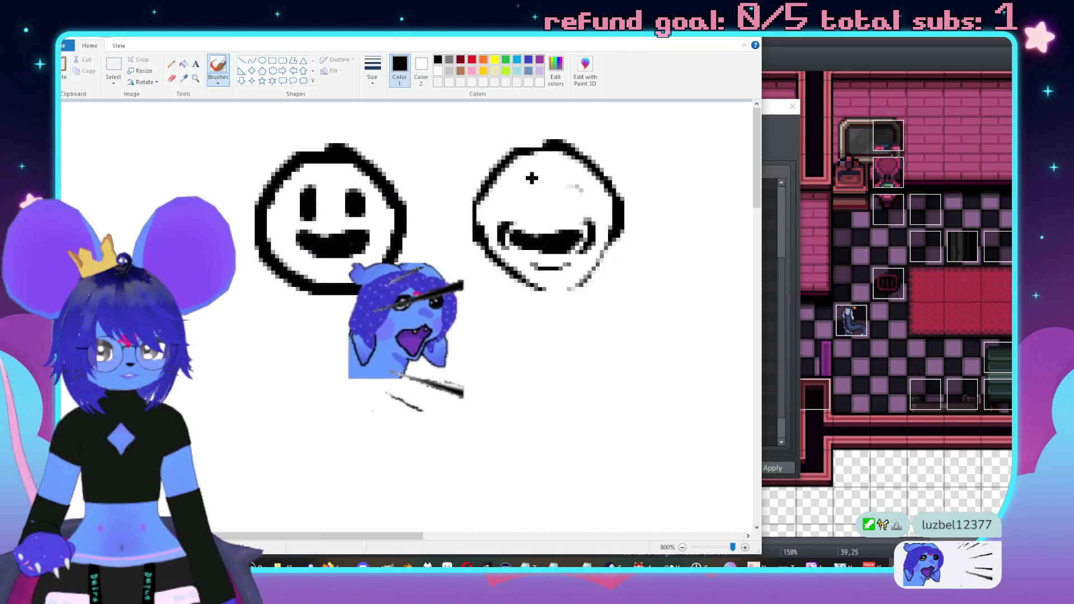
mouse_move(531, 171)
left_mouse_down()
mouse_move(505, 178)
mouse_move(590, 176)
mouse_move(501, 178)
mouse_move(508, 212)
mouse_move(580, 216)
left_mouse_up()
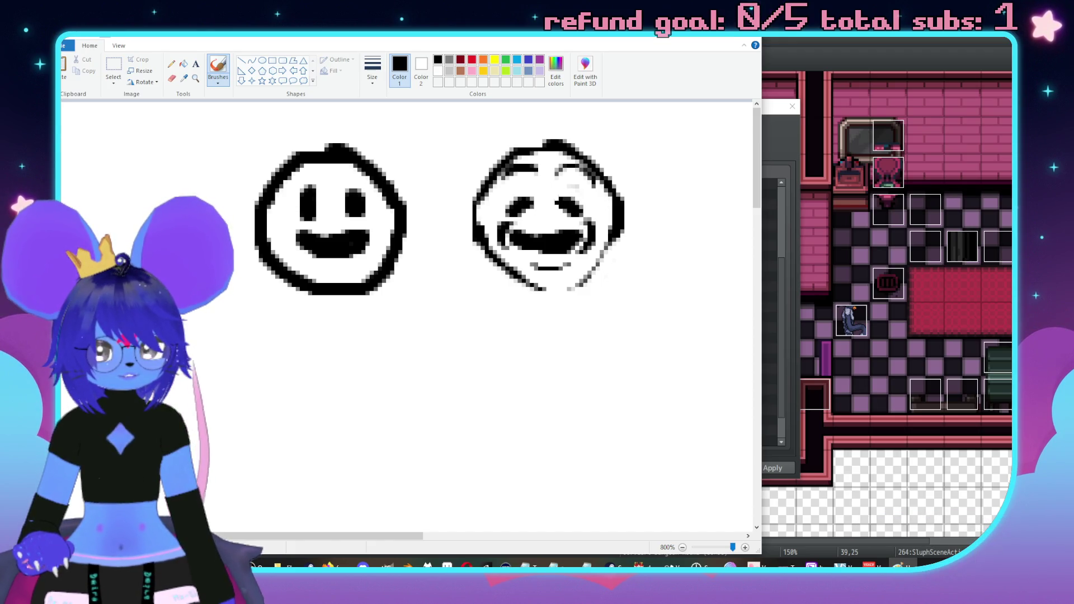
mouse_move(527, 191)
left_mouse_down()
mouse_move(497, 215)
mouse_move(527, 192)
mouse_move(561, 190)
mouse_move(562, 207)
left_mouse_up()
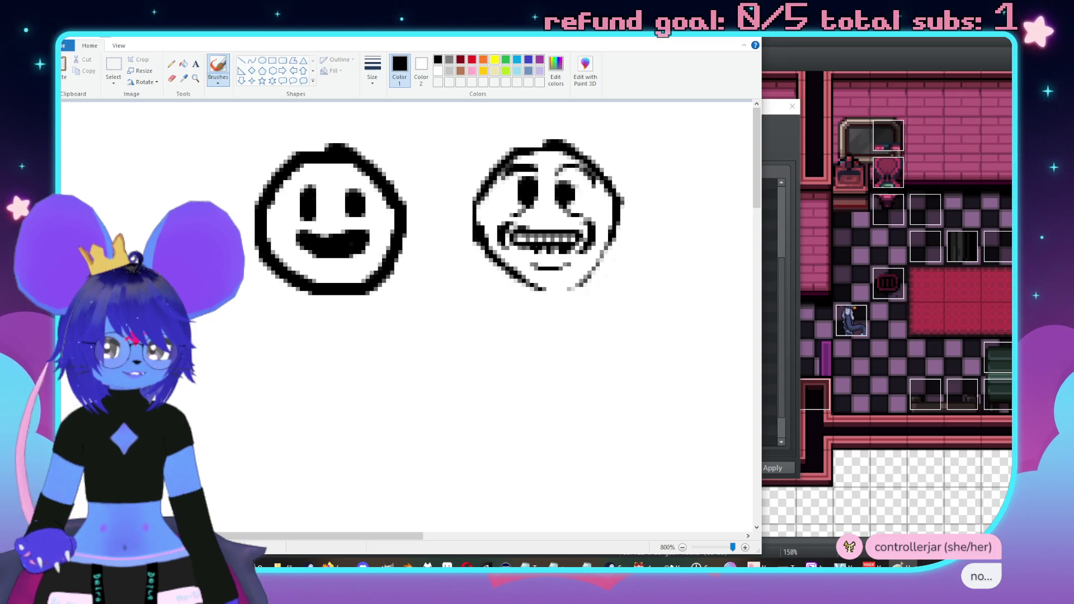
Clean the teeth's lower edge and repaint both eyes of the right-hand face.
left_click_drag(527, 250, 553, 250)
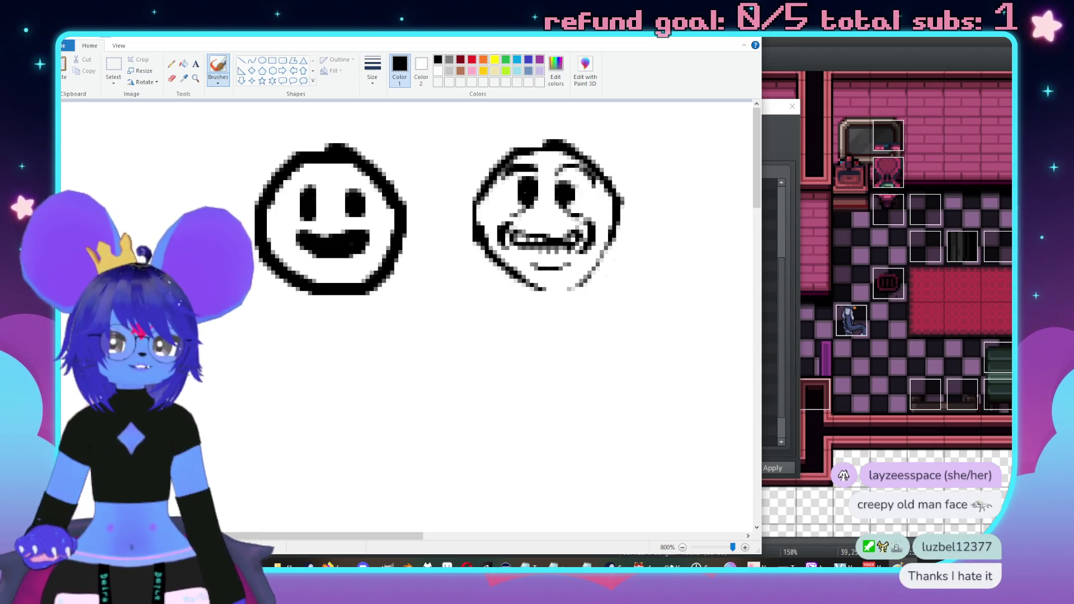
mouse_move(515, 189)
left_mouse_down()
mouse_move(564, 193)
mouse_move(512, 187)
mouse_move(534, 208)
mouse_move(579, 207)
mouse_move(579, 188)
mouse_move(511, 198)
mouse_move(528, 183)
mouse_move(566, 199)
mouse_move(530, 206)
mouse_move(567, 203)
left_mouse_up()
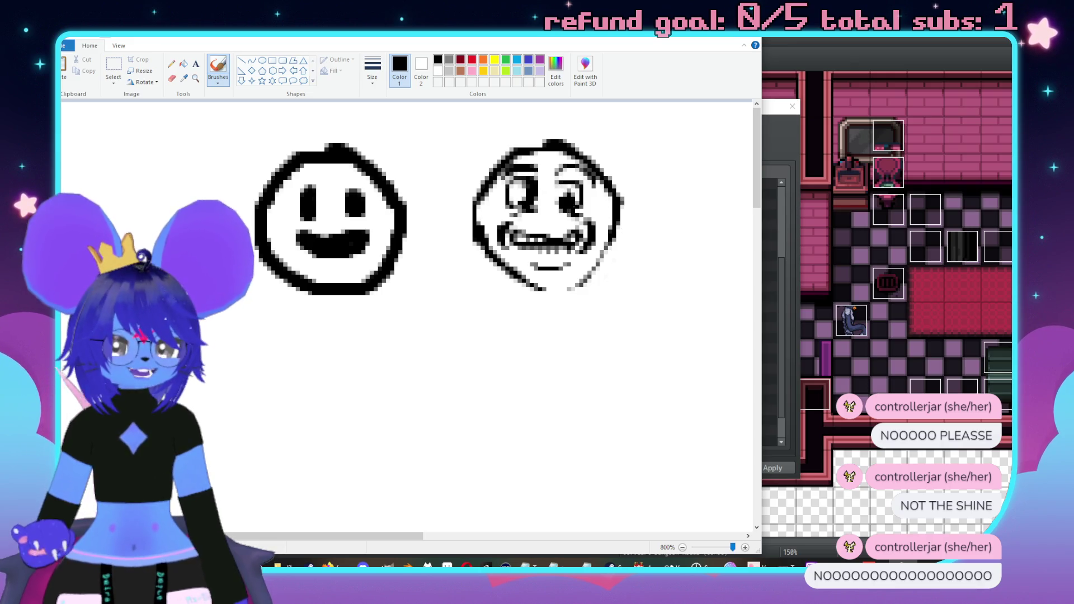
left_click_drag(570, 193, 576, 210)
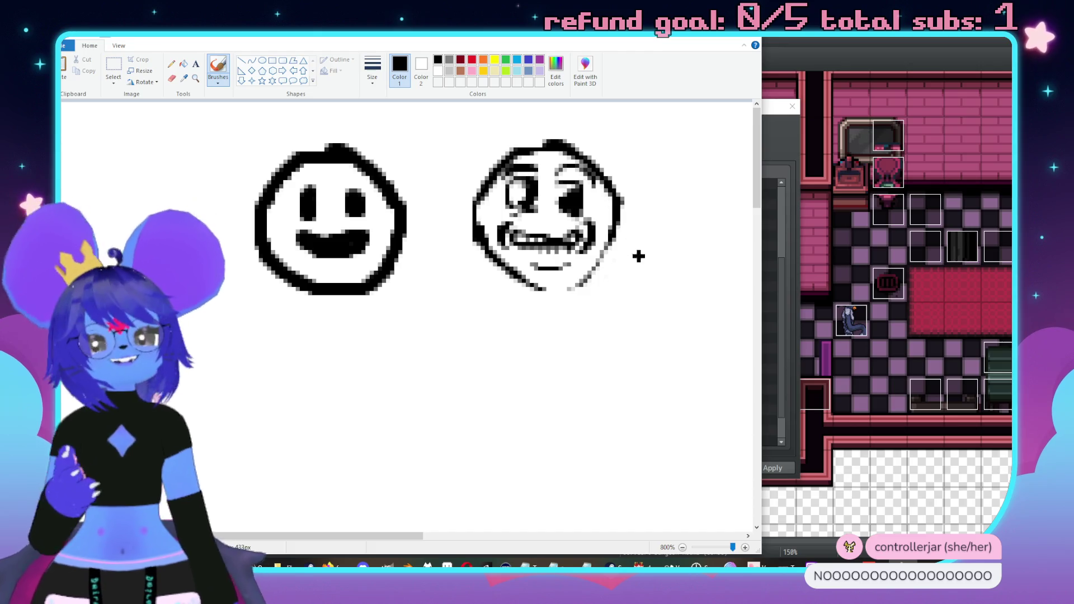
Scribble over the faces, cancel closing Paint, undo the scribbles, and minimize Paint.
mouse_move(658, 144)
left_mouse_down()
mouse_move(324, 371)
mouse_move(660, 190)
mouse_move(752, 288)
left_mouse_up()
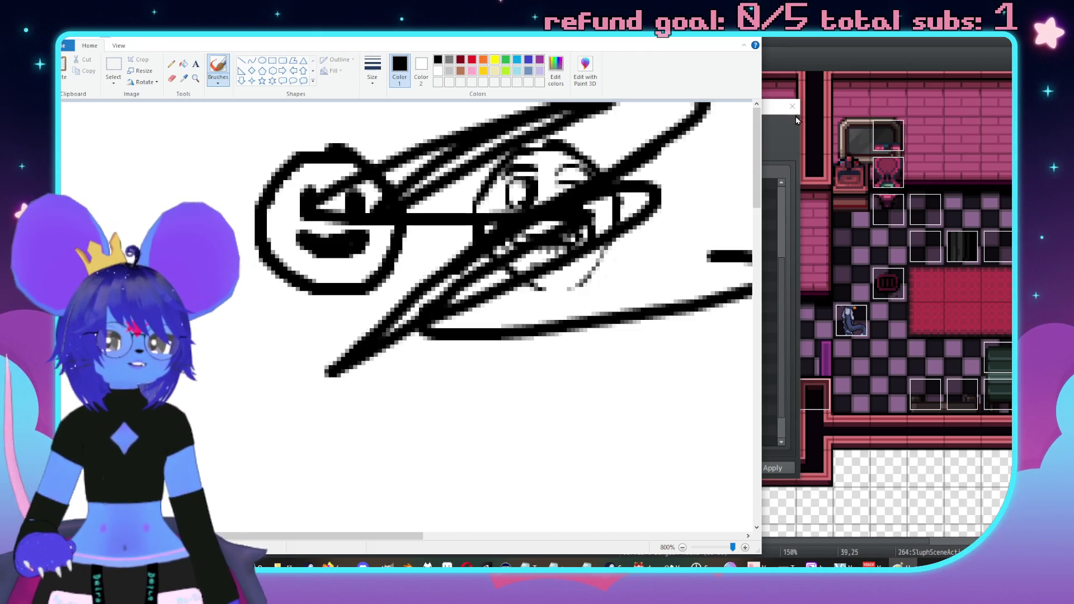
left_click(747, 41)
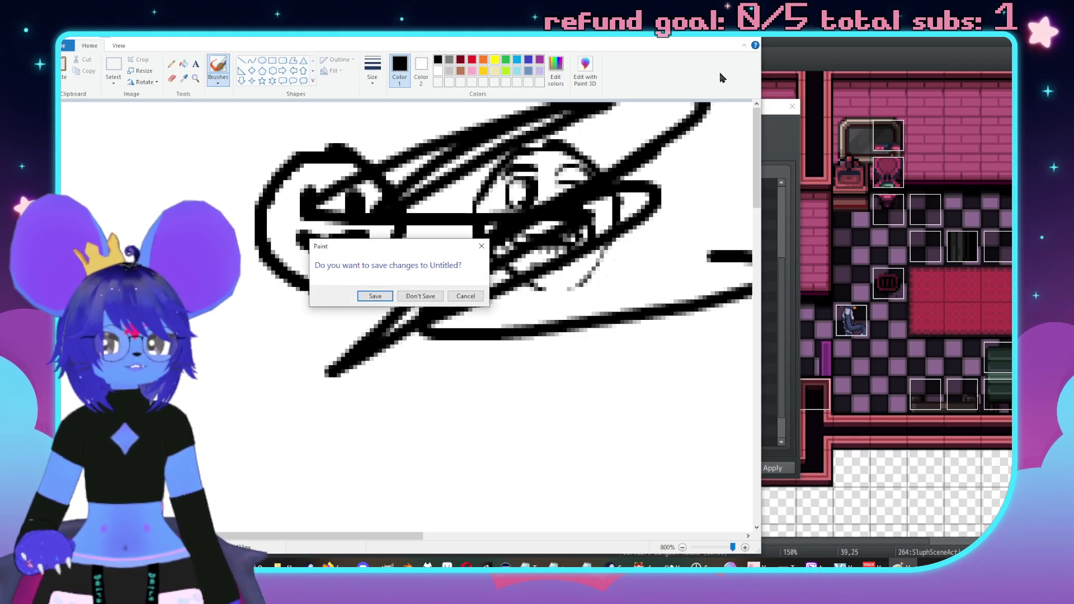
left_click(465, 295)
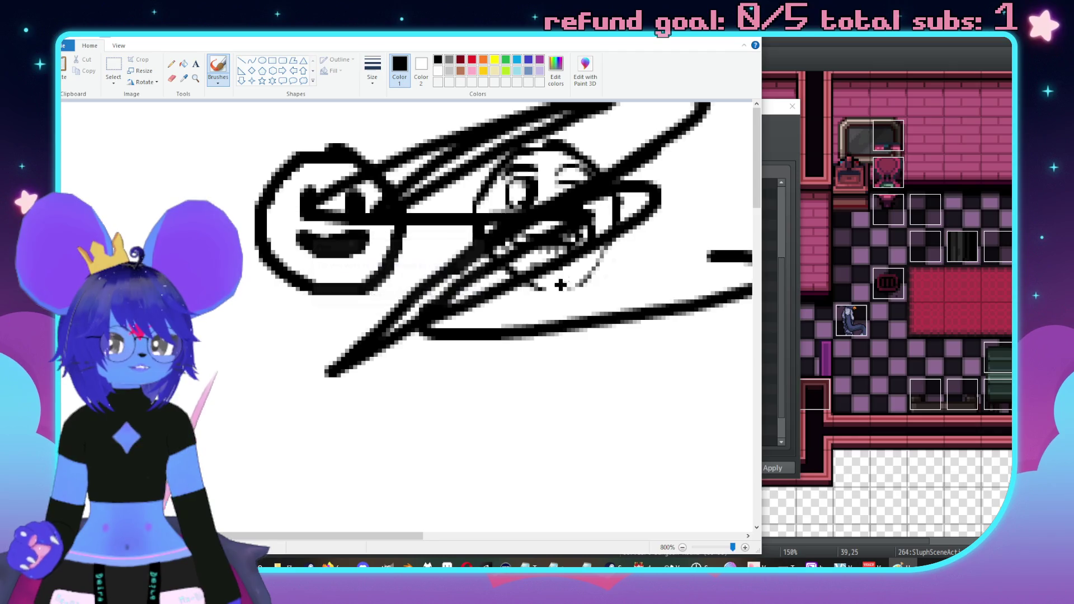
key("ctrl+z")
key("ctrl+z")
key("ctrl+z")
left_click(702, 40)
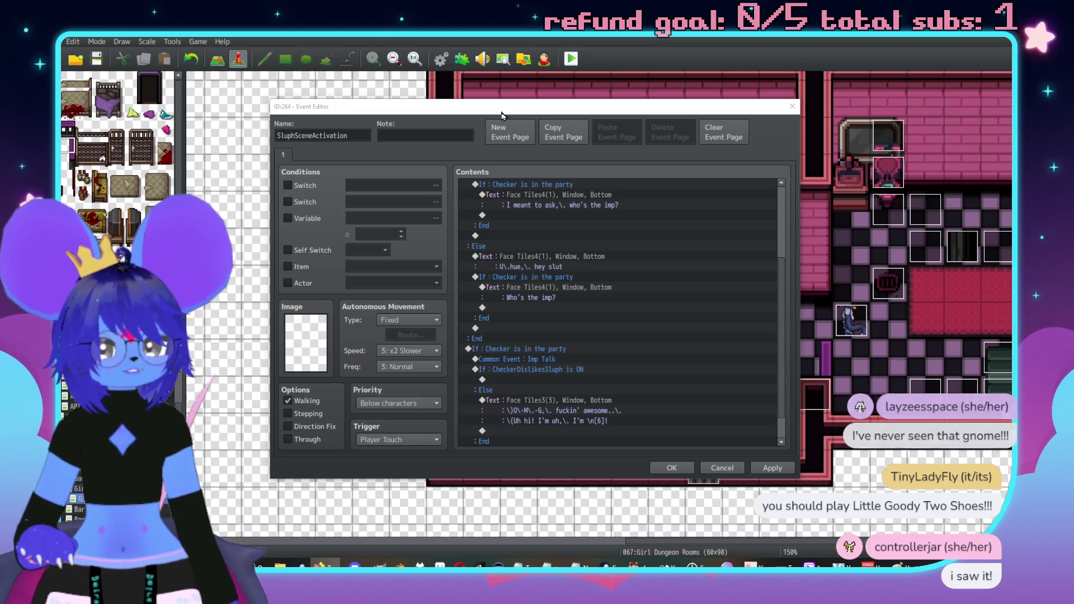
scroll(586, 380, "down", 1)
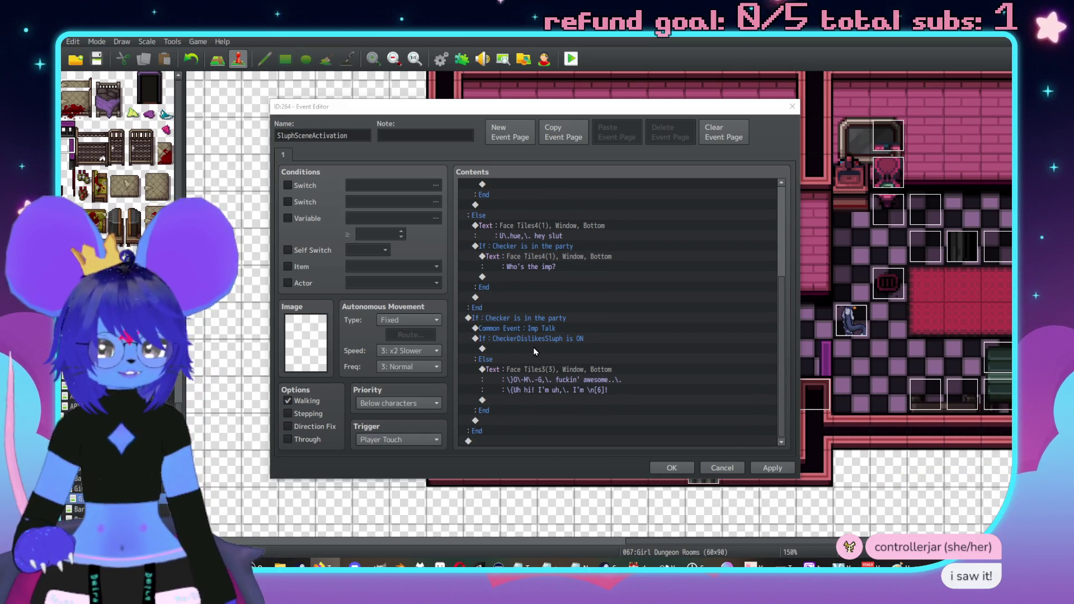
Copy the Else branch's Face Tiles3(3) Text command and paste it into the empty If branch.
left_click(535, 351)
left_click(592, 379)
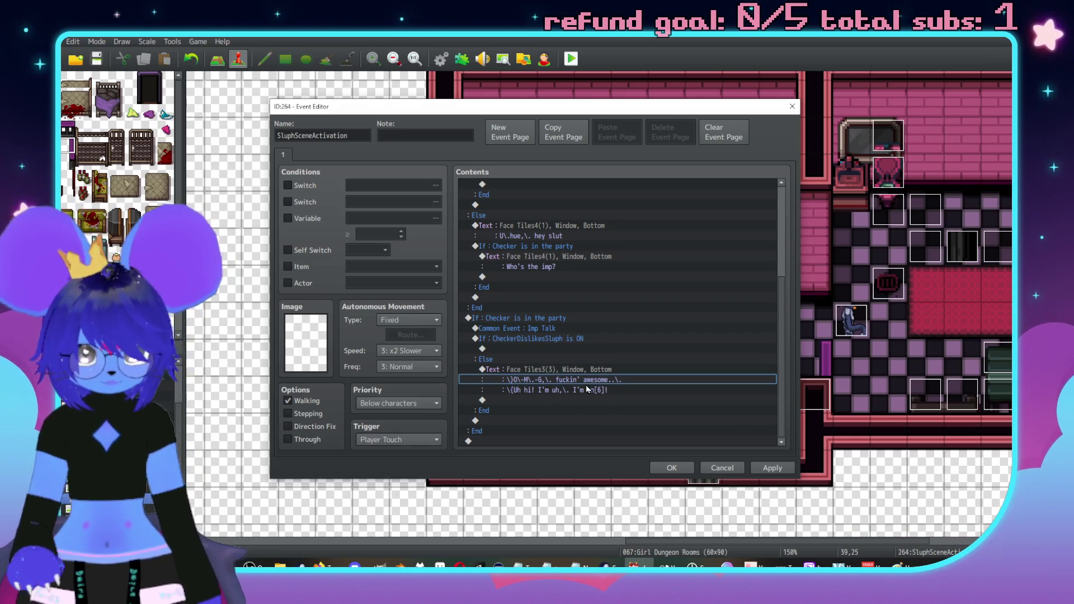
left_click(570, 375)
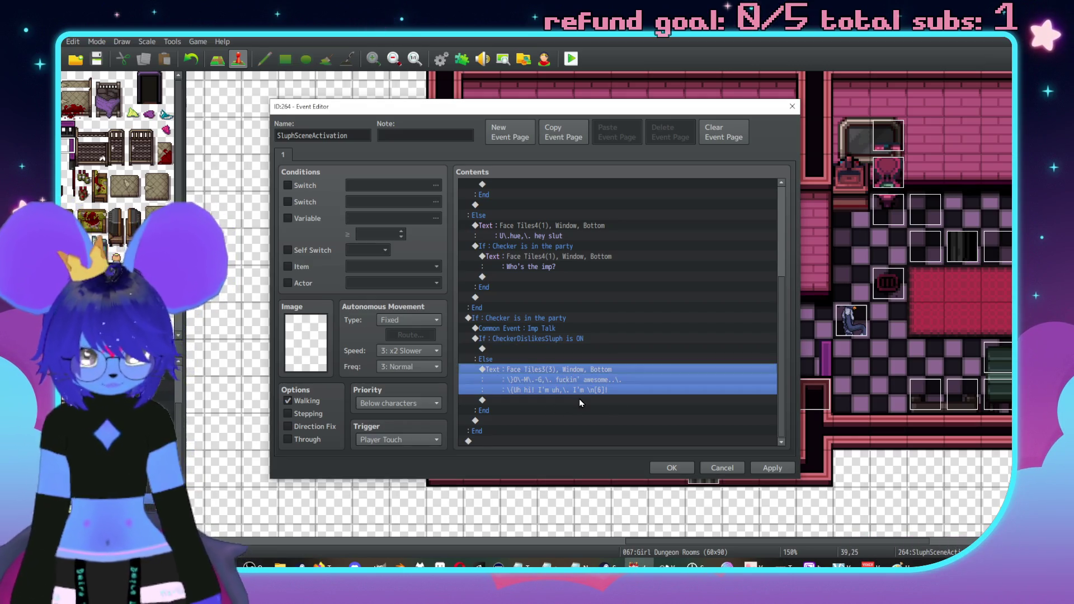
key("ctrl+c")
left_click(521, 348)
key("ctrl+v")
Open the pasted message, retype it as "This her, yeah? The name's \n[6].", and preview.
double_click(541, 348)
left_click_drag(588, 254, 678, 210)
left_click_drag(790, 259, 611, 220)
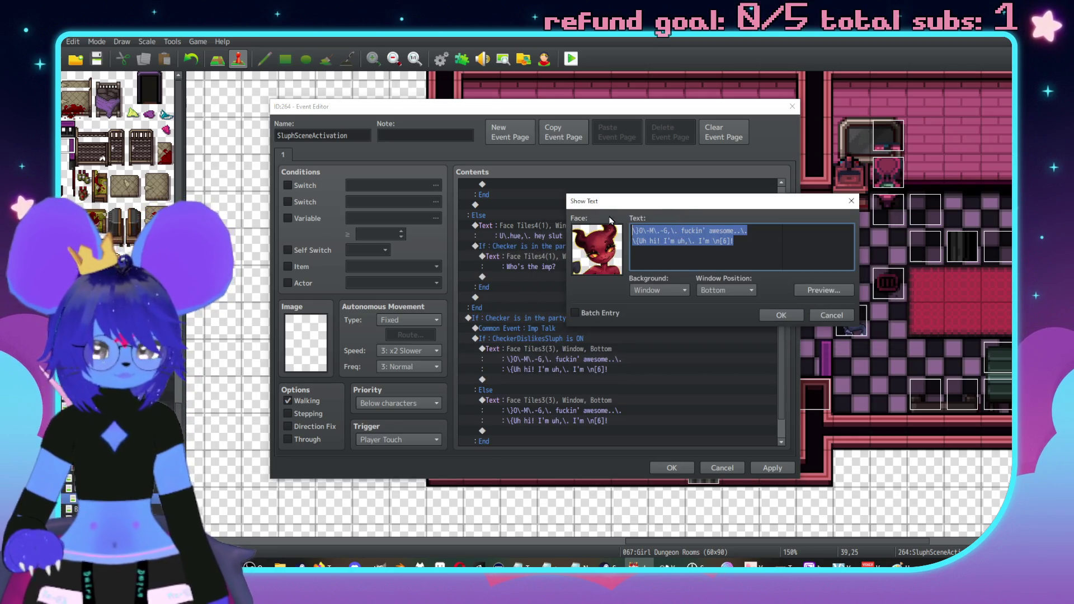
type("\\}I")
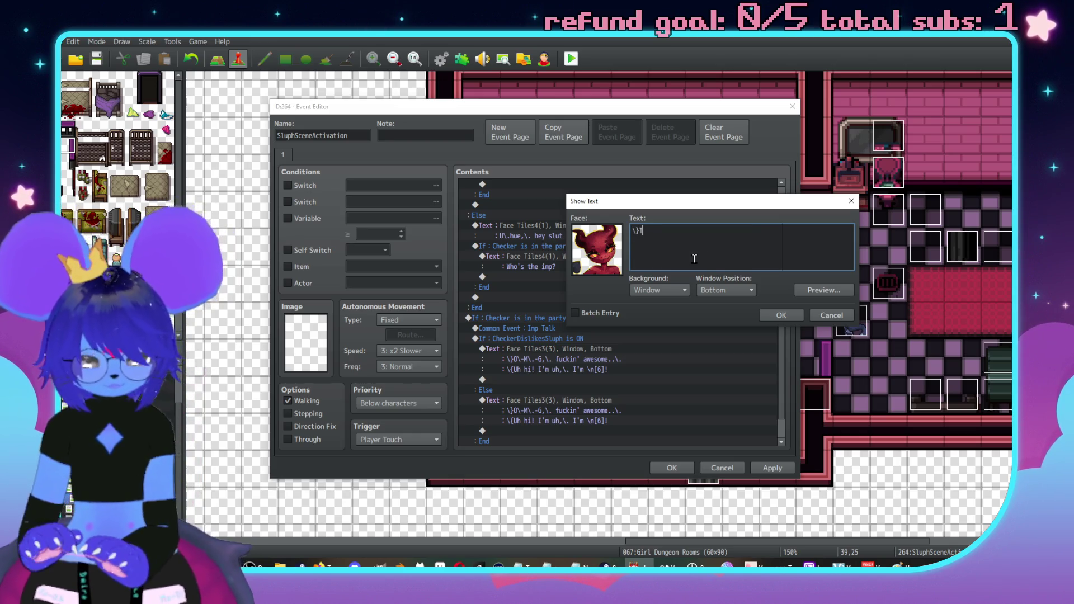
type(" her")
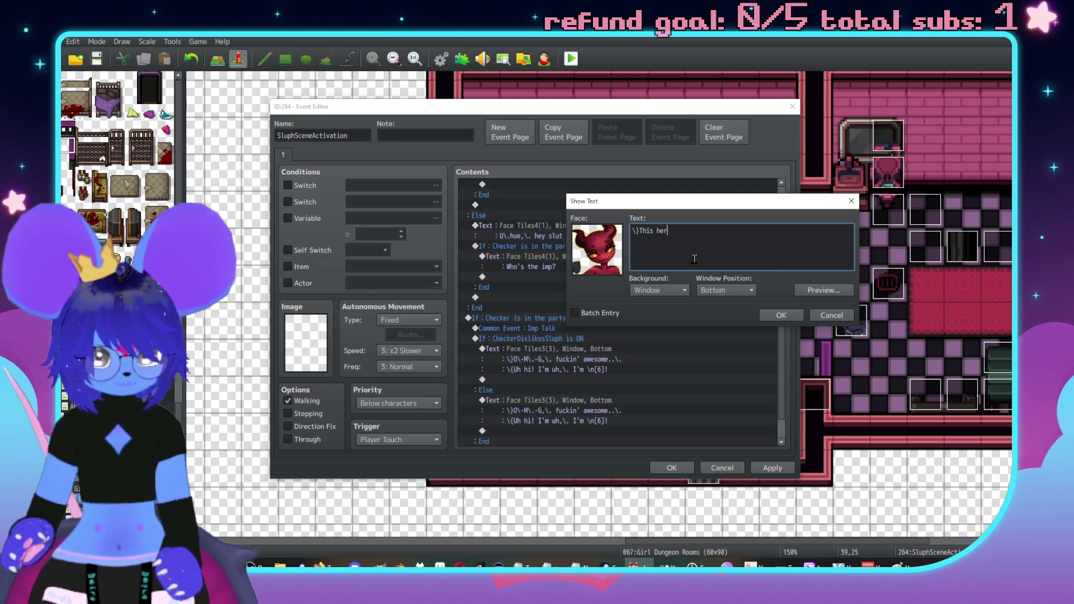
type(",\\. yeah?")
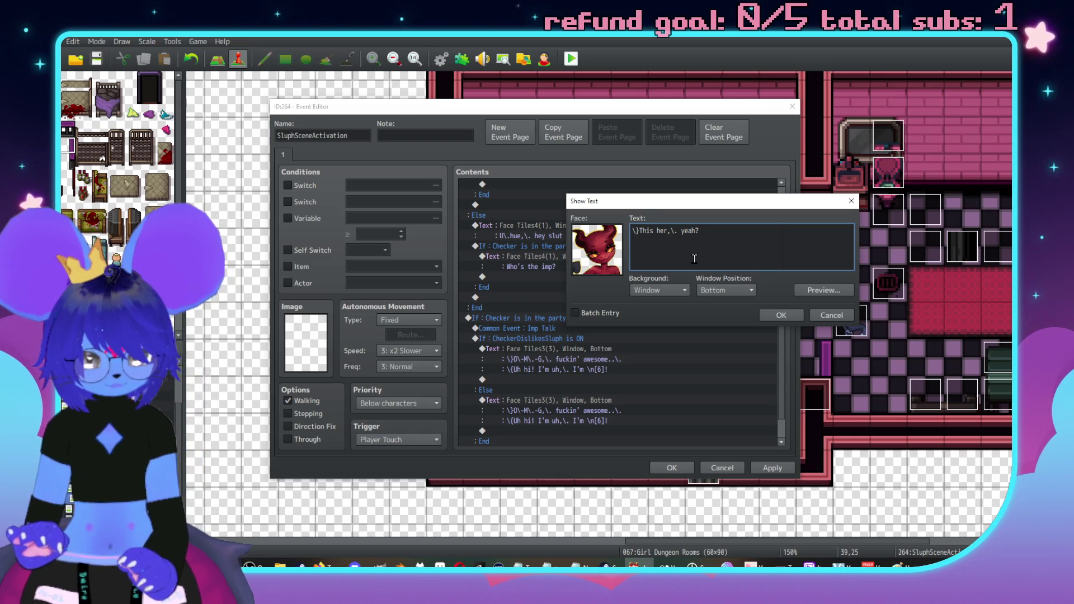
type("name's \\n[6].")
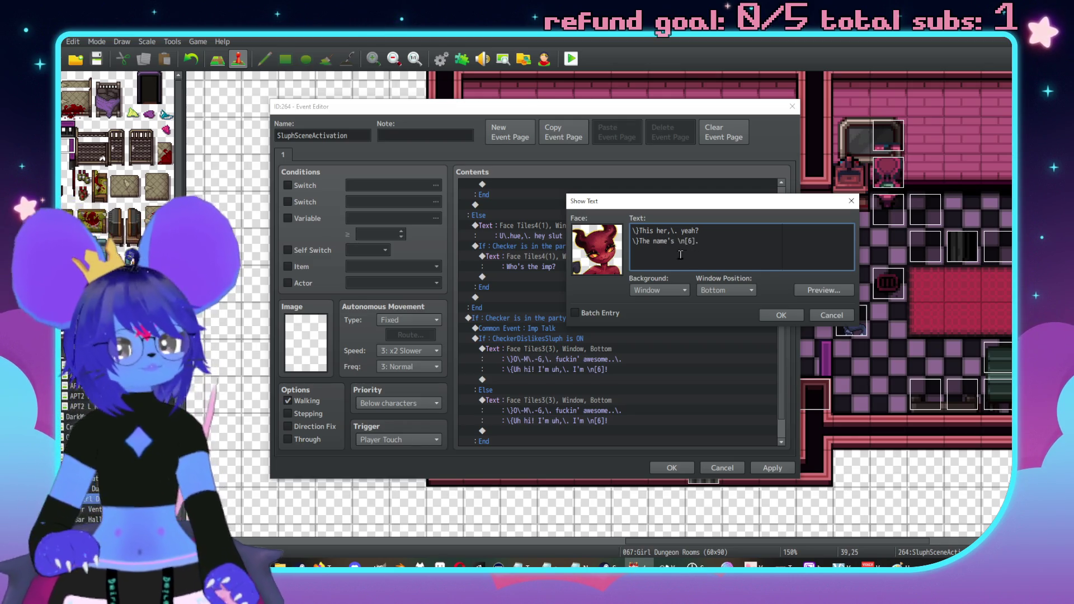
left_click(807, 291)
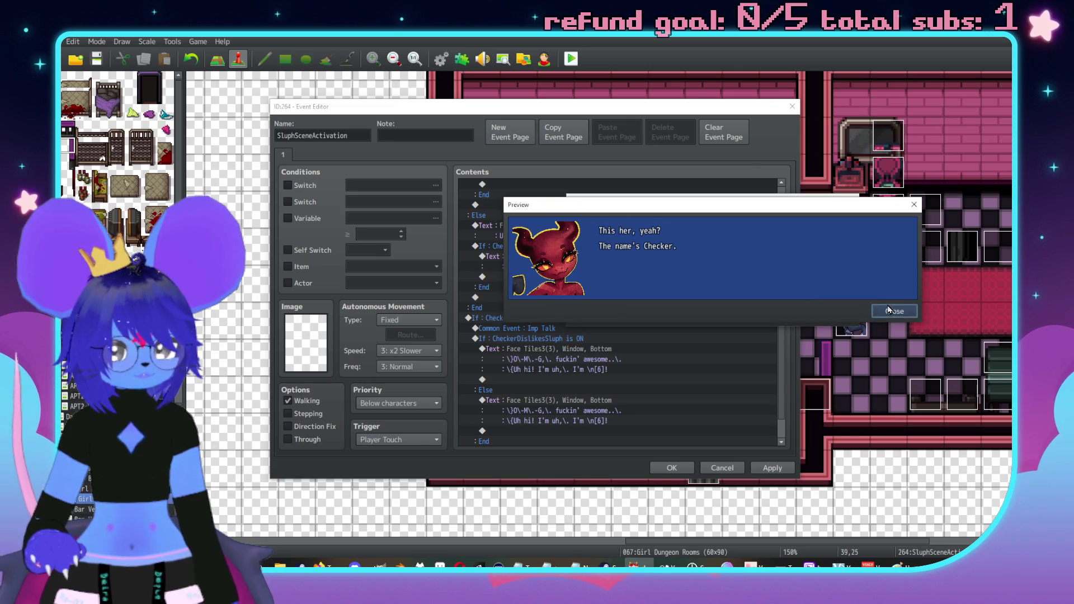
left_click(892, 310)
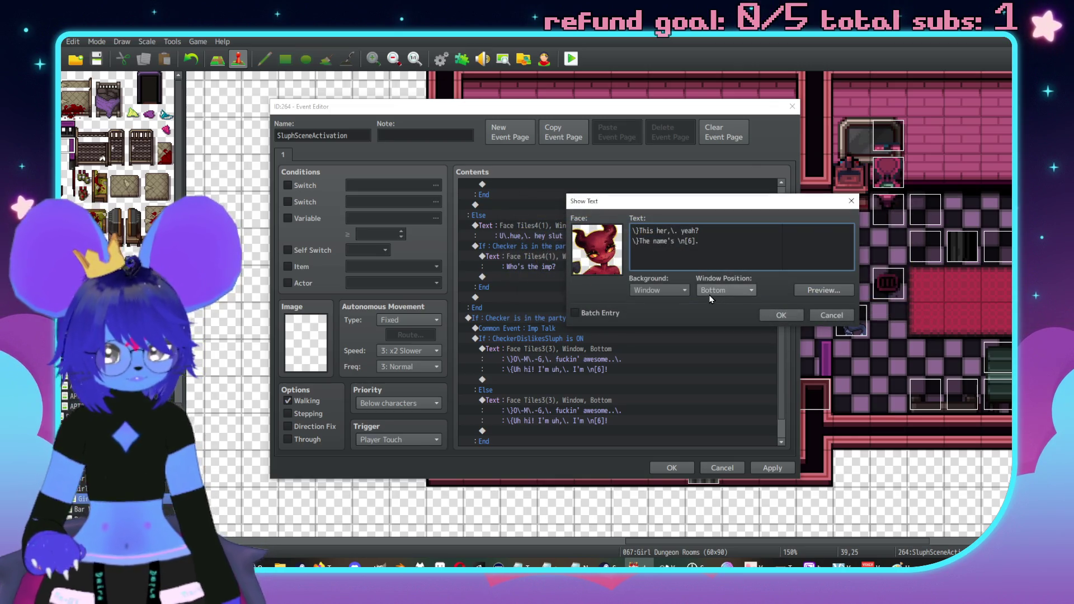
Fix the stray brace in the second line and preview the message again.
key("BackSpace")
type("{")
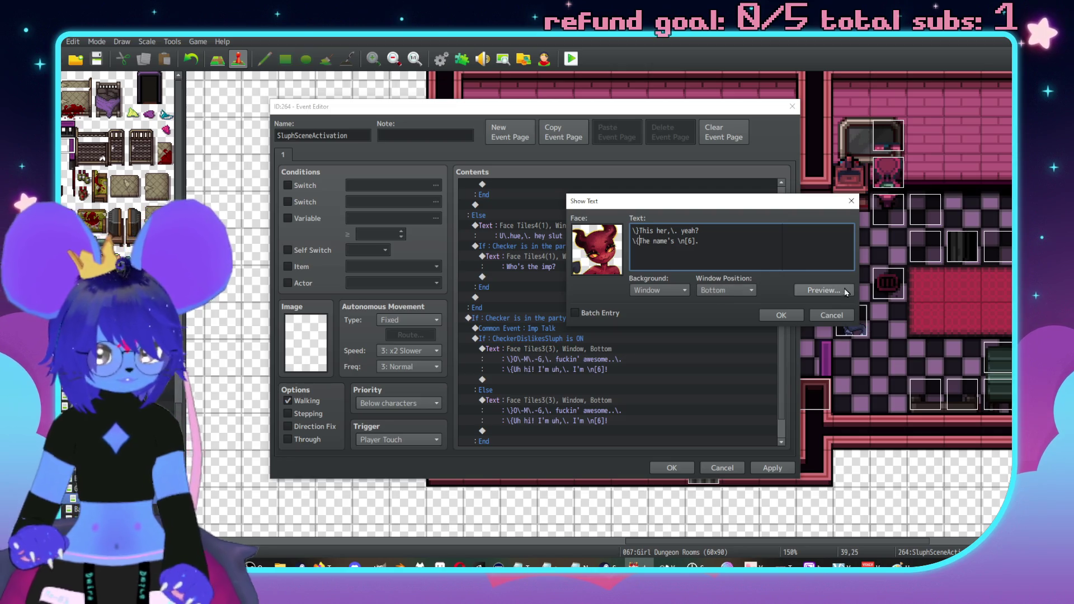
left_click(824, 291)
left_click(898, 312)
Finish the text with "I'm \n[1]'s friend.", preview it, and confirm the message.
left_click(713, 230)
type("\\|")
type("\\. I'm \\n[1]'s fr")
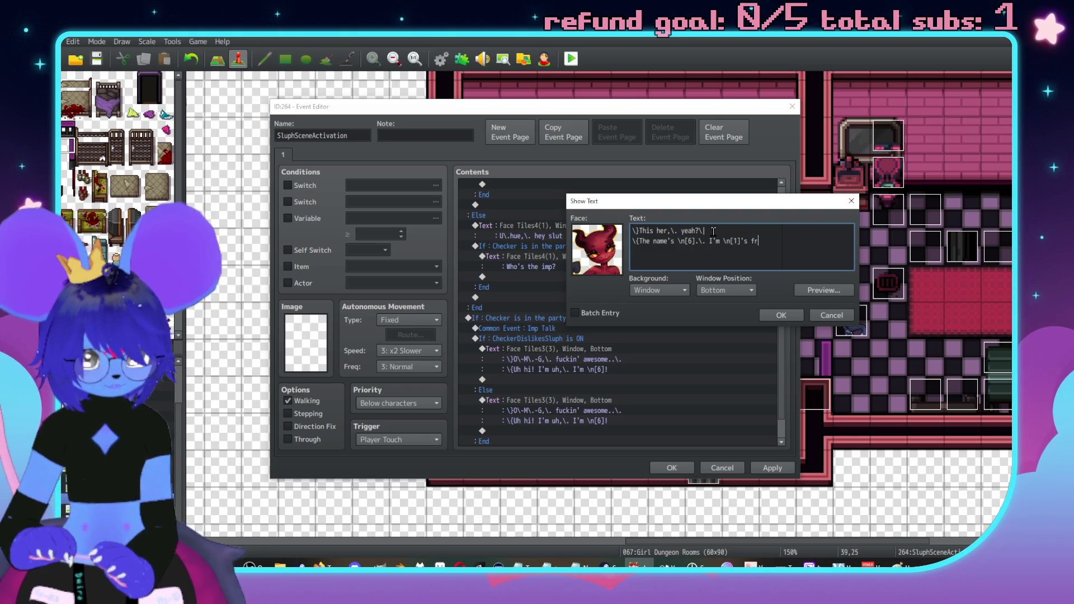
type("iend.")
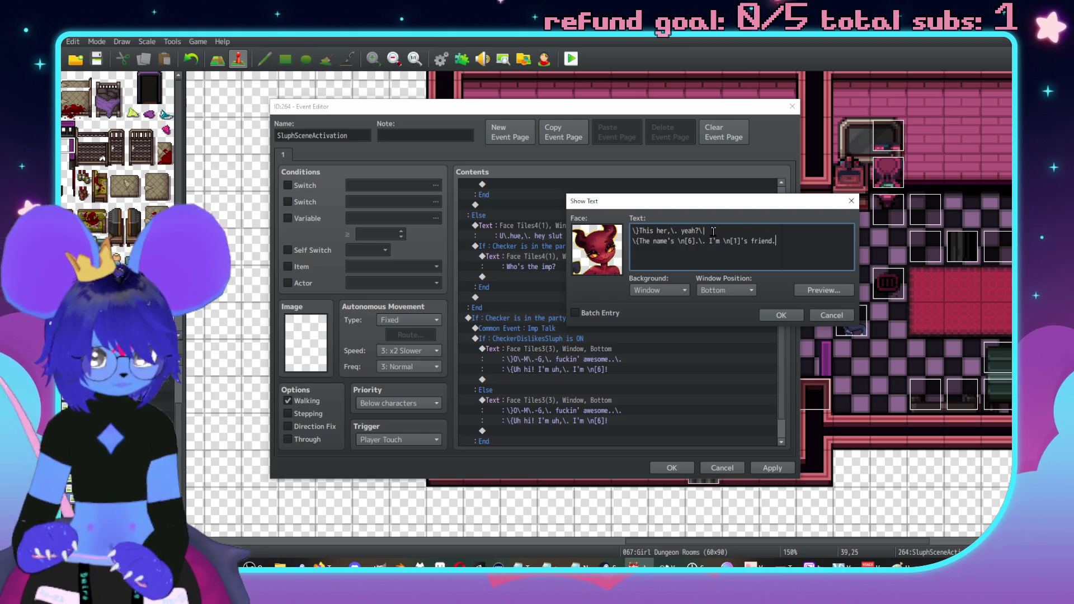
left_click(837, 294)
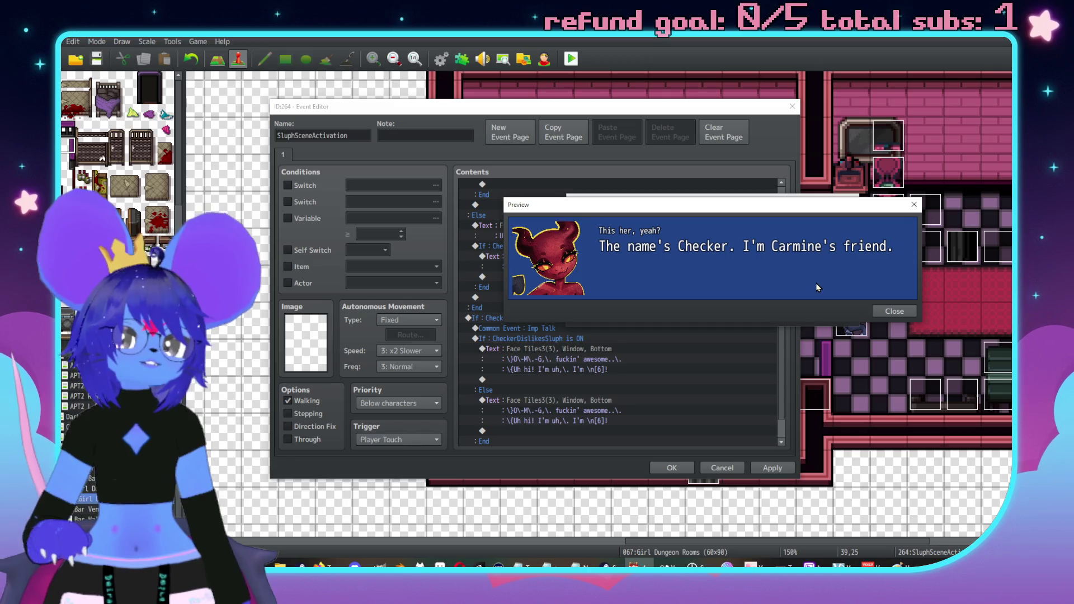
left_click(890, 311)
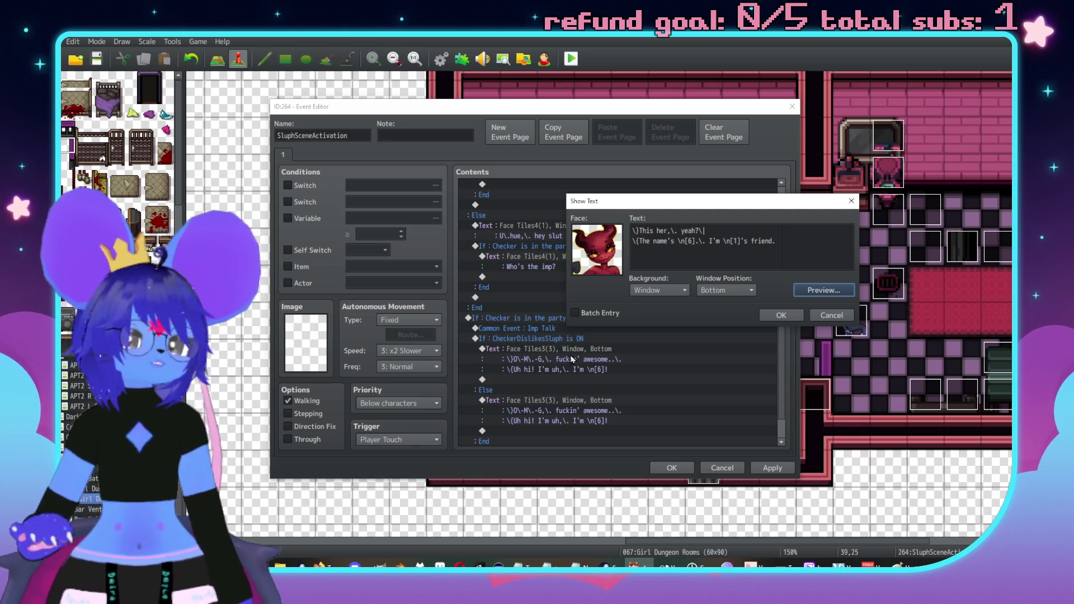
left_click(781, 314)
scroll(707, 325, "down", 1)
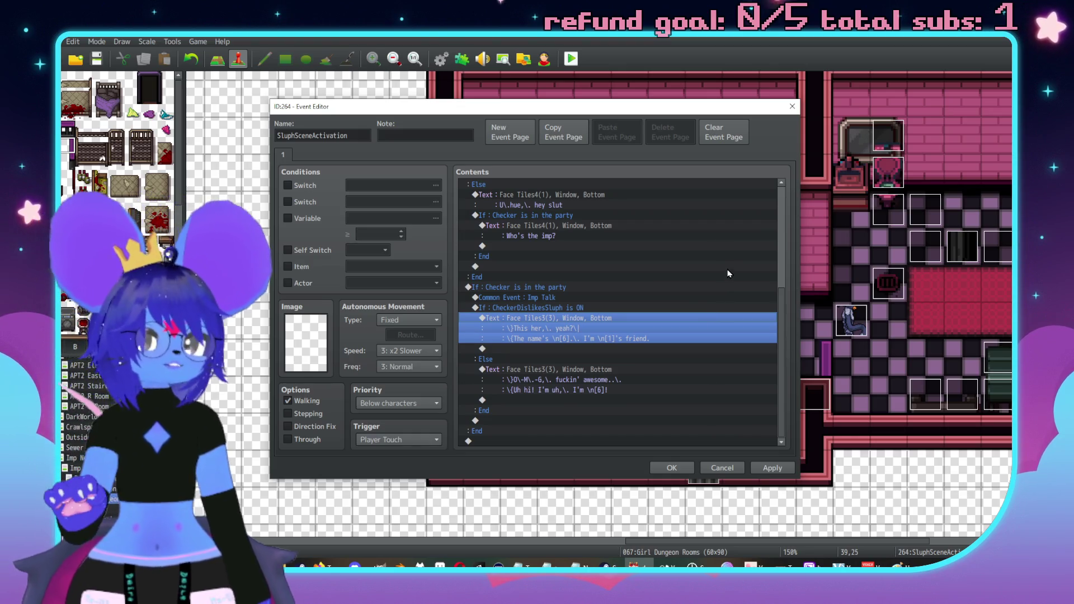
Apply and close the event editor, then view TalkSkill in the database and cancel.
left_click(771, 468)
left_click(670, 467)
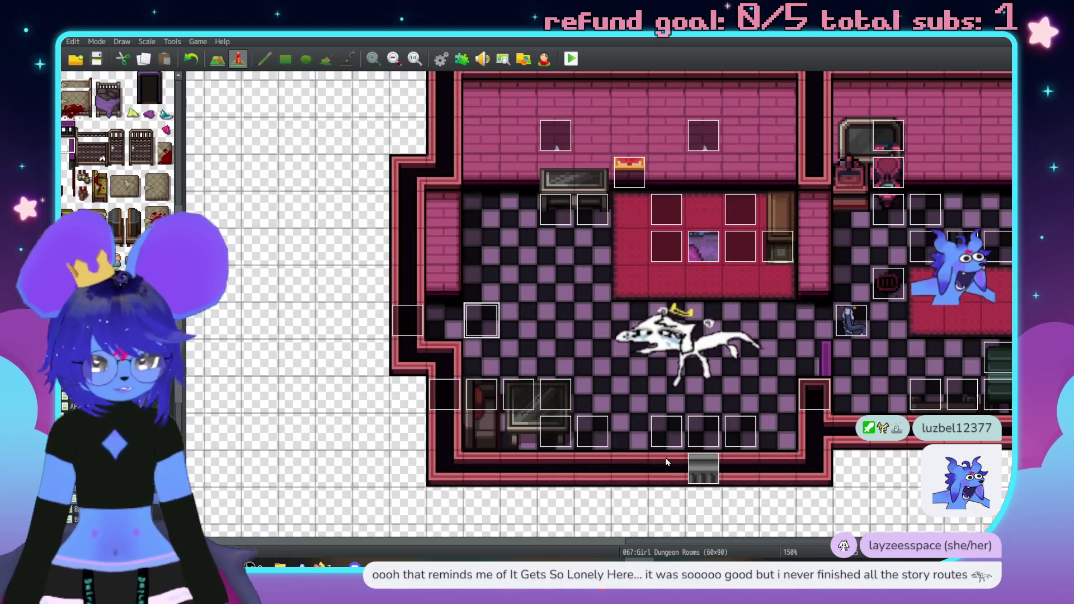
key("F9")
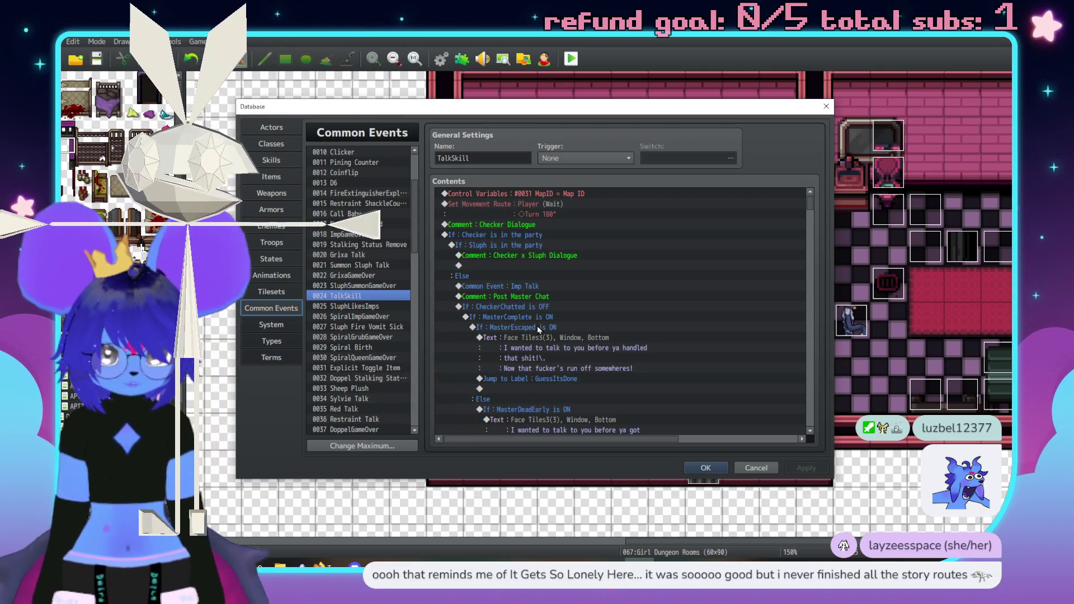
left_click(811, 395)
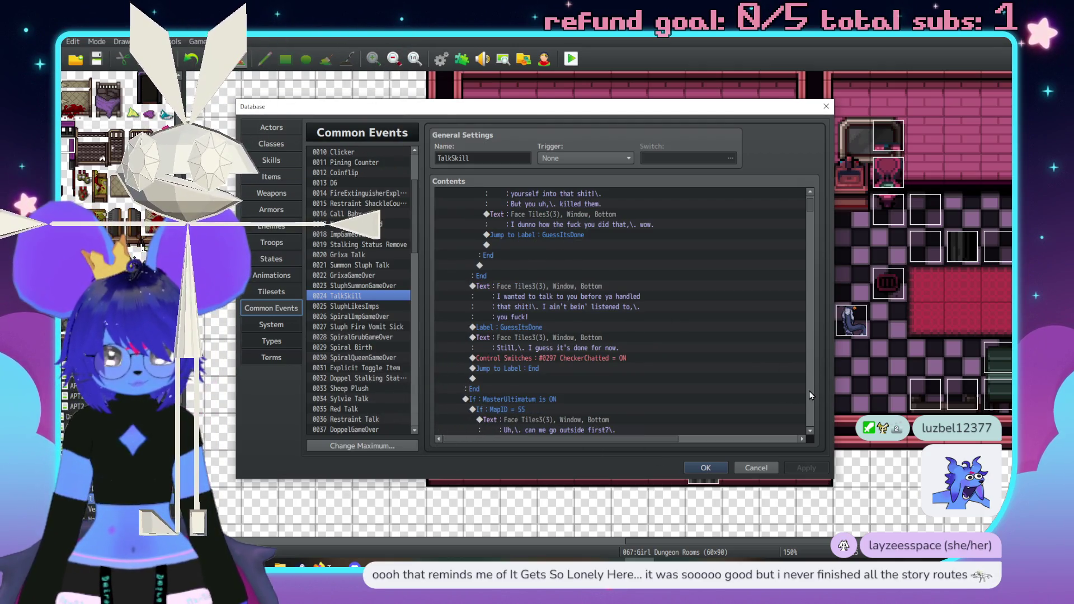
left_click(811, 396)
scroll(688, 330, "down", 3)
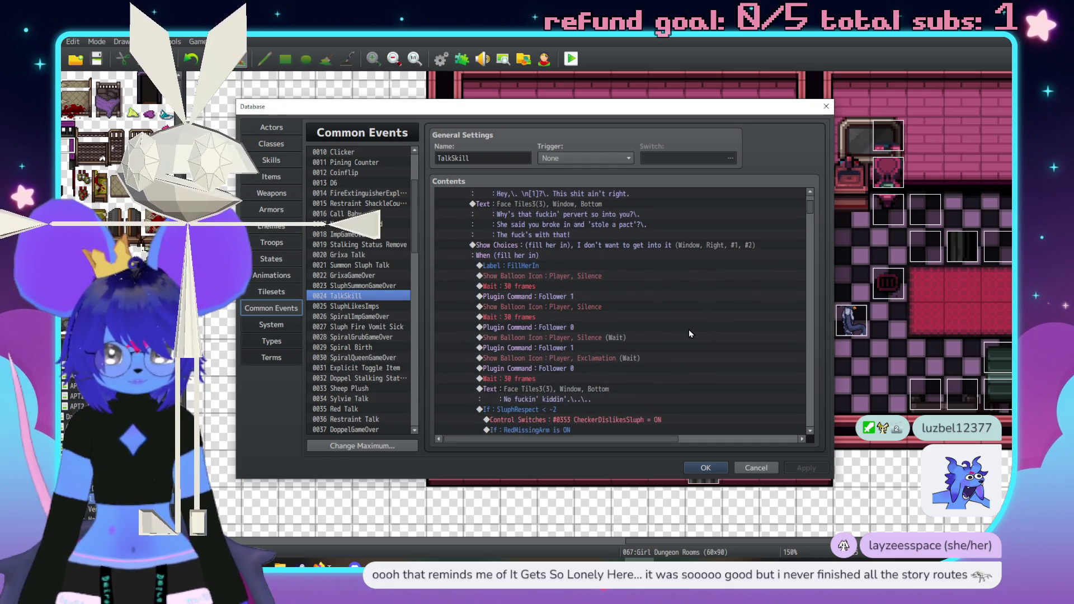
scroll(689, 331, "down", 3)
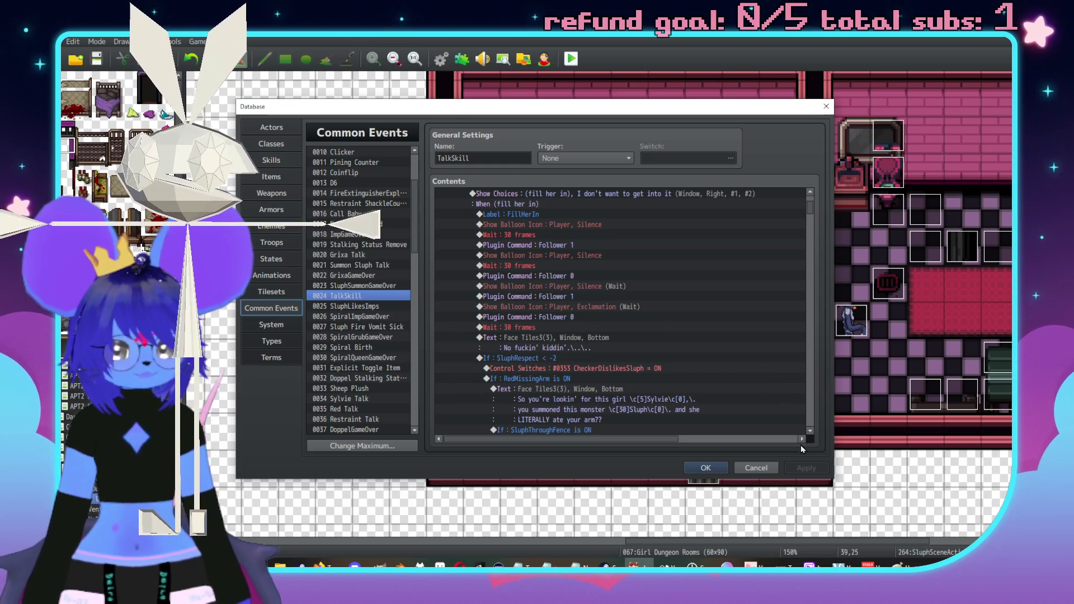
left_click(760, 469)
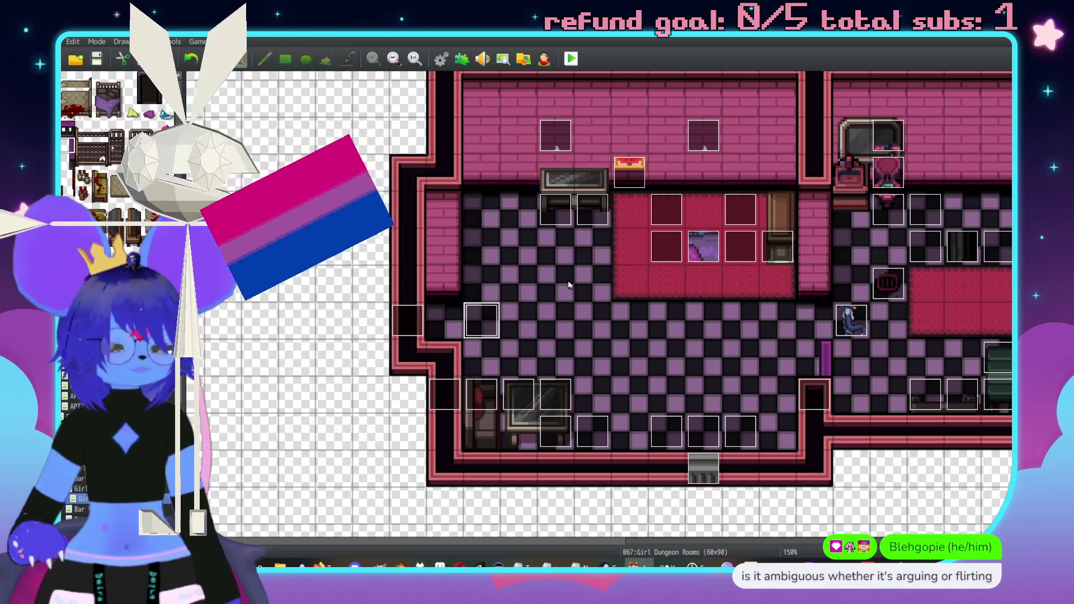
Reopen the SluphSceneActivation event on the Girl Dungeon Rooms map in the Event Editor.
key("Return")
left_click(735, 468)
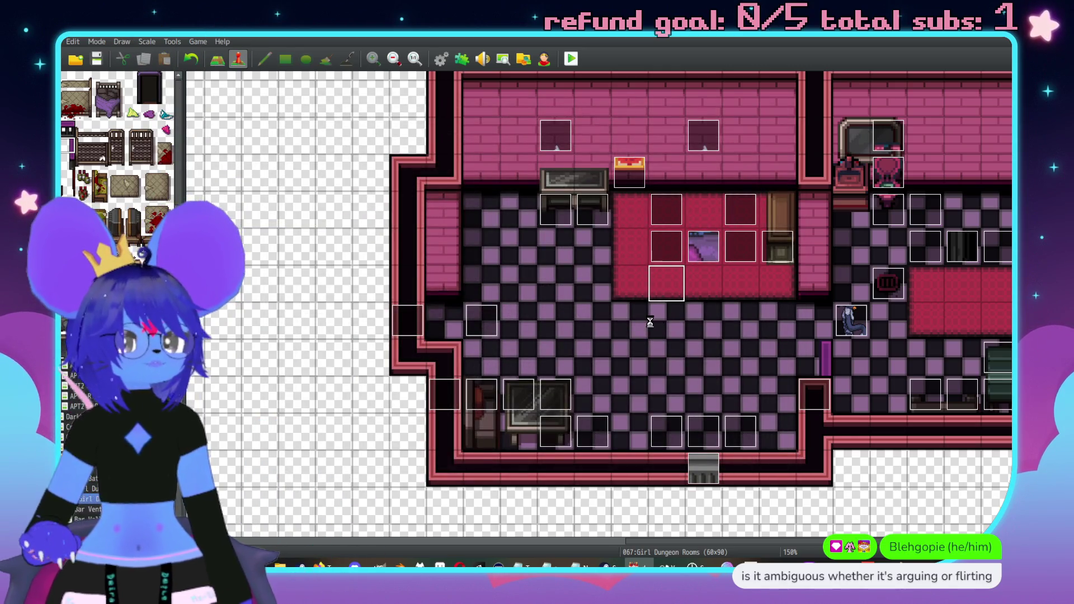
left_click(469, 323)
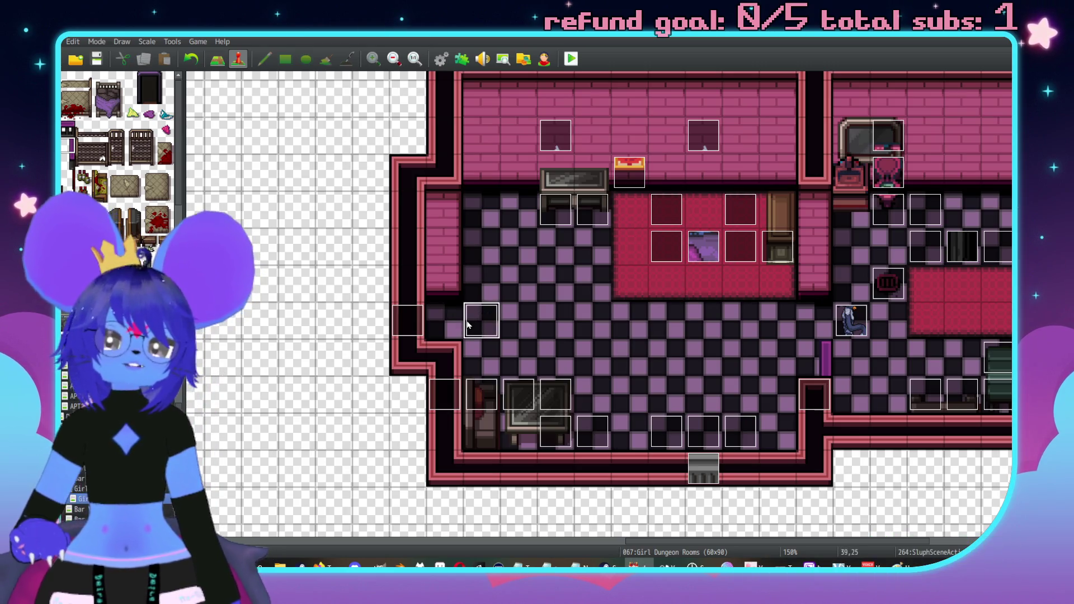
double_click(468, 324)
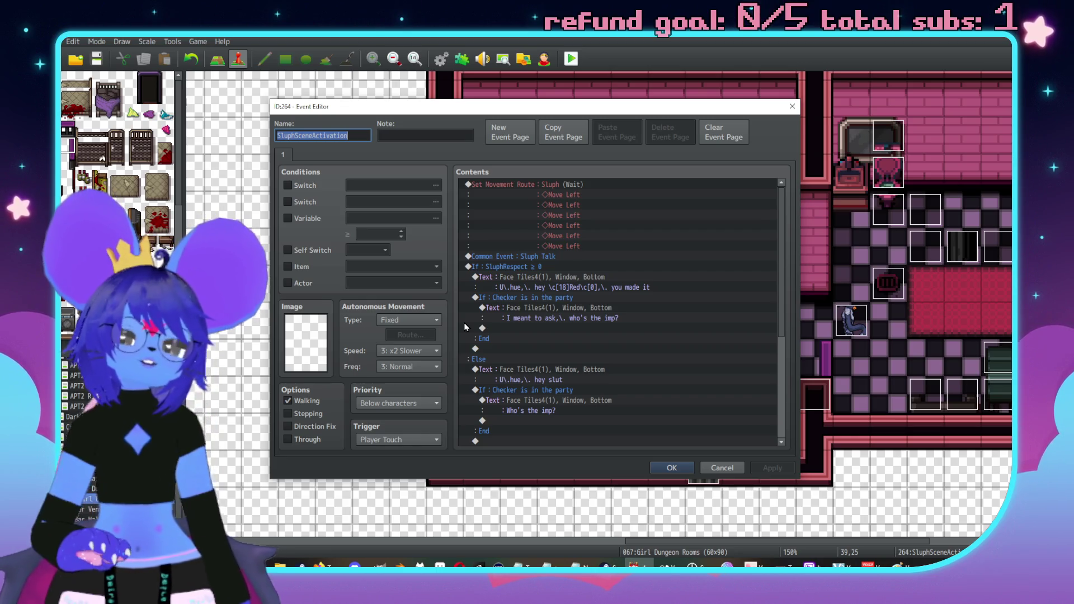
Add a Face Tiles3 imp message to the Else branch: she came to see \n[1] and liked the dance a lot.
double_click(465, 327)
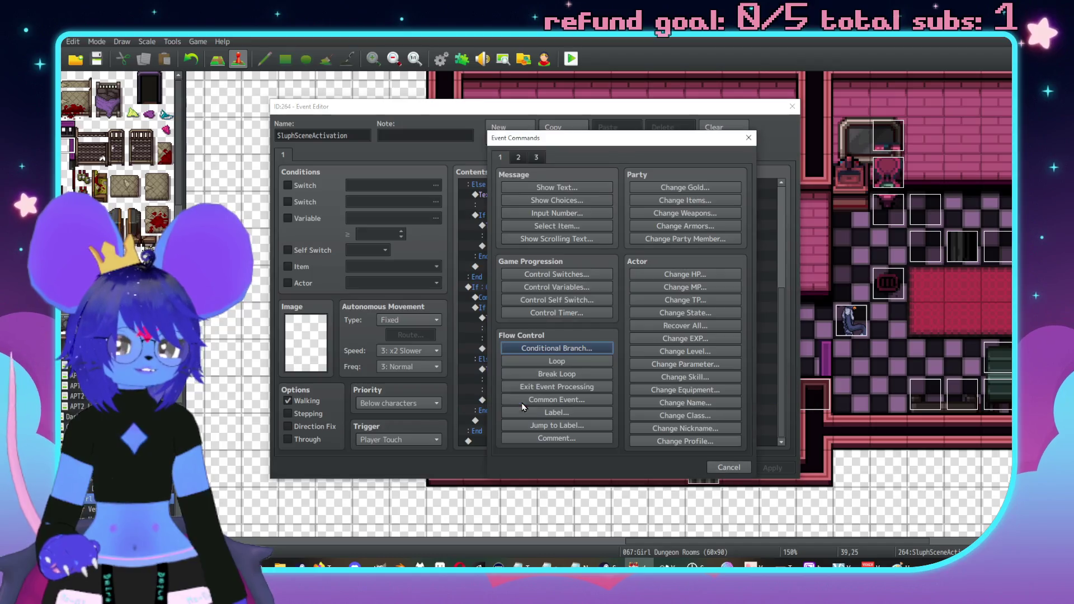
left_click_drag(555, 149, 800, 152)
left_click(797, 194)
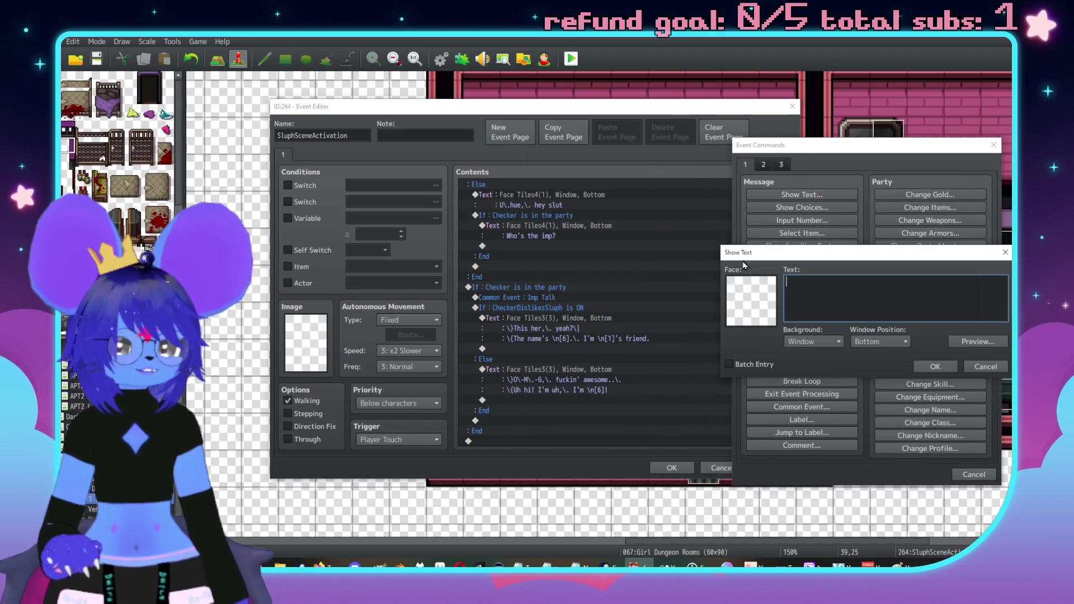
double_click(749, 302)
left_click(709, 245)
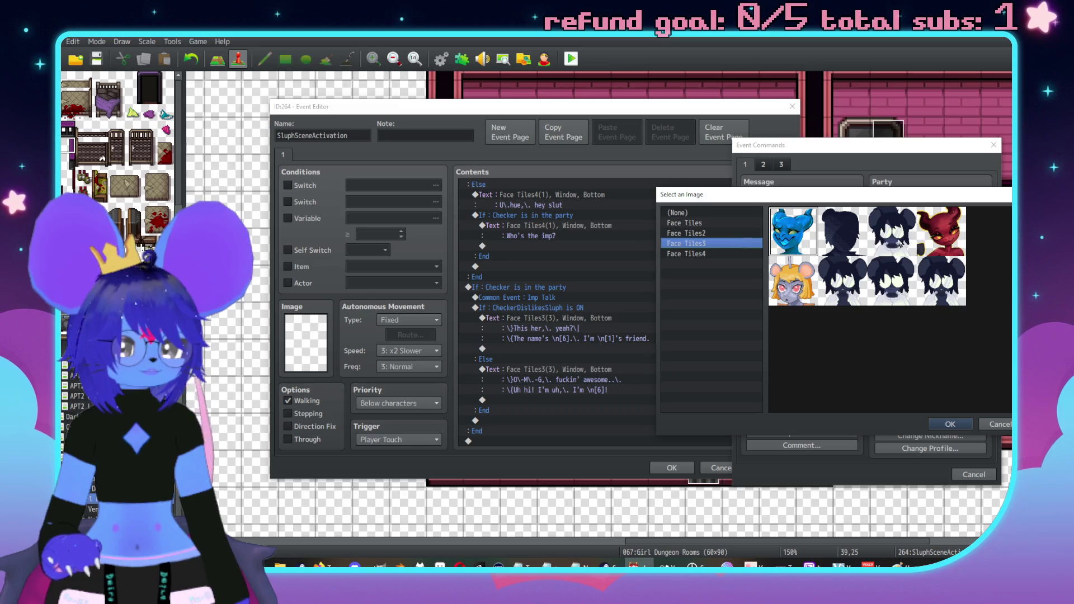
double_click(941, 230)
left_click(811, 299)
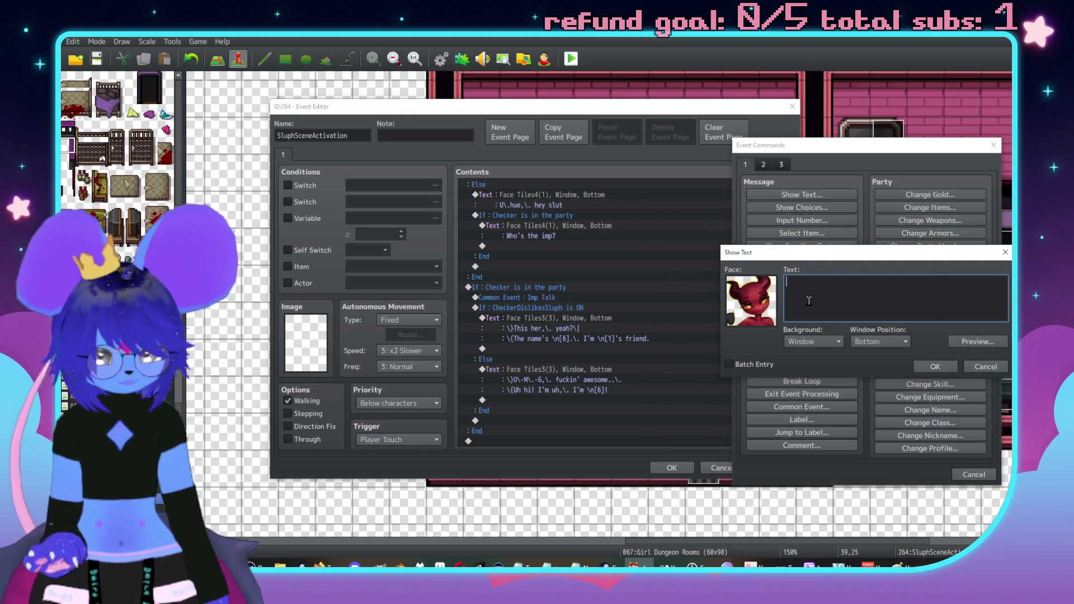
type("I liked your cance a")
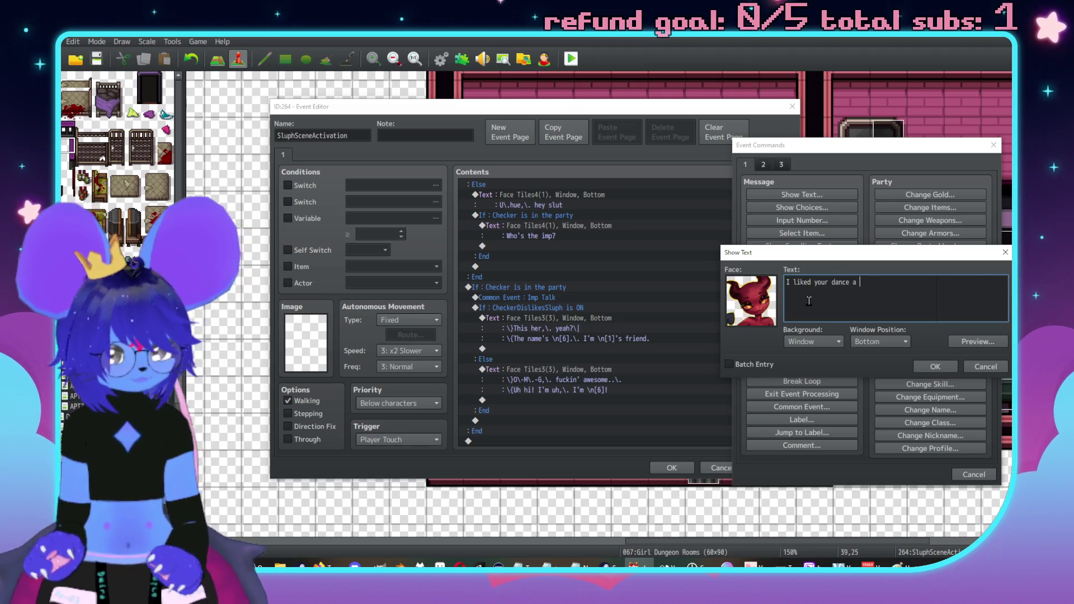
key("ctrl+a")
type("I")
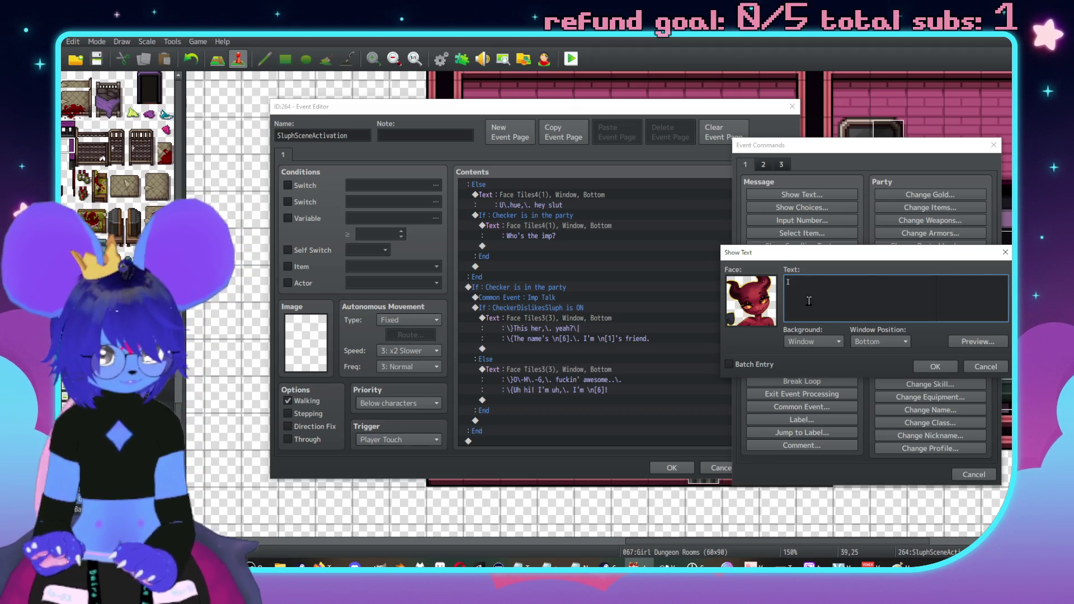
type(" came to see you with \\n[")
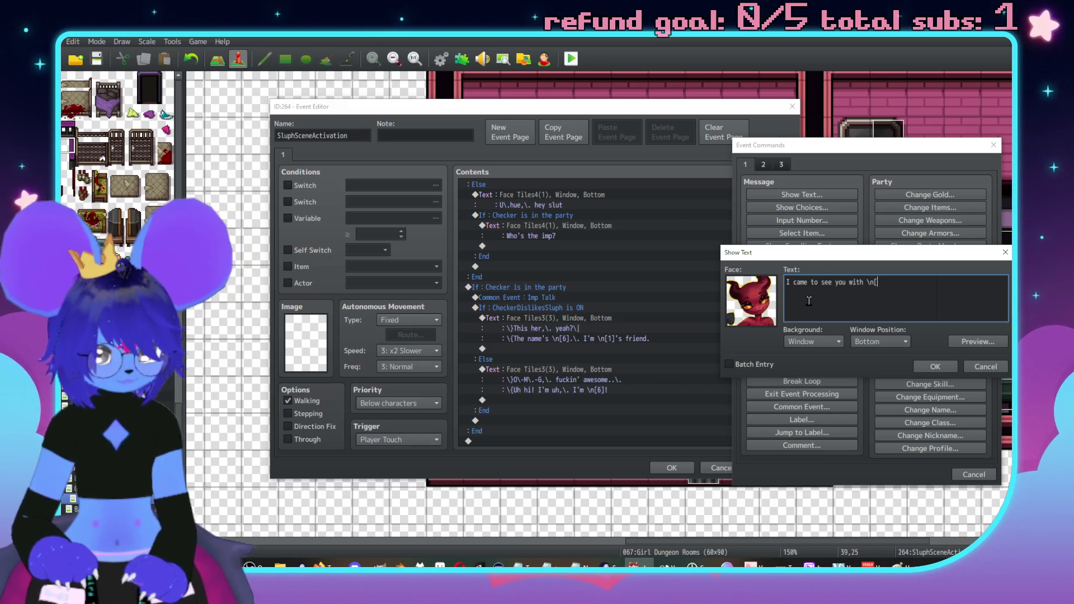
type("1]")
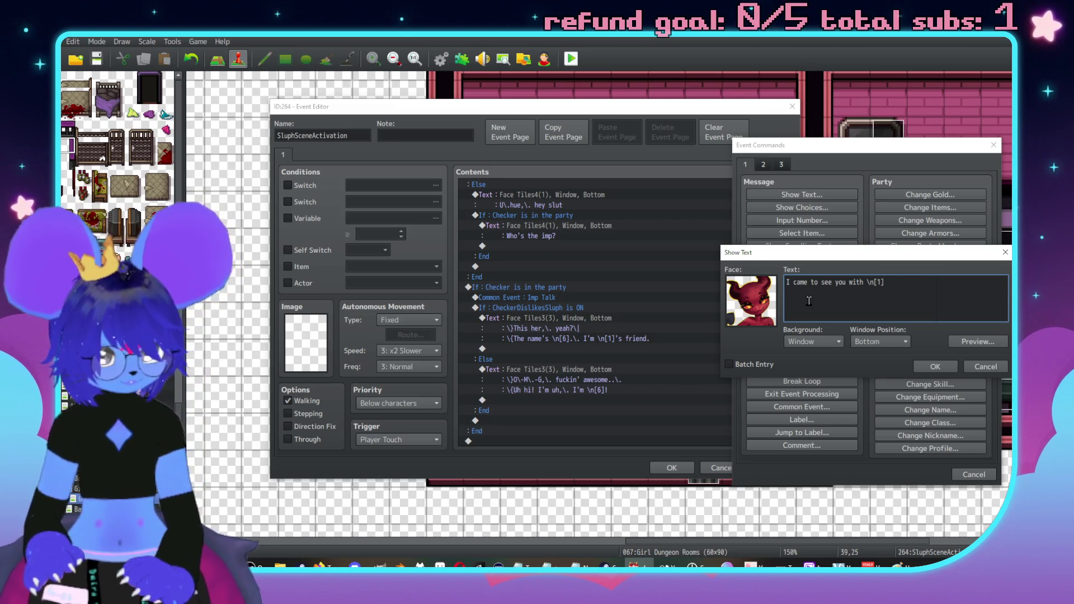
type(",\\. I")
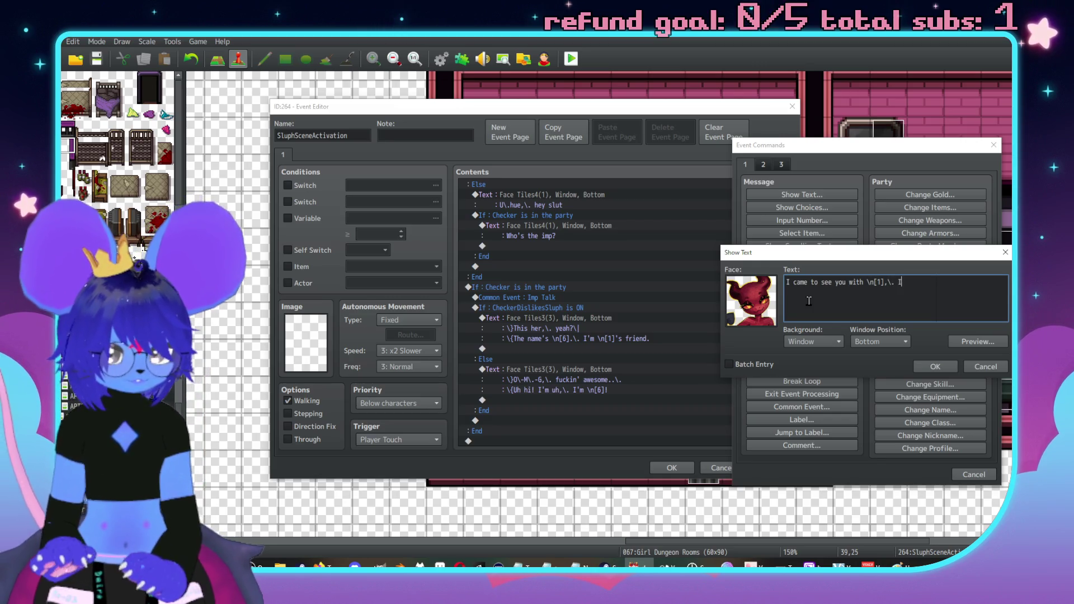
type(" lour")
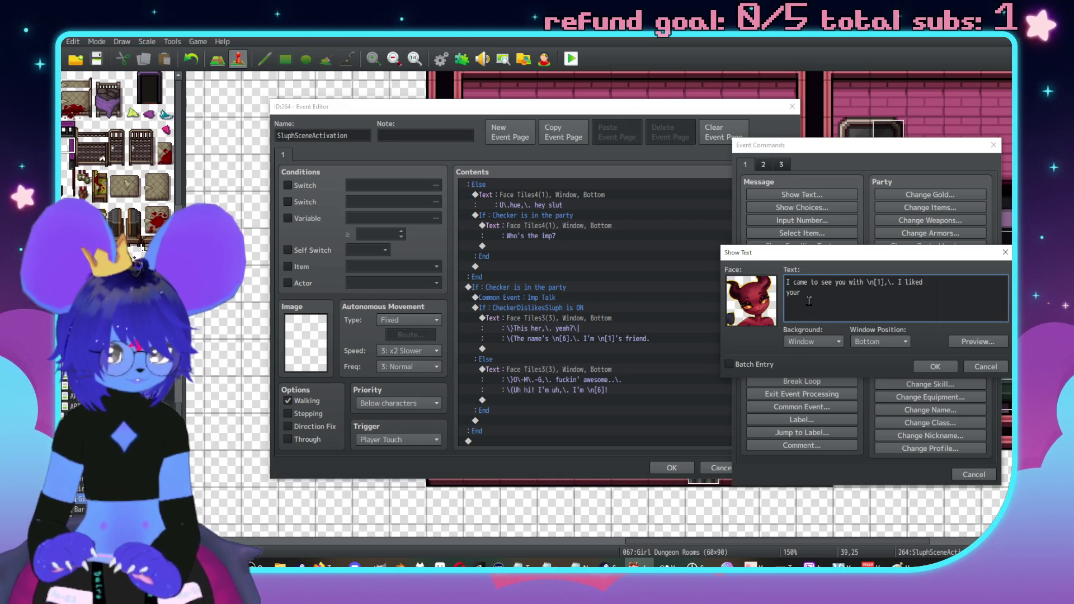
type("lot!")
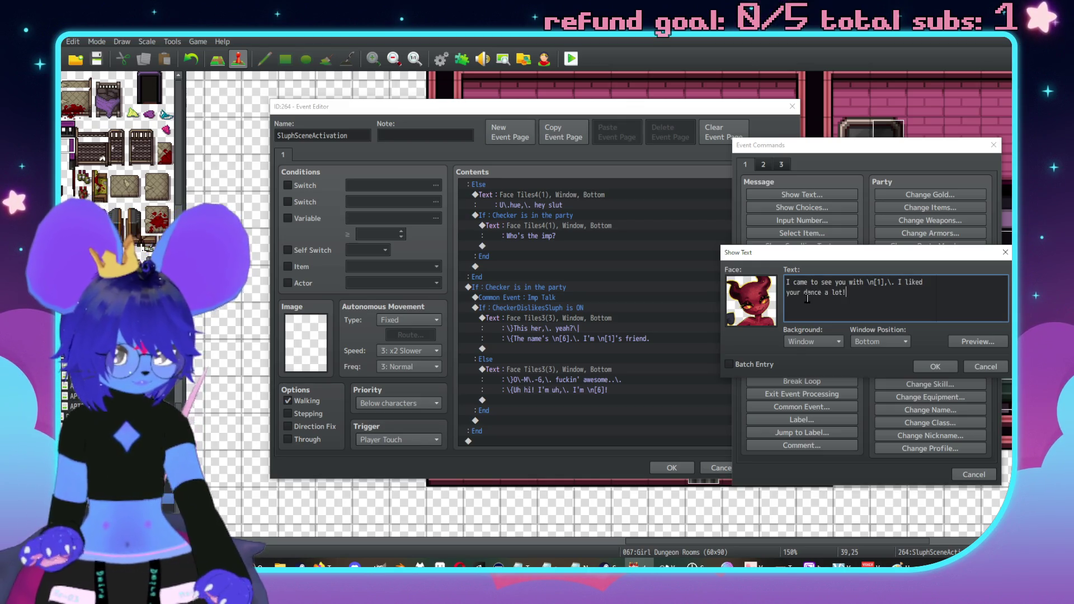
type(" E\\.H")
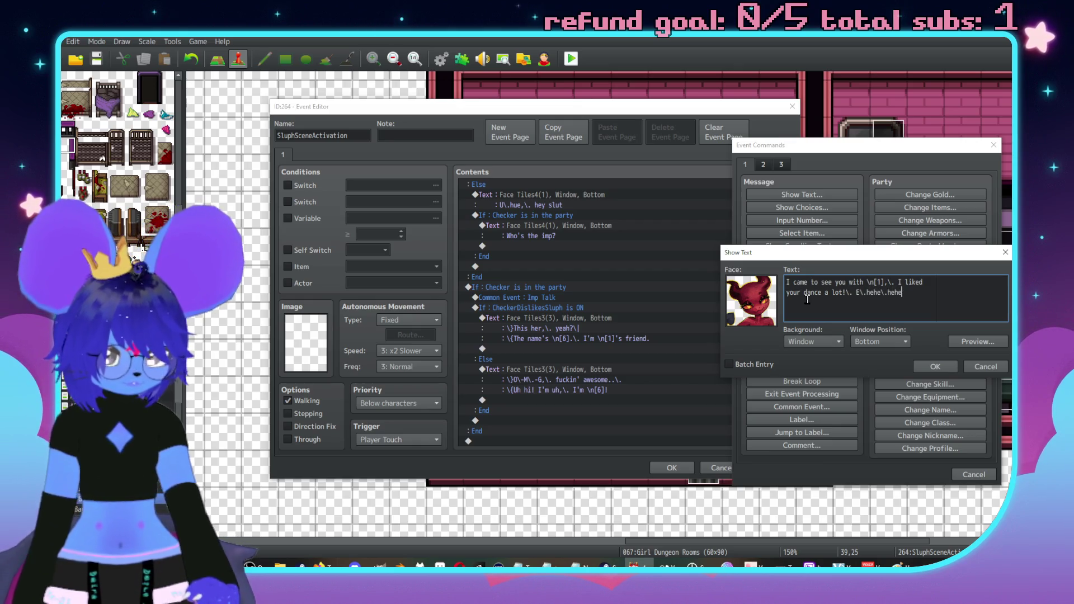
type("!")
left_click(937, 367)
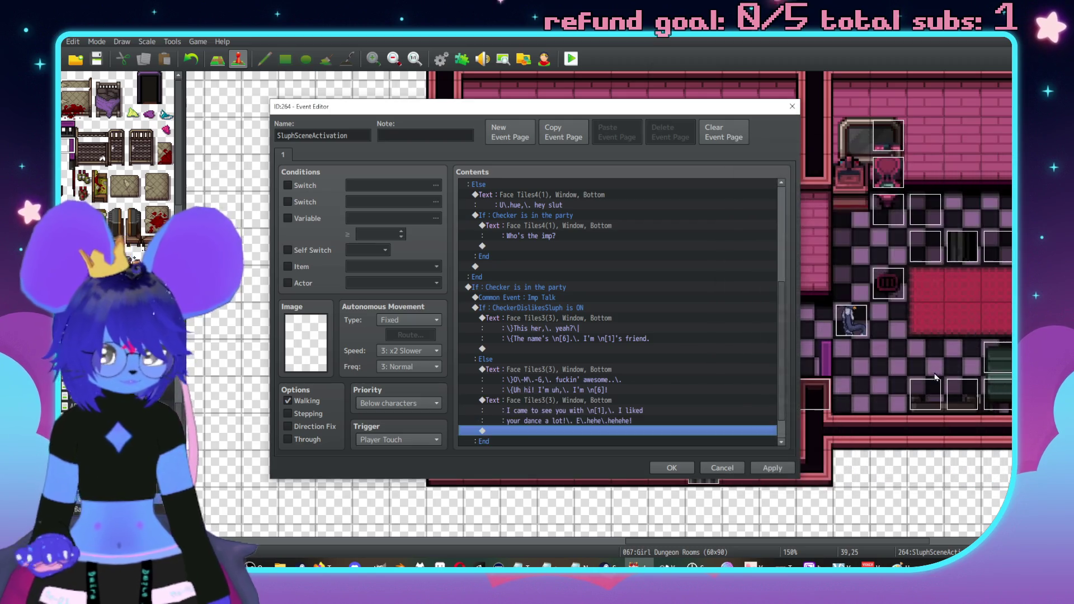
Review the Else branch's two imp messages and apply the changes to SluphSceneActivation.
scroll(670, 330, "down", 1)
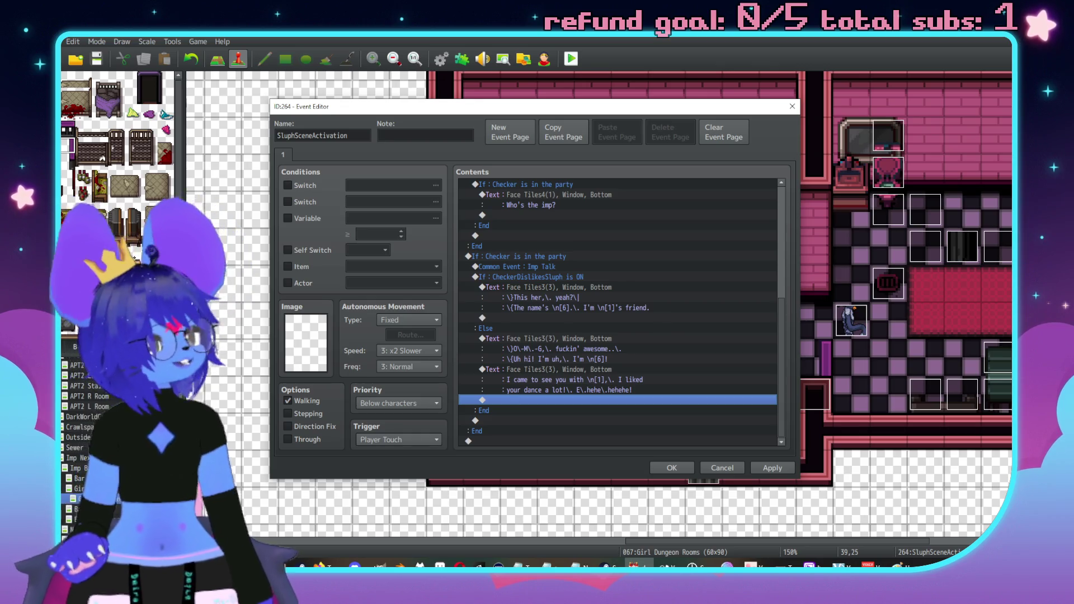
key("alt+Tab")
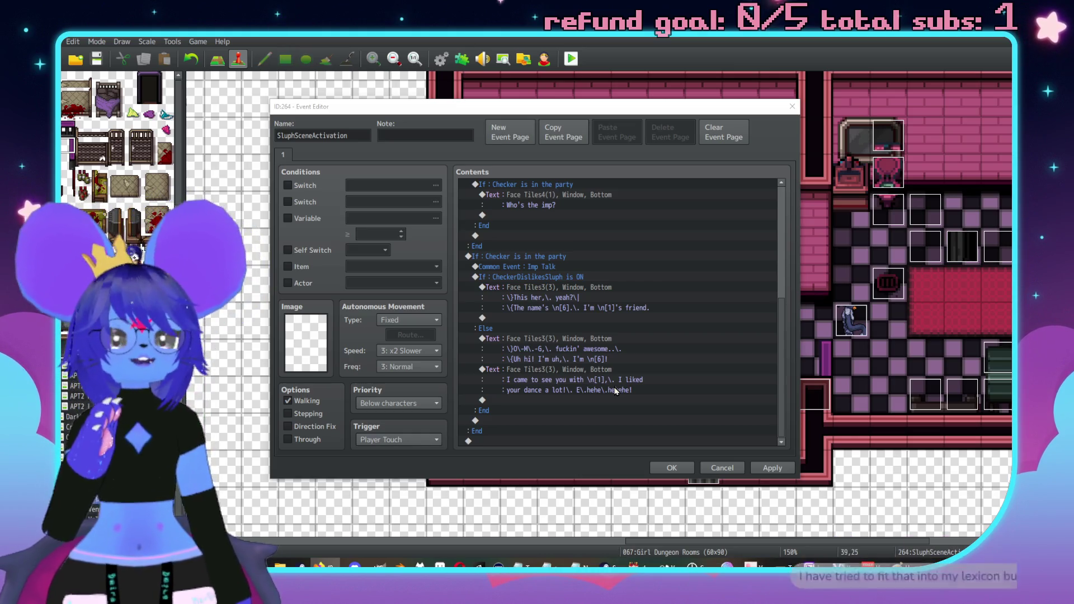
left_click(768, 473)
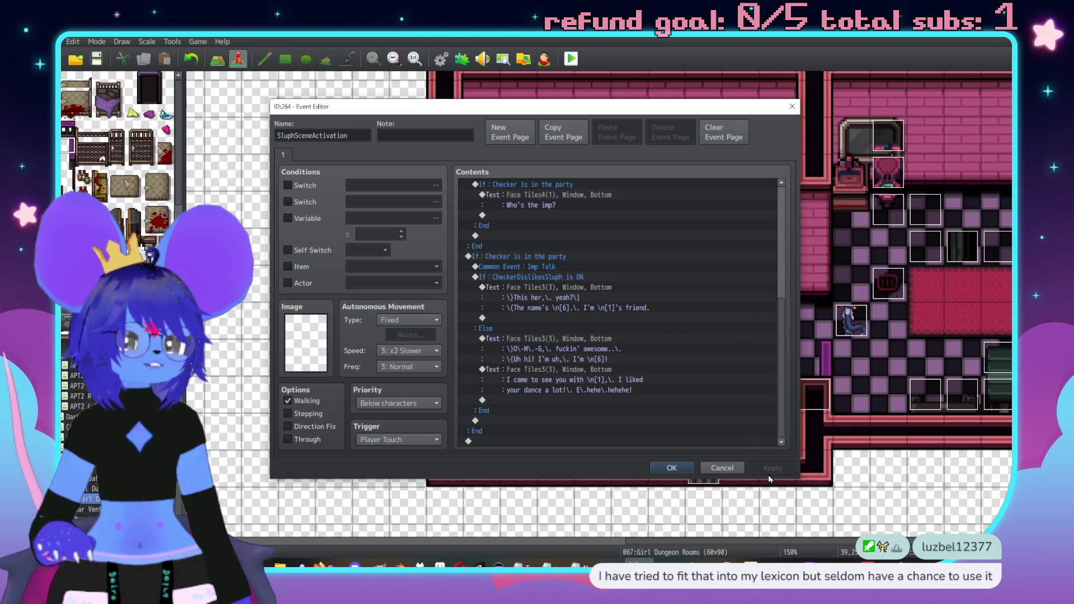
key("super")
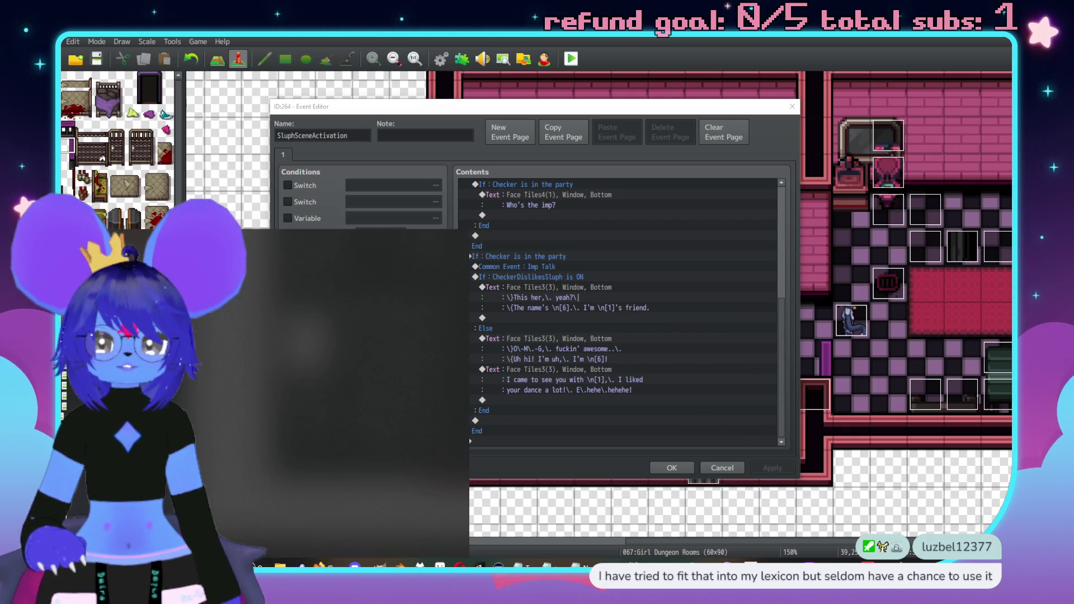
Dismiss the Windows search and connect to a saved Vintage Story multiplayer server.
key("Escape")
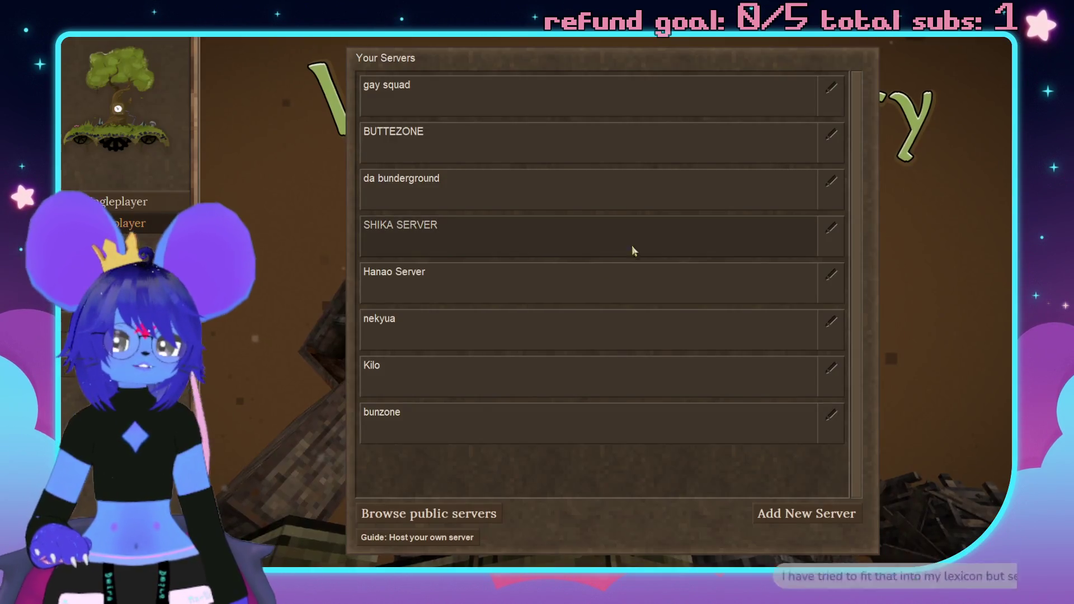
left_click(559, 442)
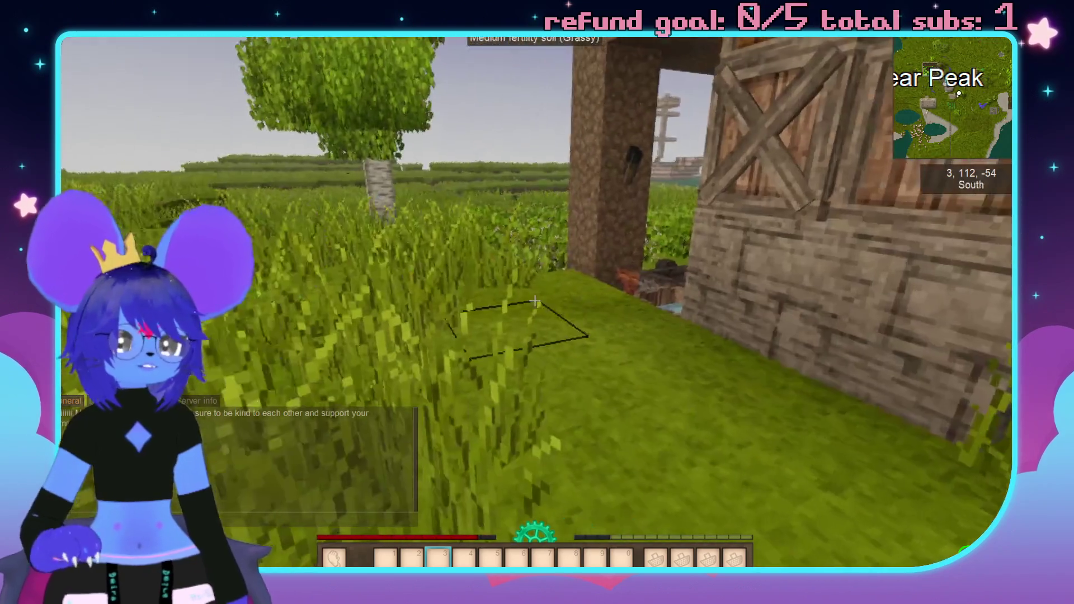
Check the online players list, then walk toward the tree and timber-framed house.
key("Tab")
key("Tab")
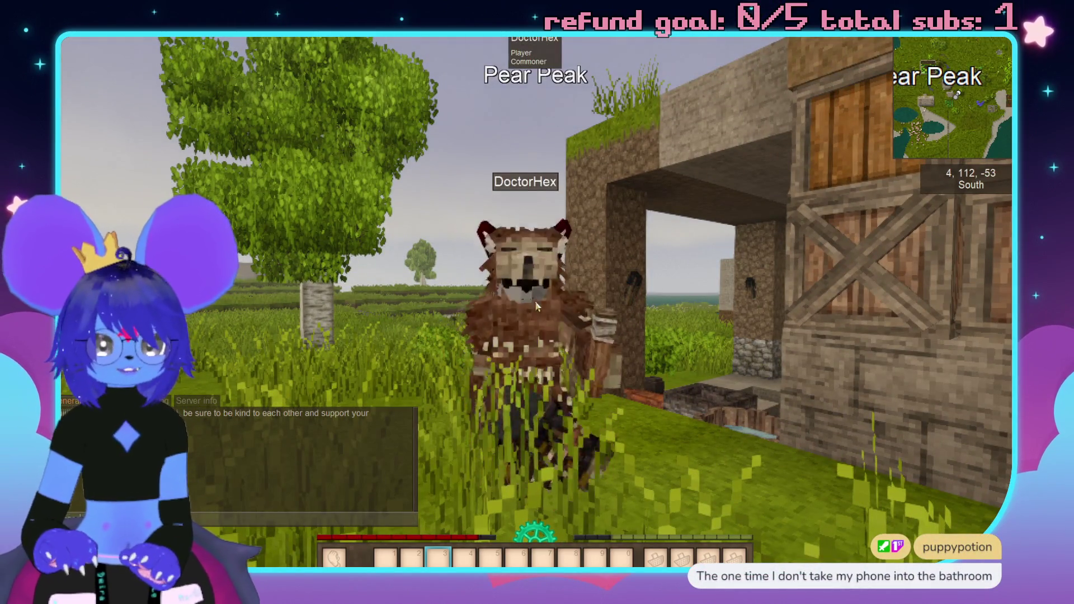
left_click(535, 305)
key("s")
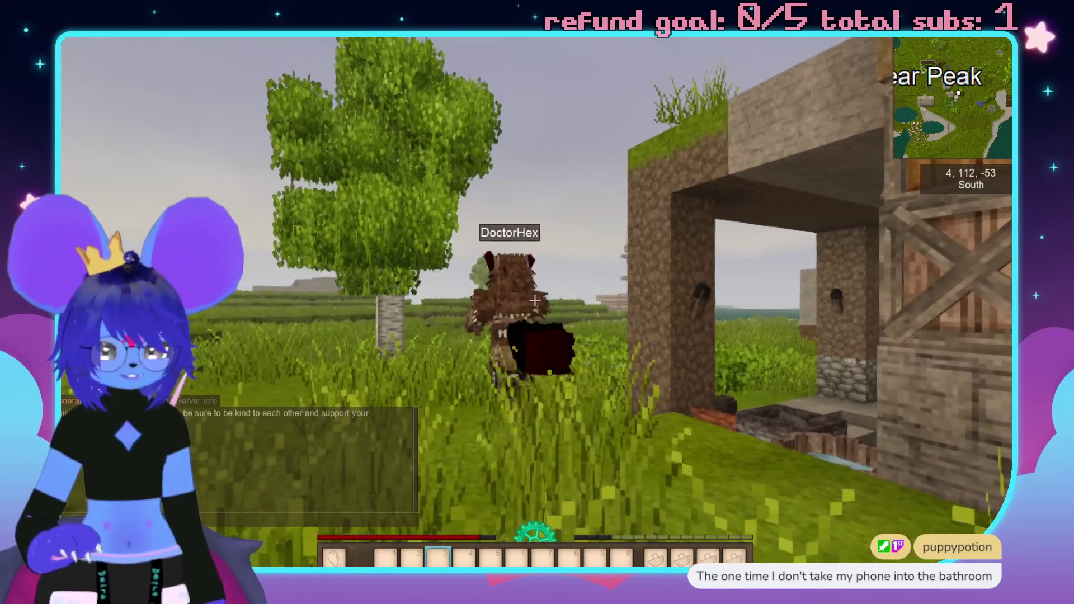
key("w")
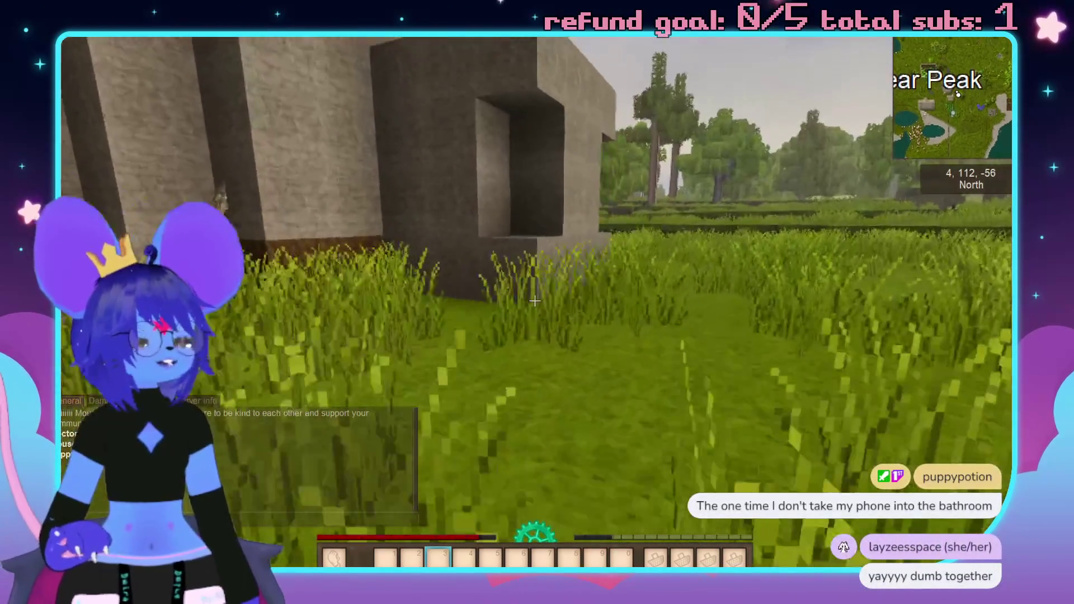
key("w")
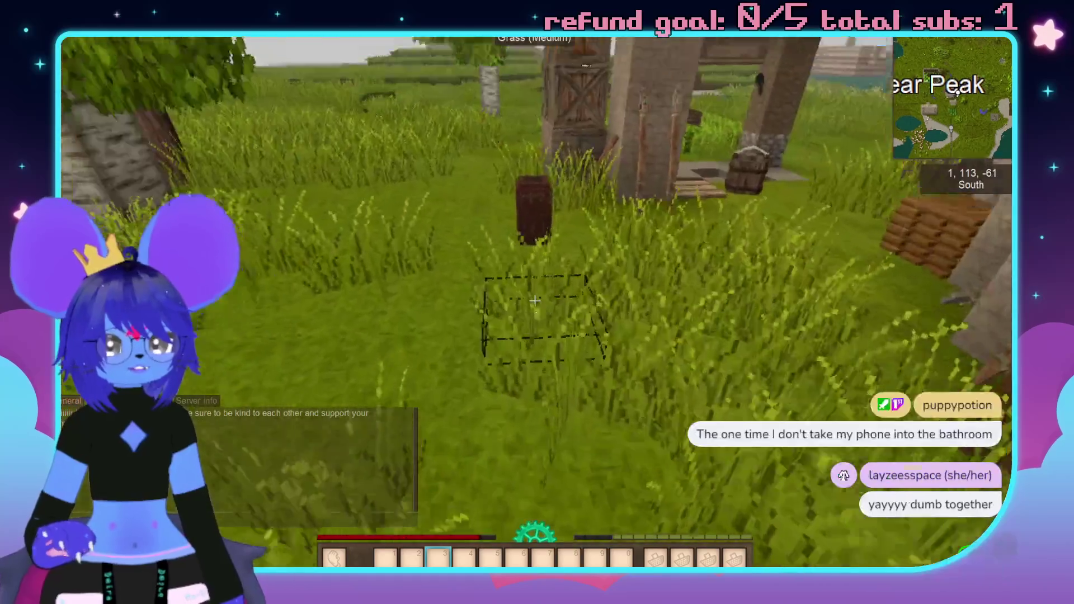
key("w")
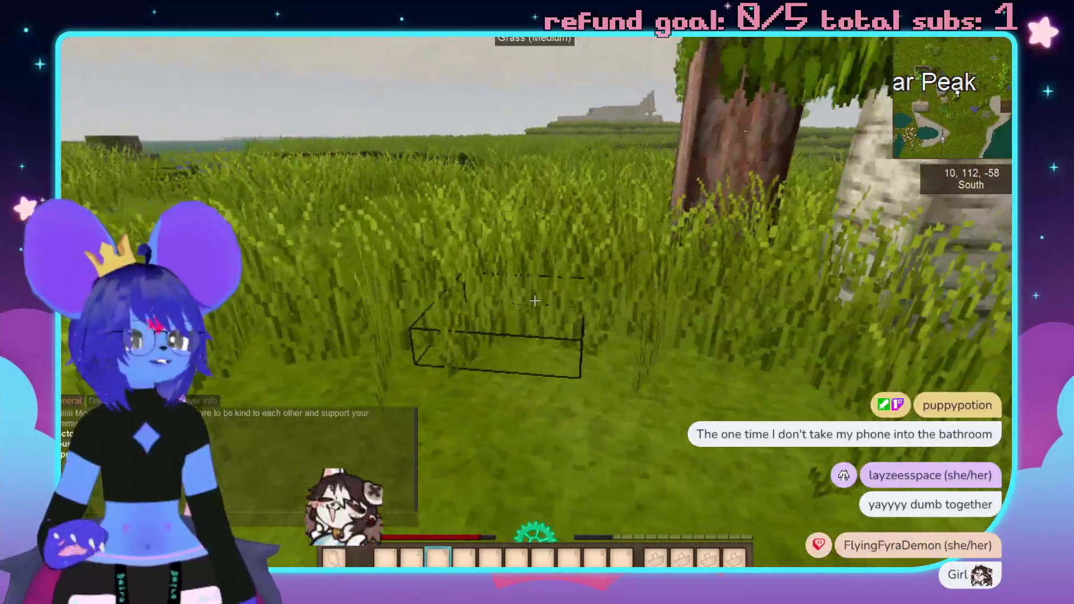
key("9")
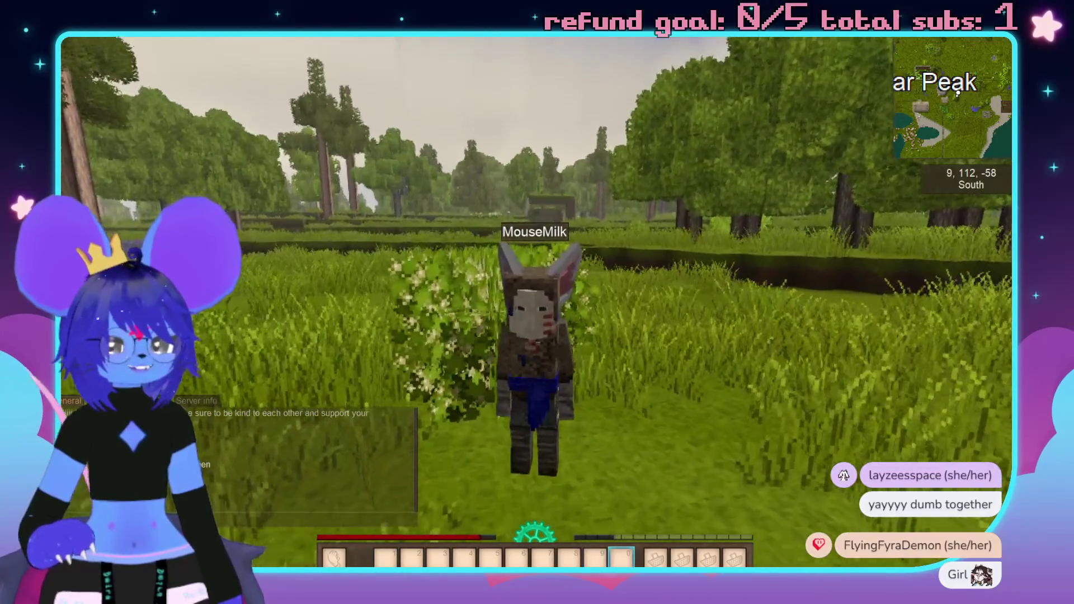
Move the whitewood mask and cloak from the equipment slots into hotbar slots 1 and 2.
key("1")
key("c")
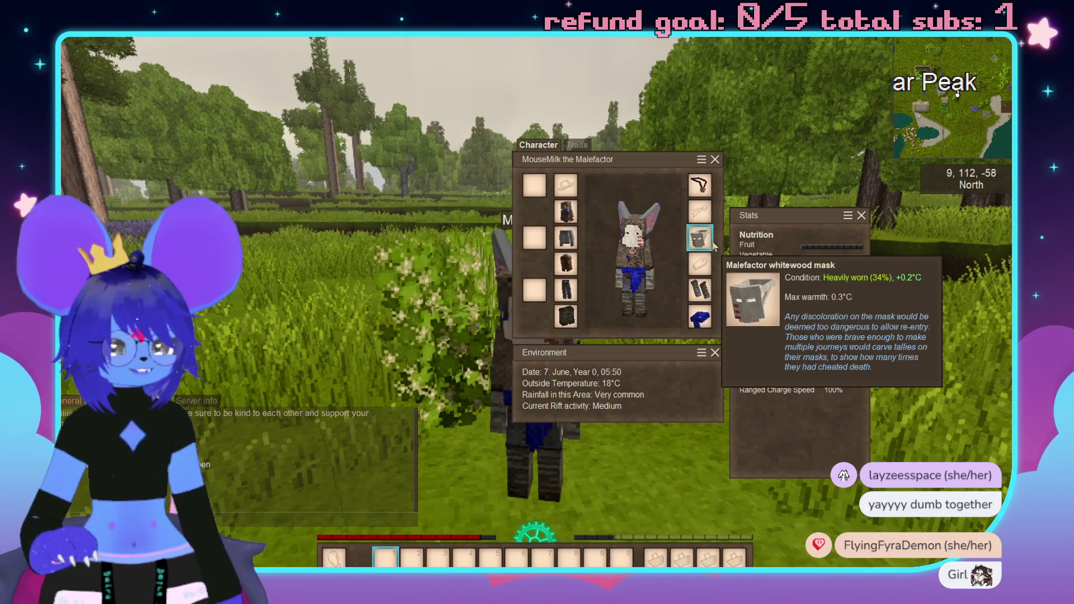
key("e")
key("e")
left_click_drag(495, 166, 210, 184)
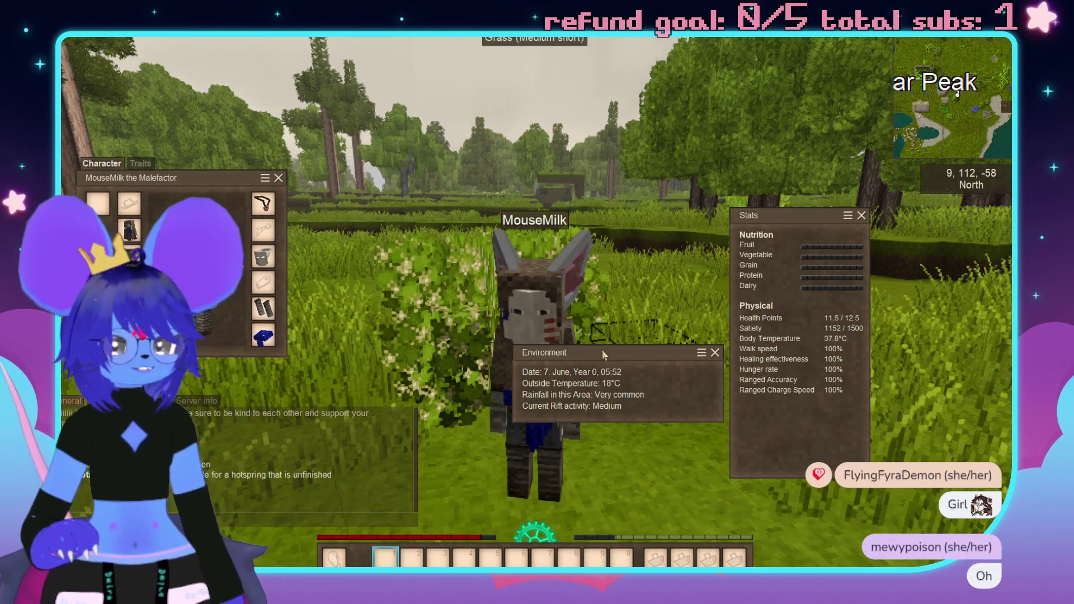
key("c")
key("c")
key("e")
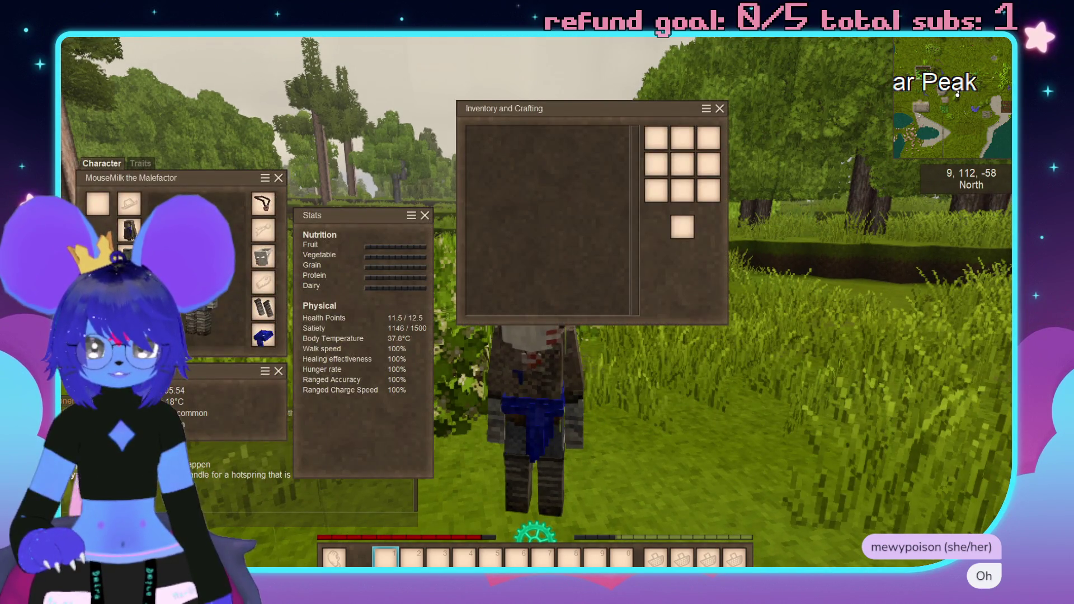
left_click(276, 256)
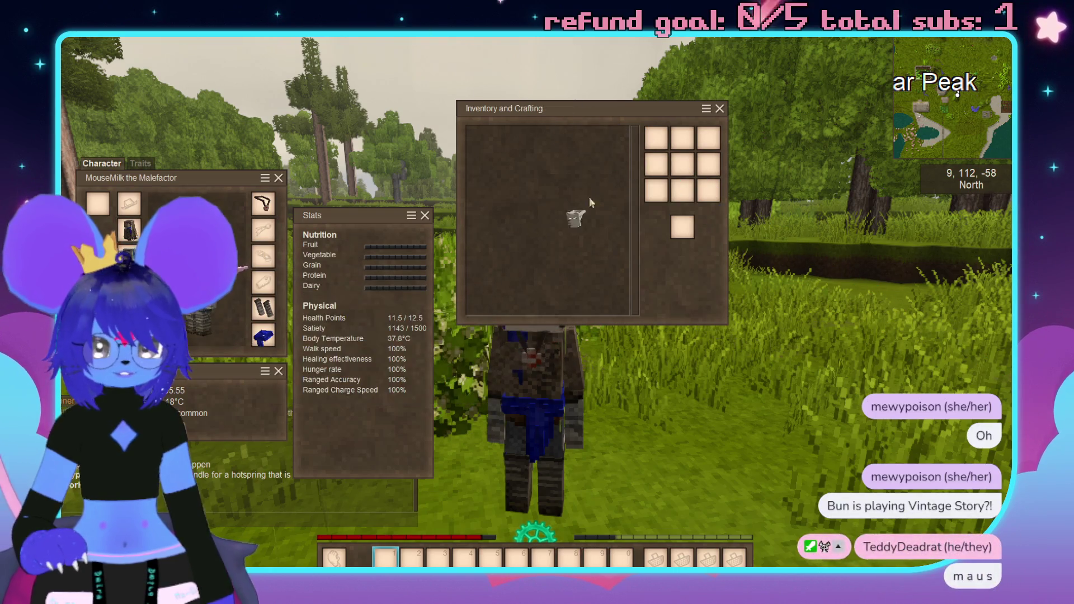
left_click(384, 557)
left_click(129, 230, "shift")
key("Escape")
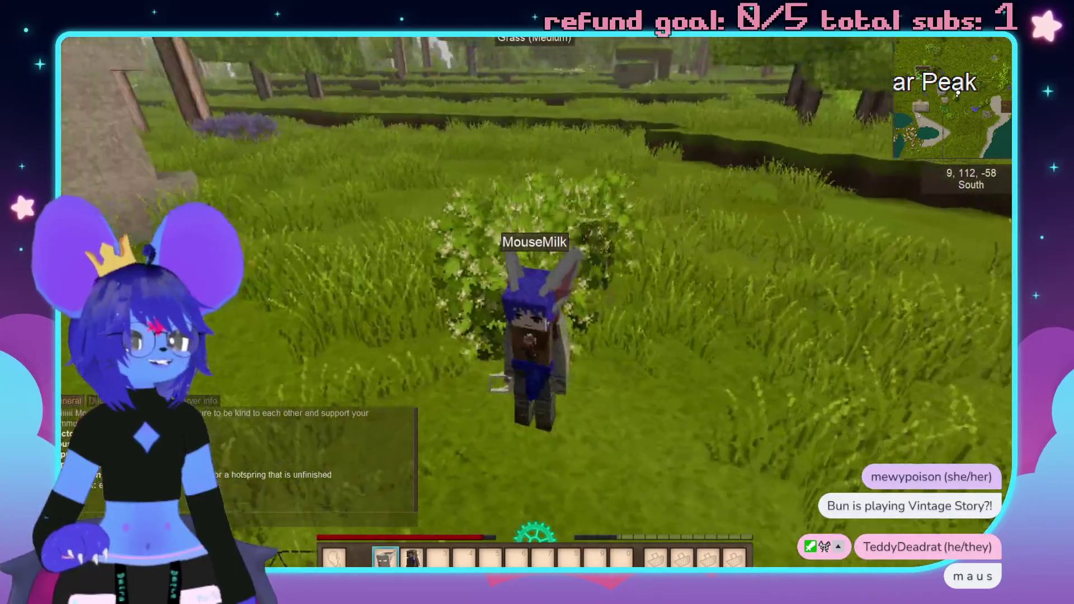
Walk around the field and along the stone wall near the other player, then pause.
key("w")
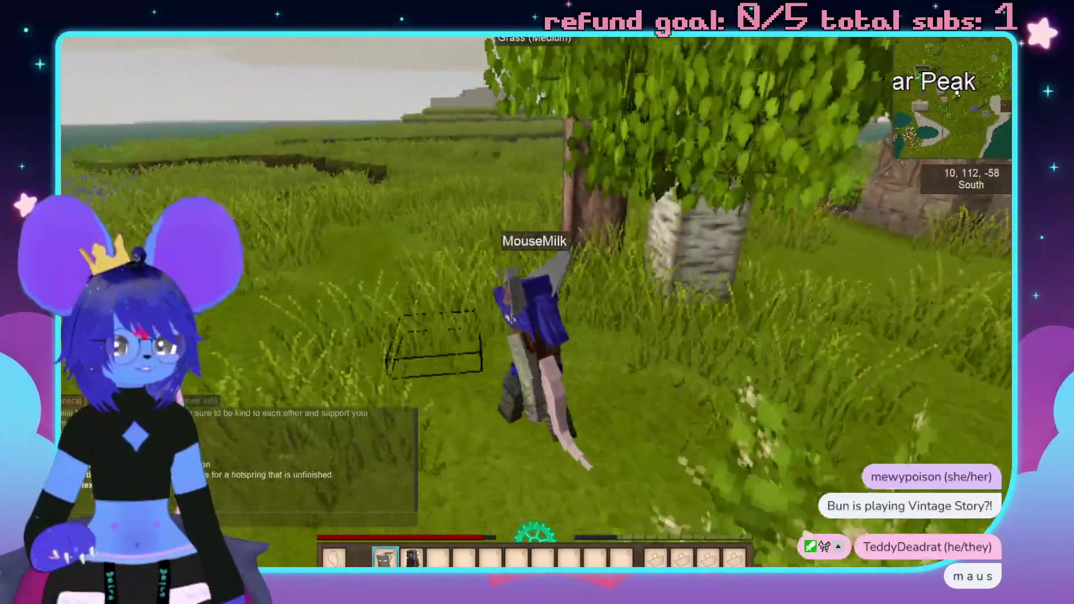
key("w")
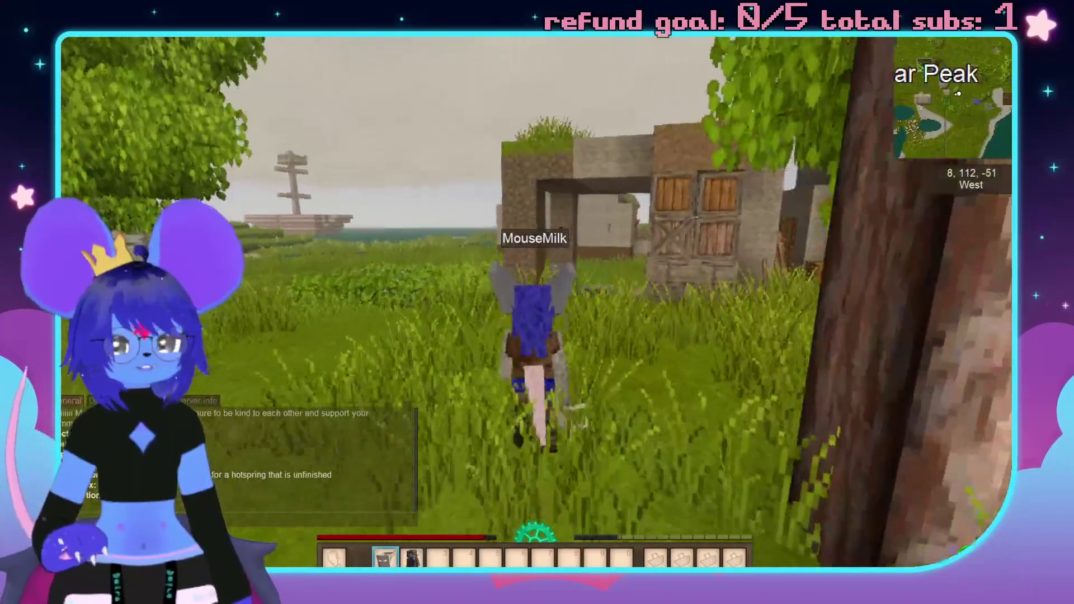
key("w")
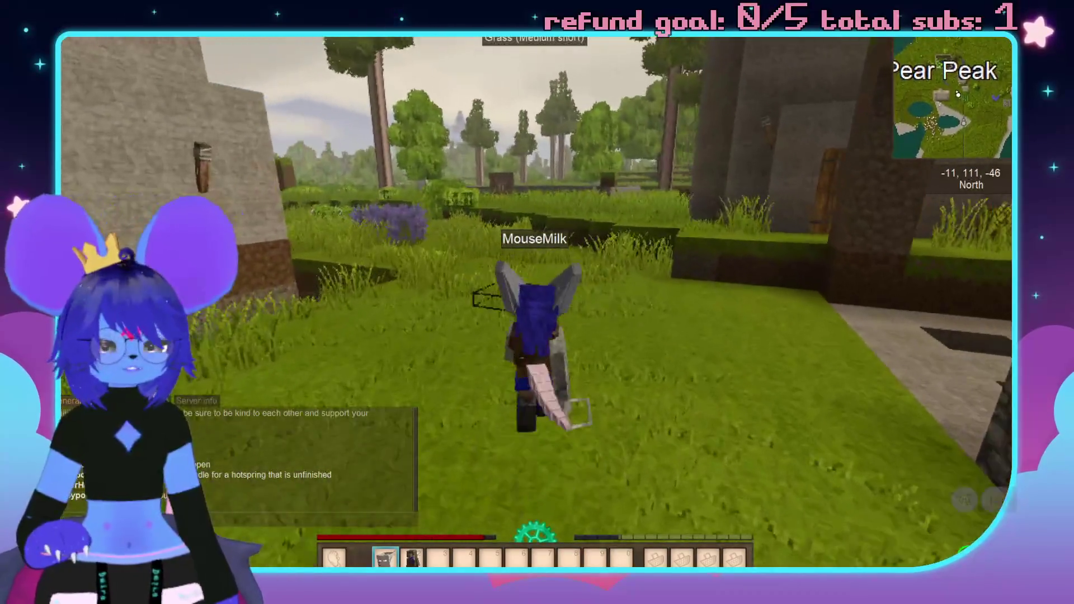
key("w")
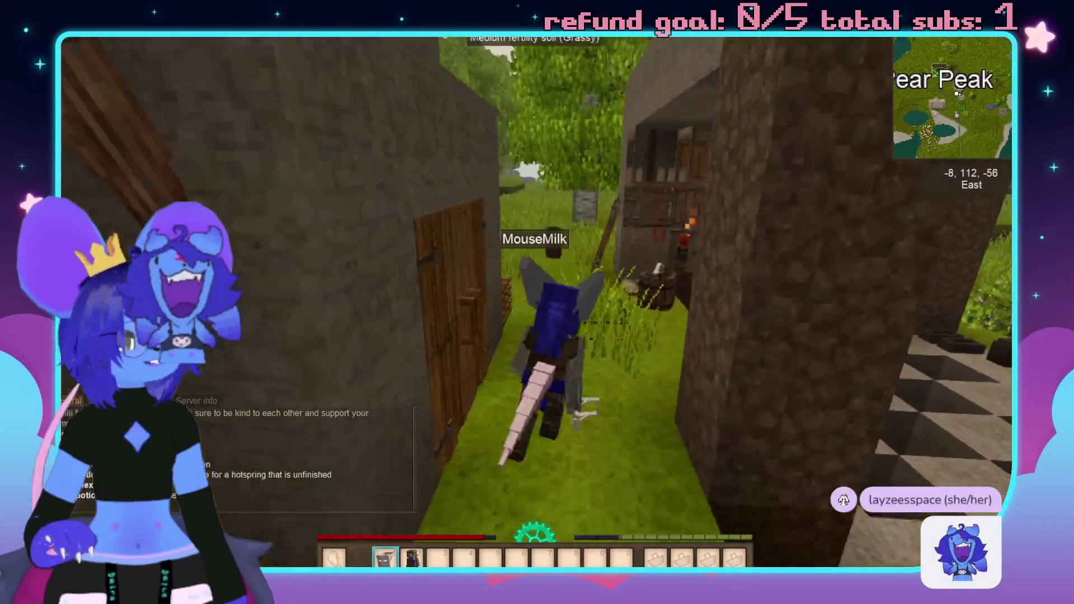
key("w")
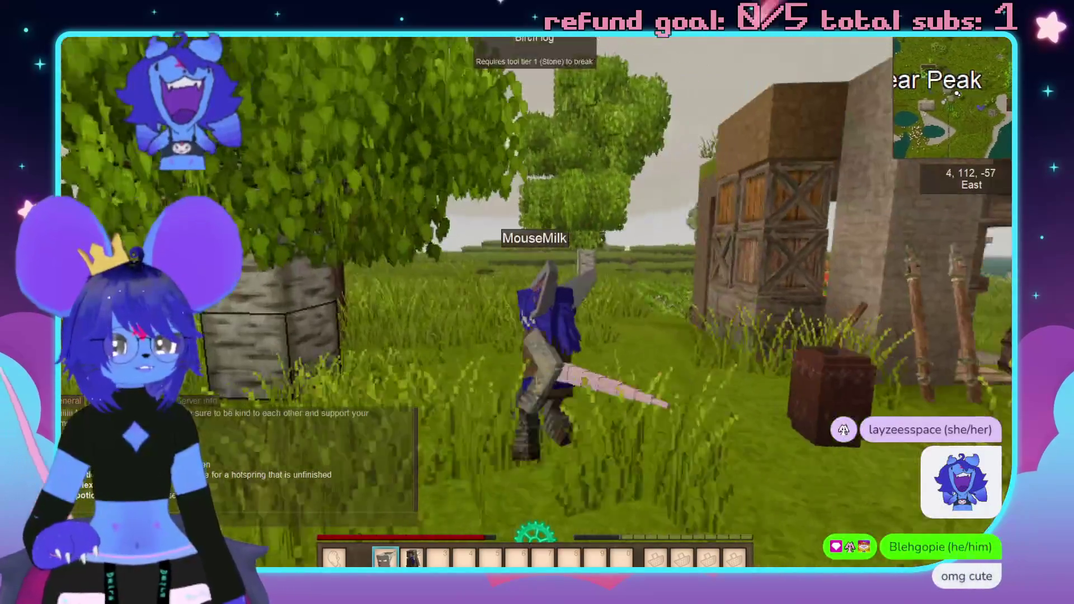
key("w")
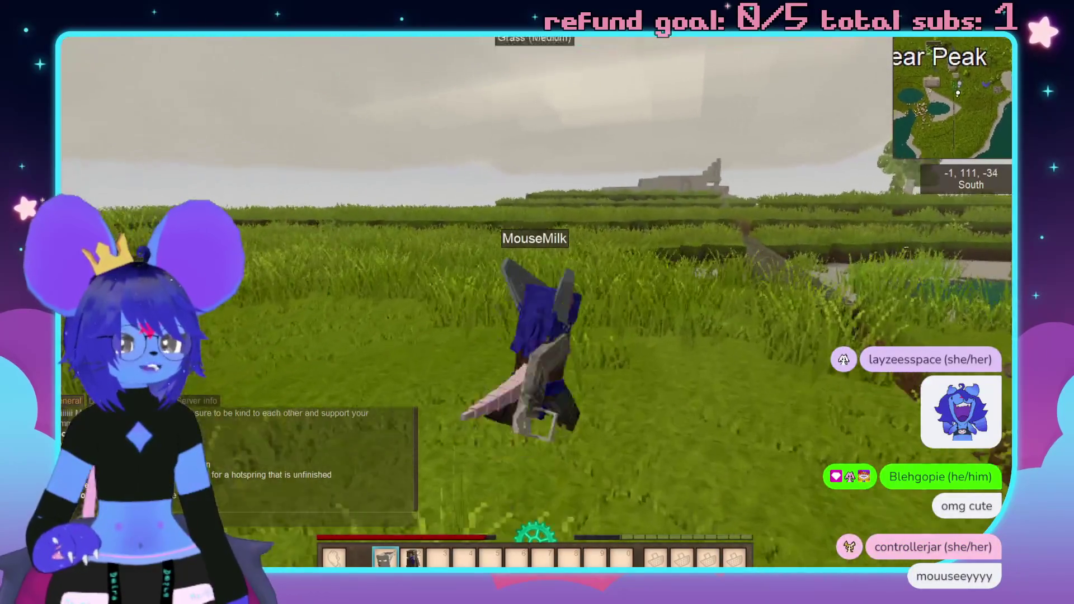
key("w")
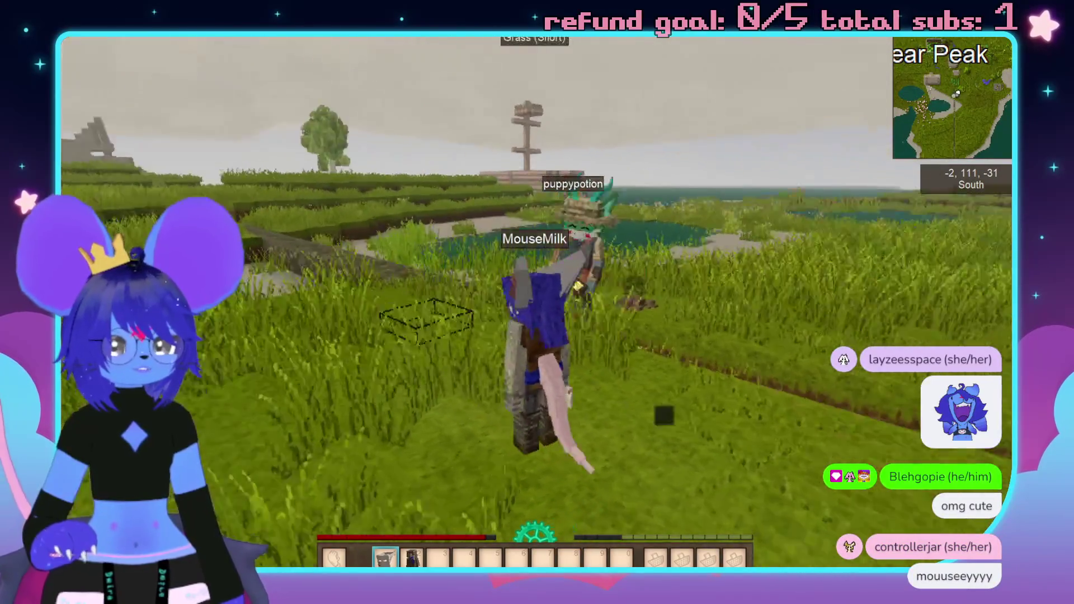
key("w")
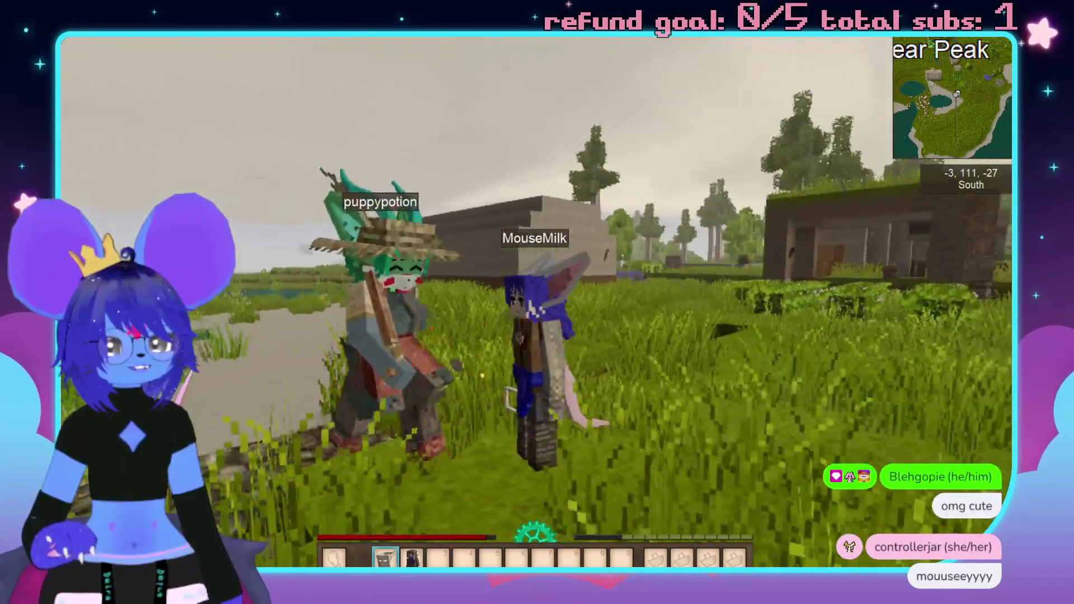
key("w")
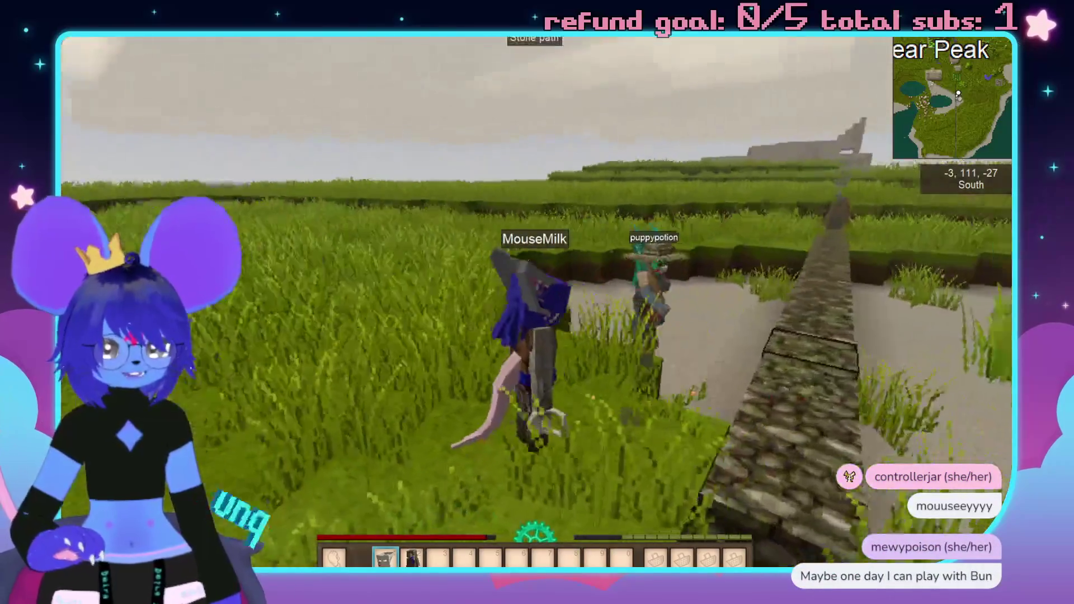
key("w")
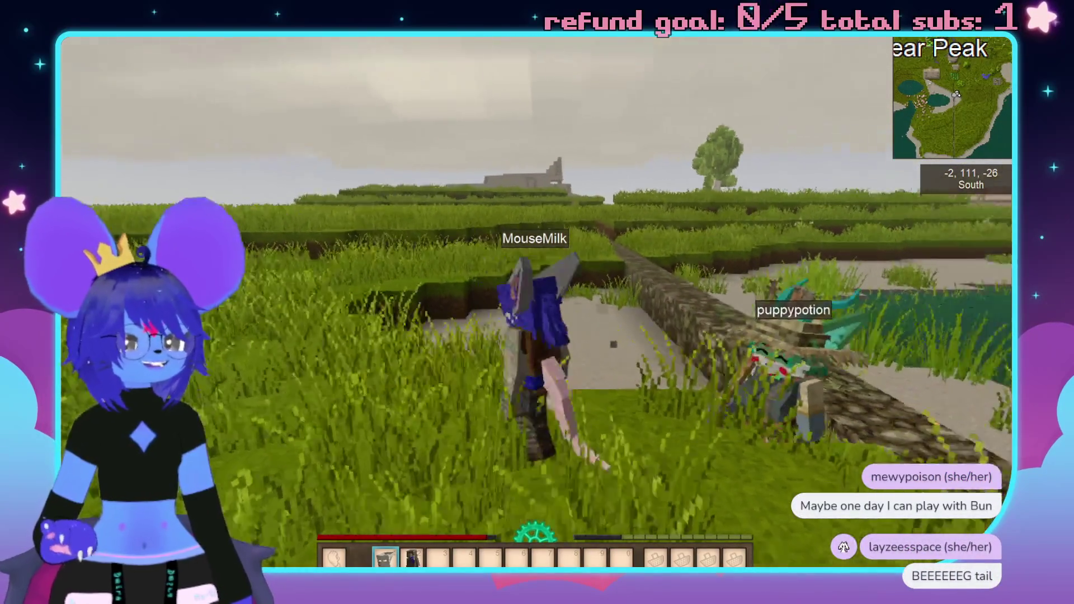
key("w")
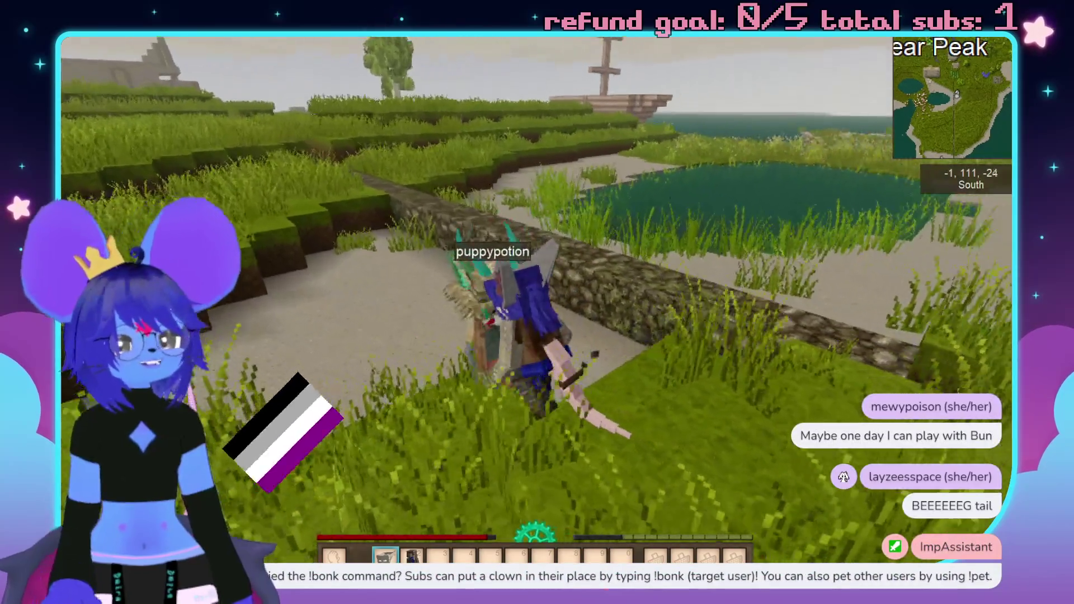
key("w")
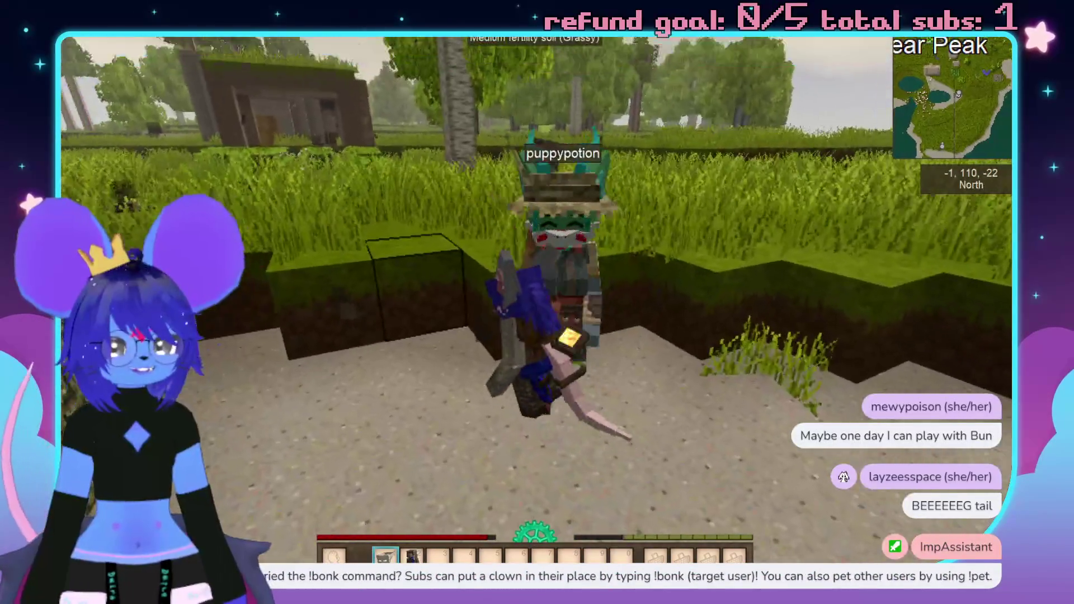
key("w")
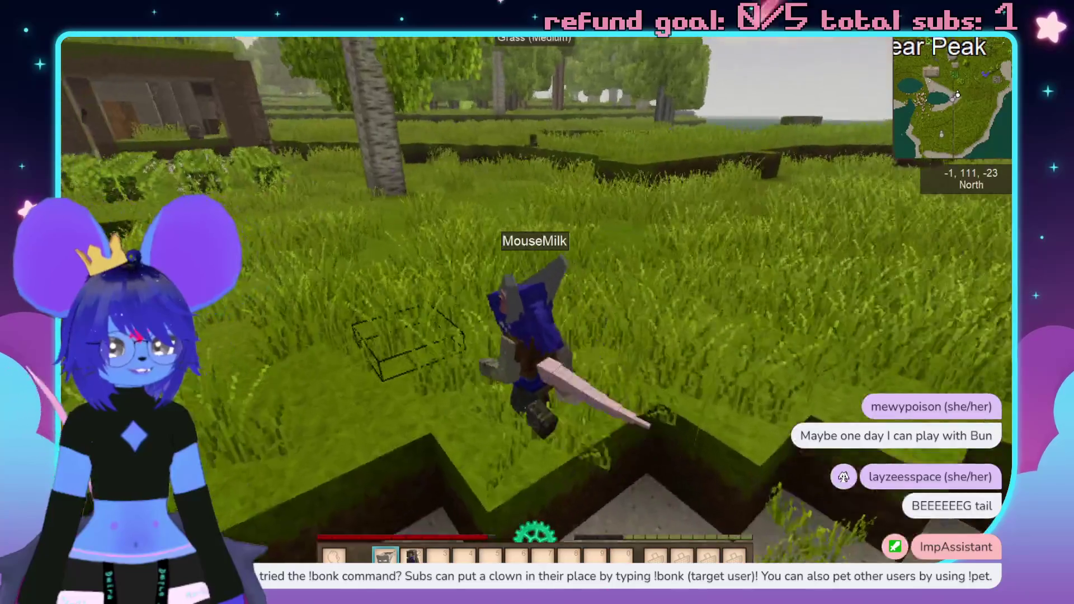
key("Escape")
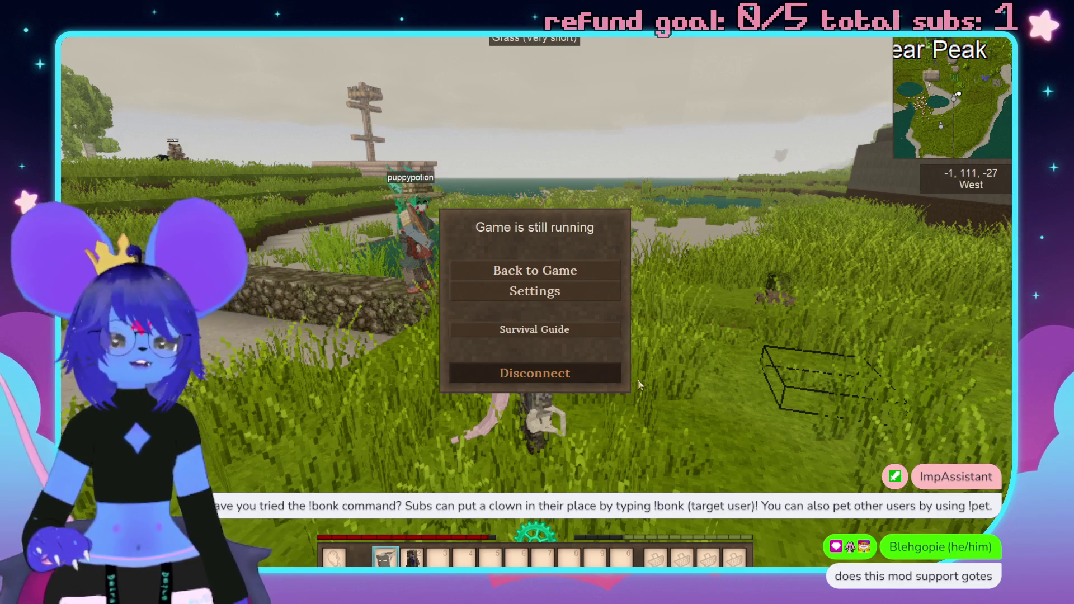
Disconnect from the Vintage Story multiplayer world via the pause menu.
left_click(638, 379)
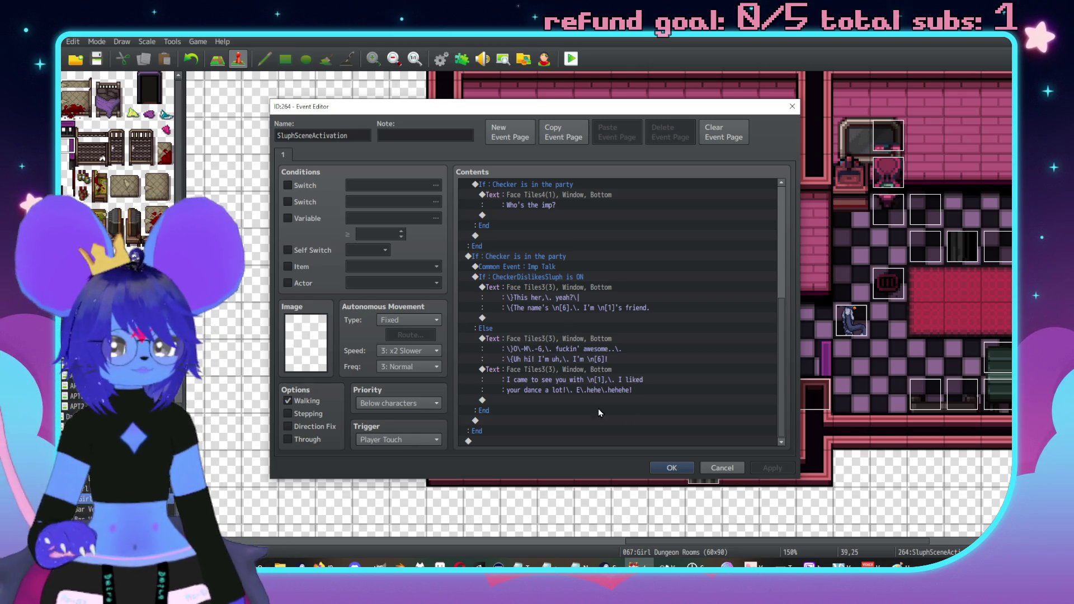
Add a call to Common Event 0004 Sluph Talk at the end of the Else branch.
left_click(562, 379)
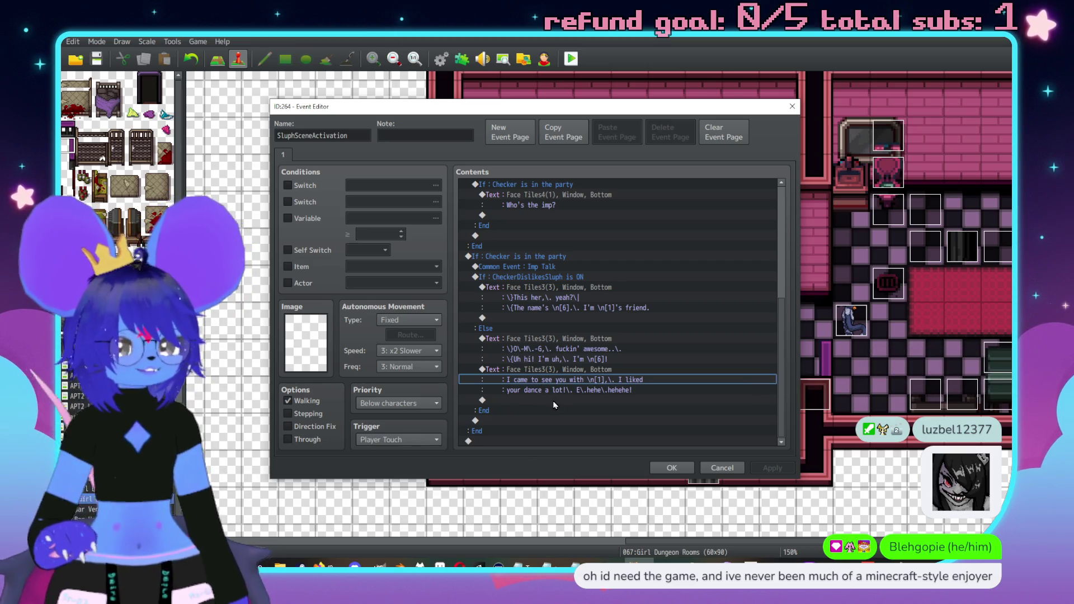
double_click(533, 402)
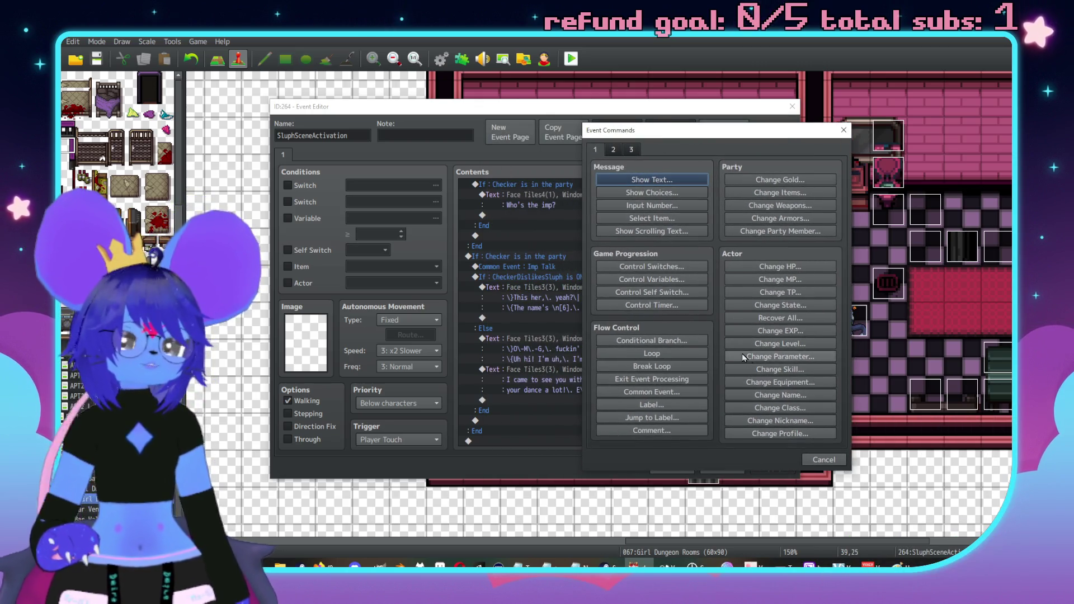
left_click(643, 397)
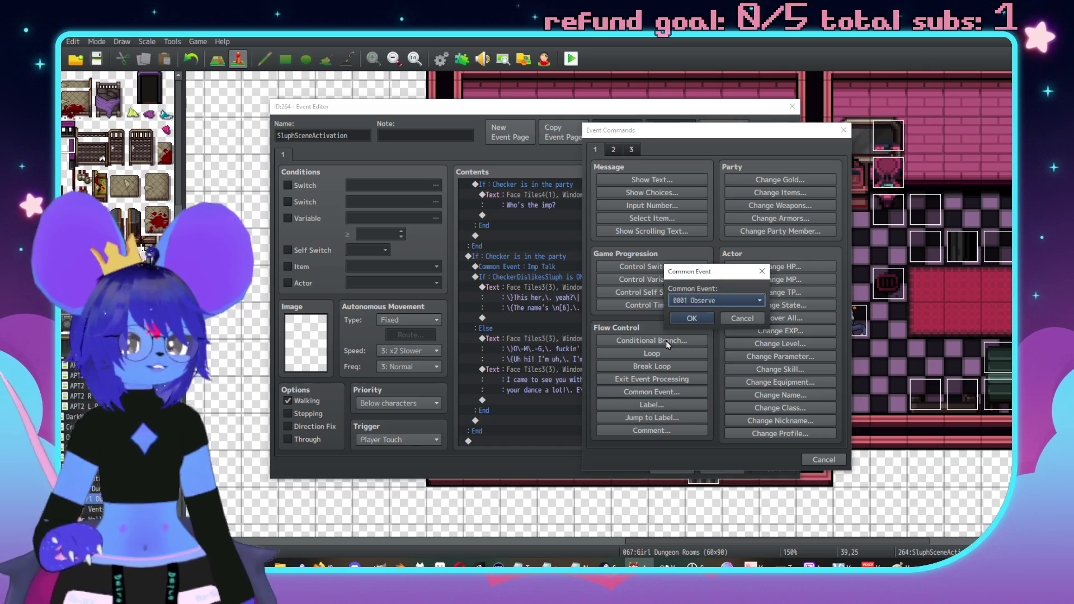
left_click(699, 302)
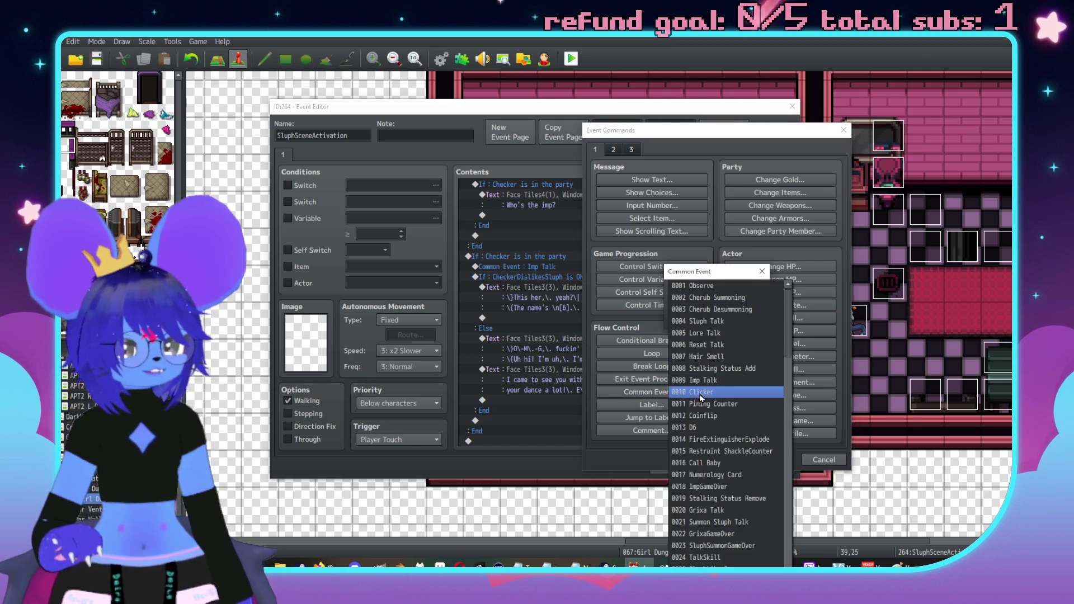
left_click(712, 334)
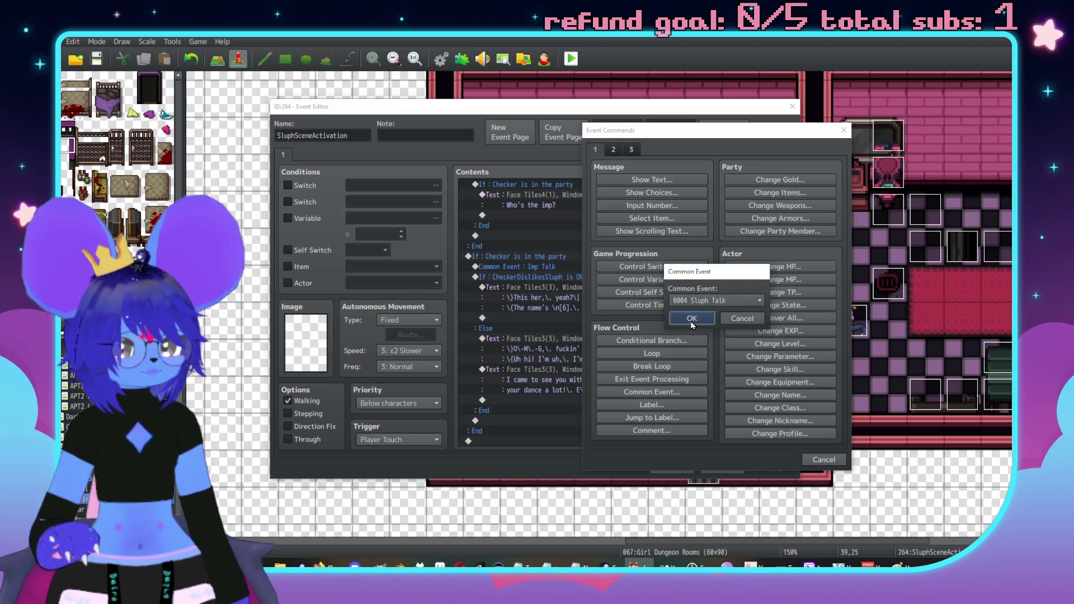
left_click(689, 309)
key("Return")
Follow it with a Face Tiles4(1) message reading 'Oh,\. sick,\. u\.hu\.hue'.
left_click_drag(581, 148, 684, 153)
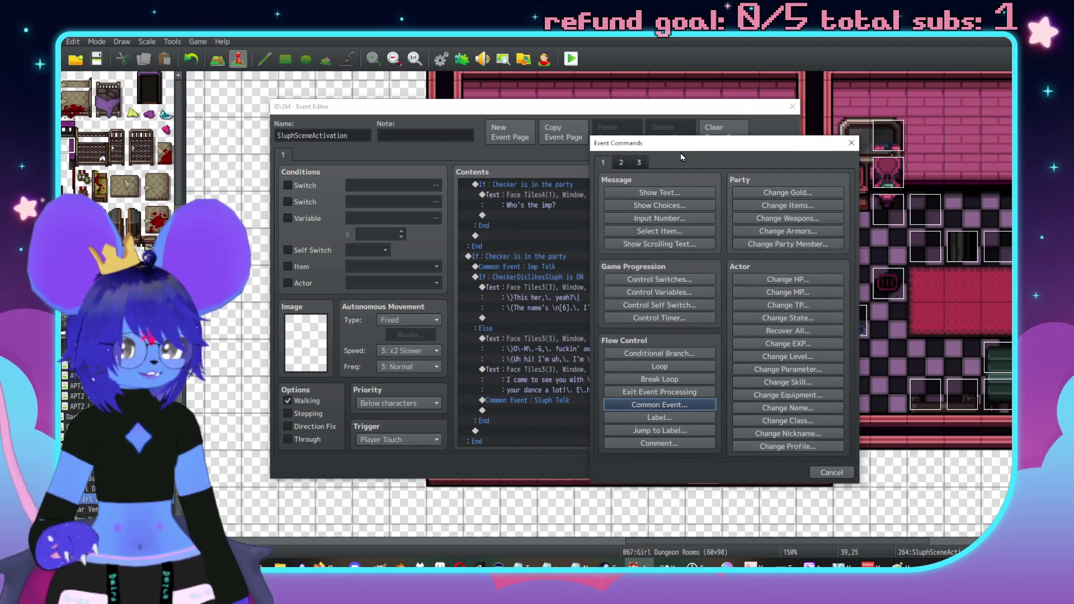
left_click(660, 192)
double_click(605, 321)
left_click(565, 240)
left_click(582, 250)
double_click(711, 246)
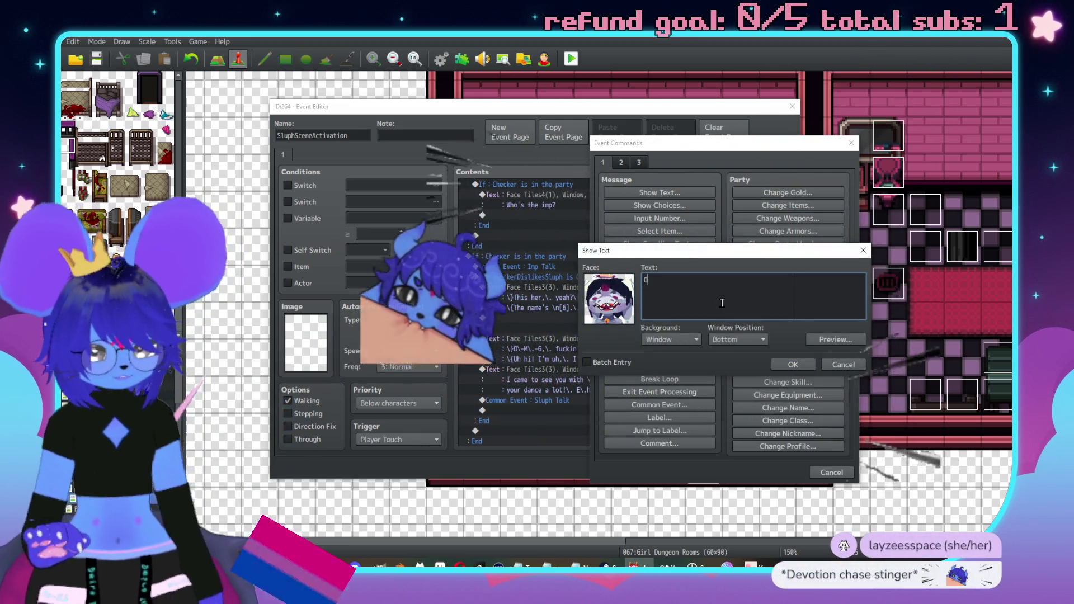
type("Oh,\\. sick")
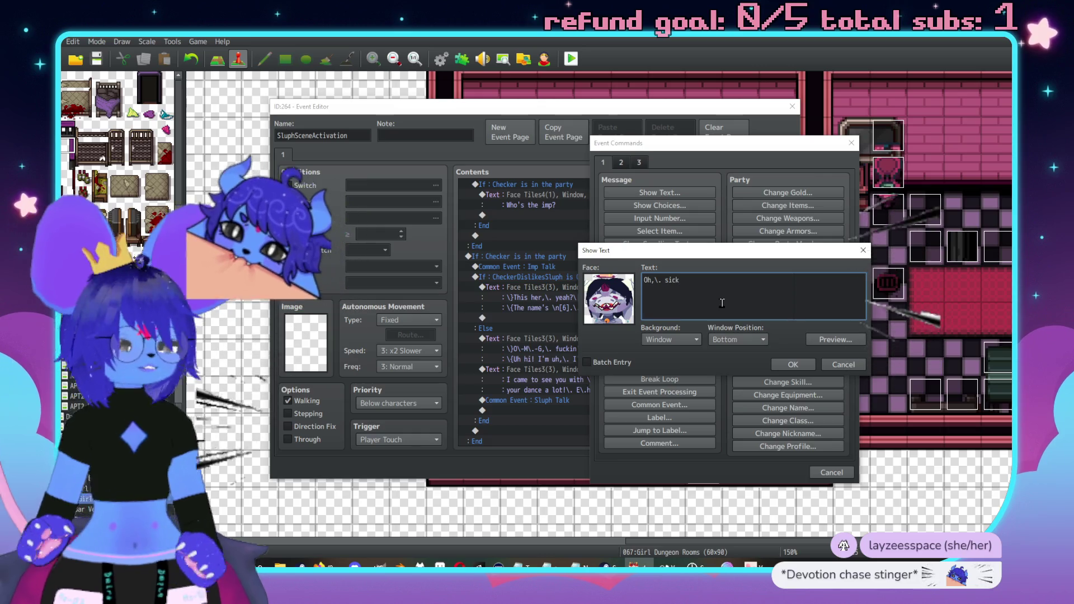
type(",\\. u\\.hue")
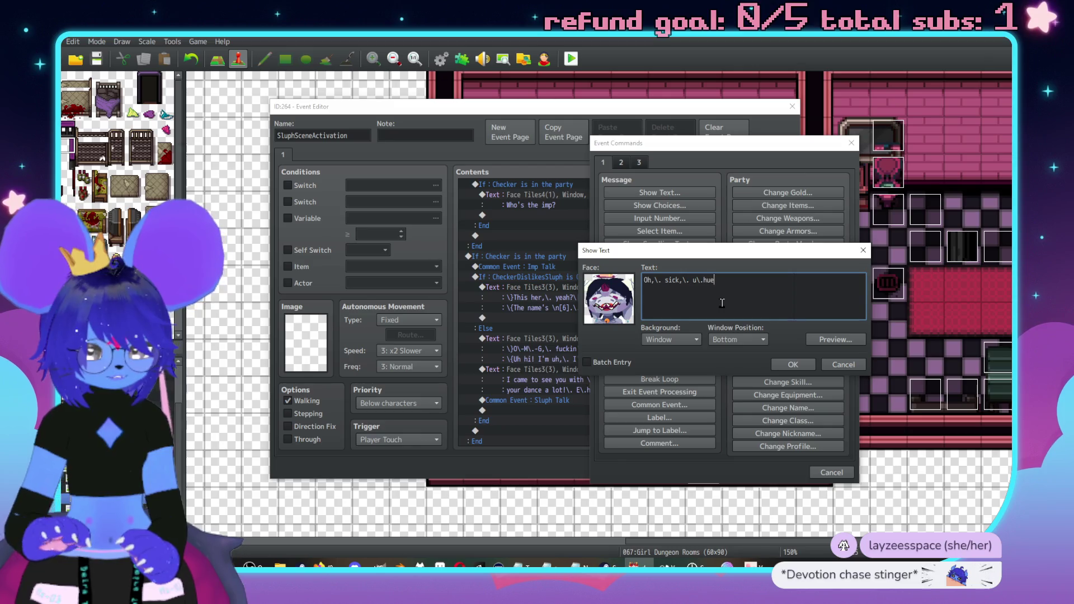
key("BackSpace")
type("\\.hue")
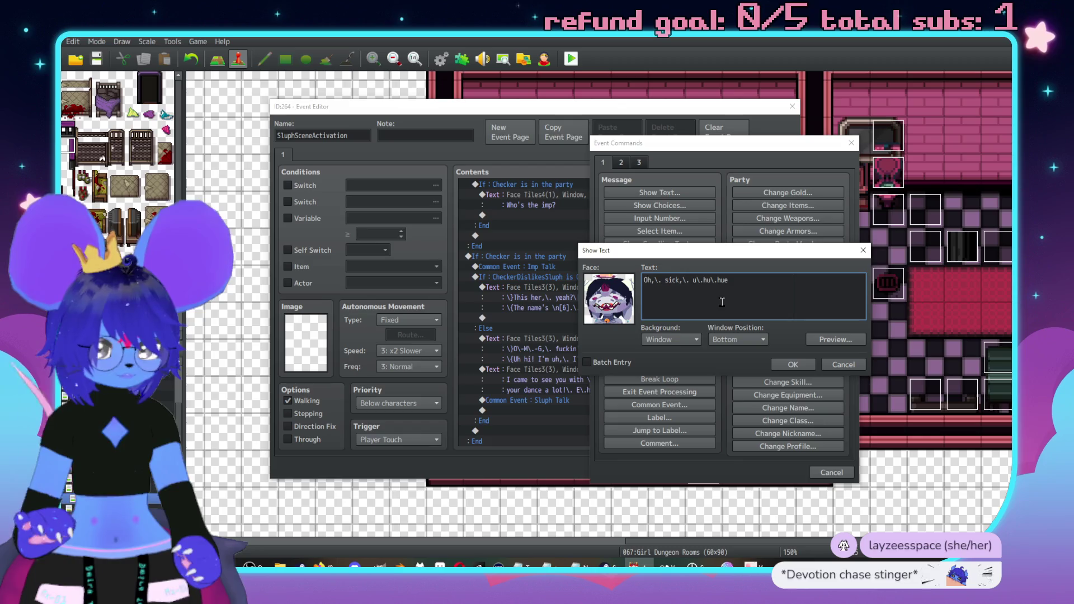
left_click(793, 364)
scroll(505, 351, "down", 1)
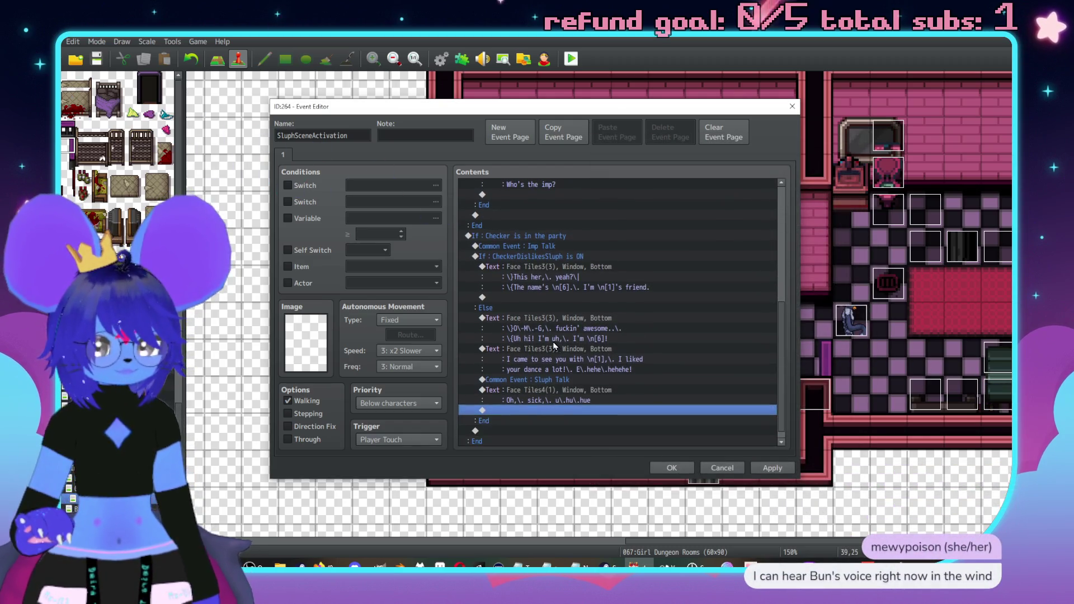
Copy the Sluph Talk call and its message into the CheckerDislikesSluph ON branch.
left_click_drag(555, 379, 555, 390)
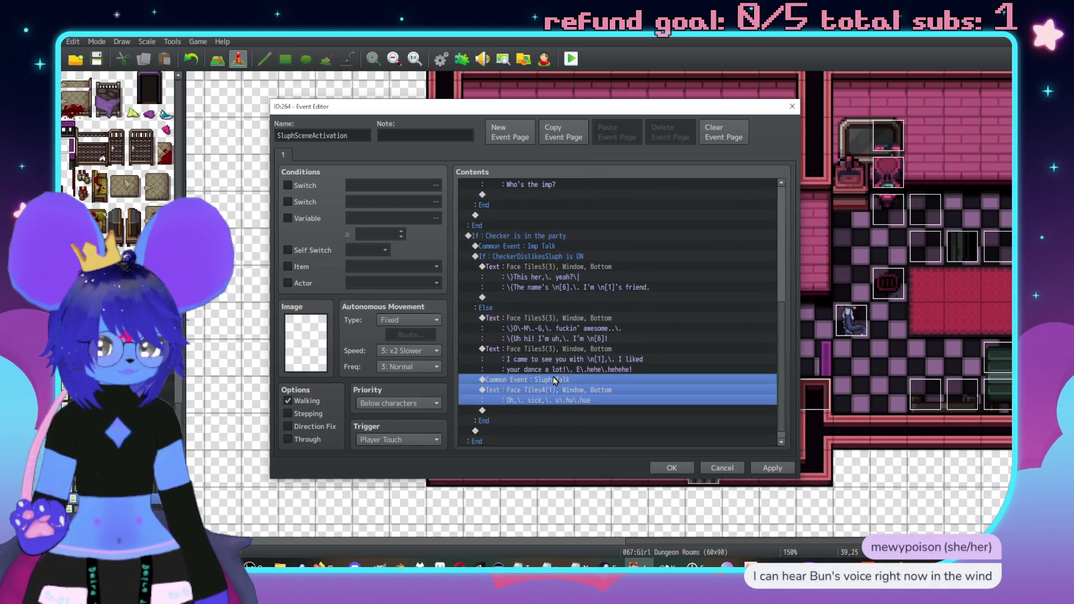
key("ctrl+c")
left_click(533, 297)
key("ctrl+v")
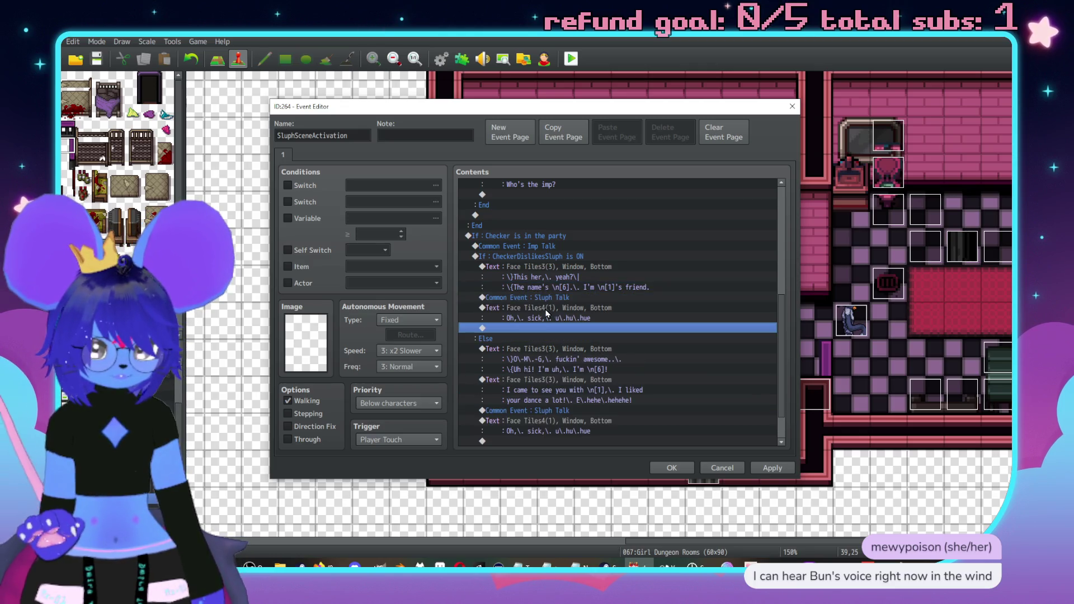
Reword the pasted message to "Nice, uhuhue, I'm Red's friend too" and preview it.
double_click(533, 307)
key("ctrl+a")
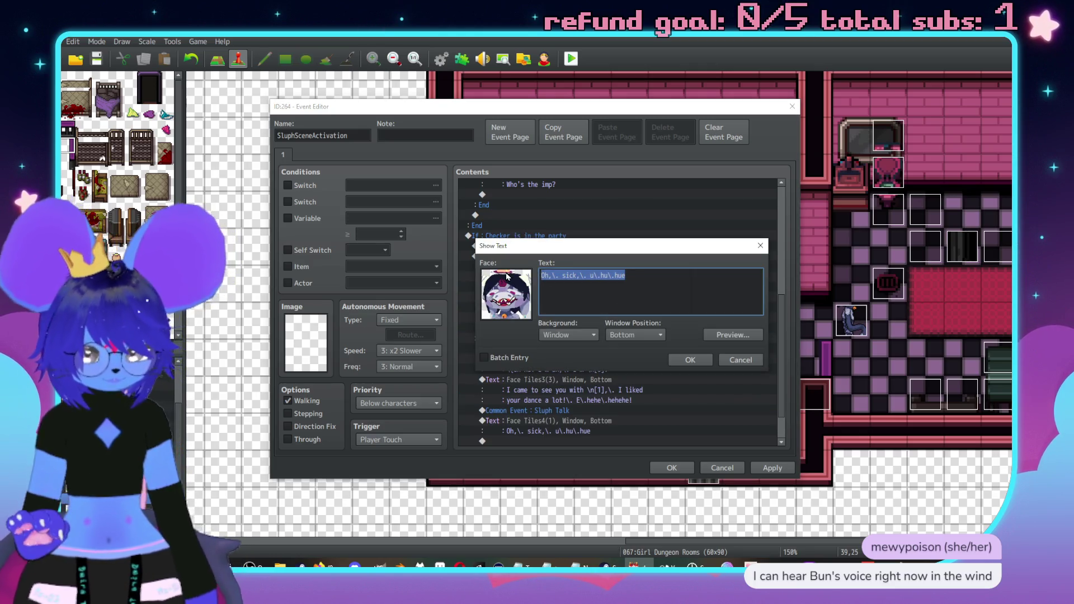
type("Nice,\\.")
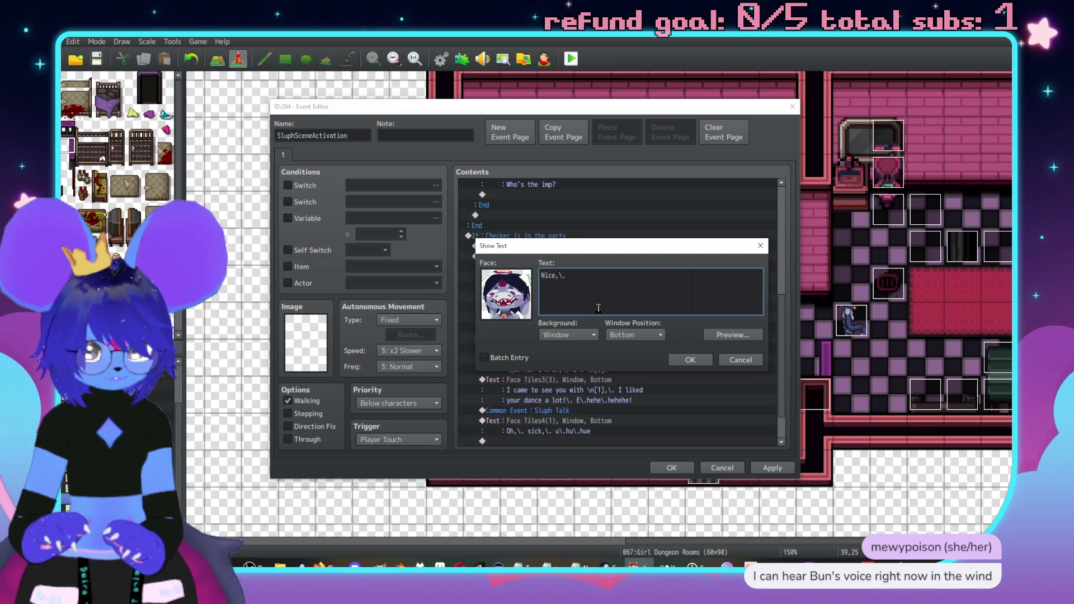
type(" uhu\\")
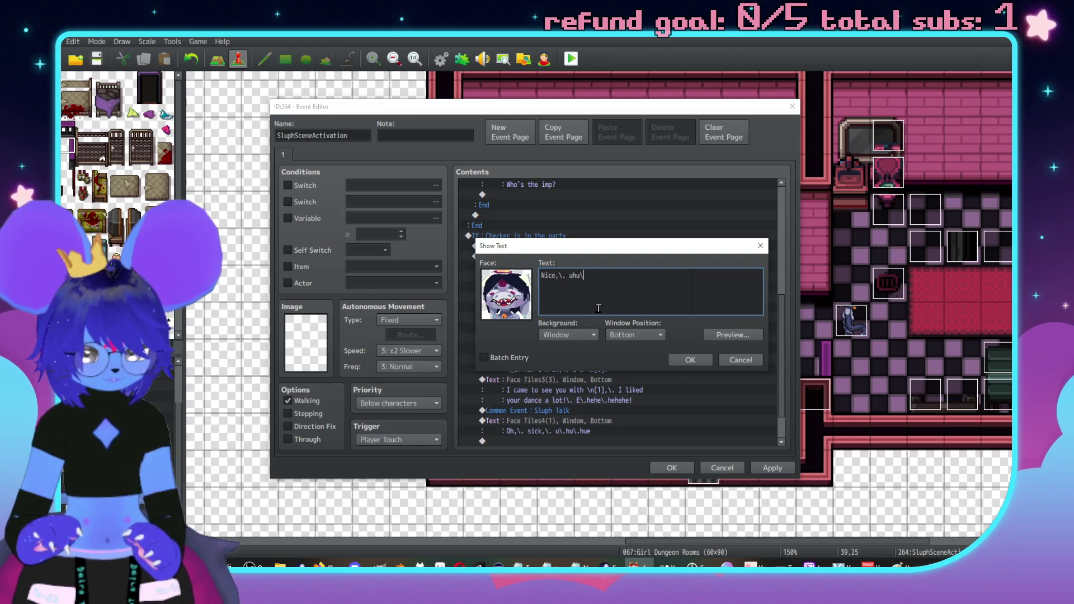
type(".hue,\\. I'm")
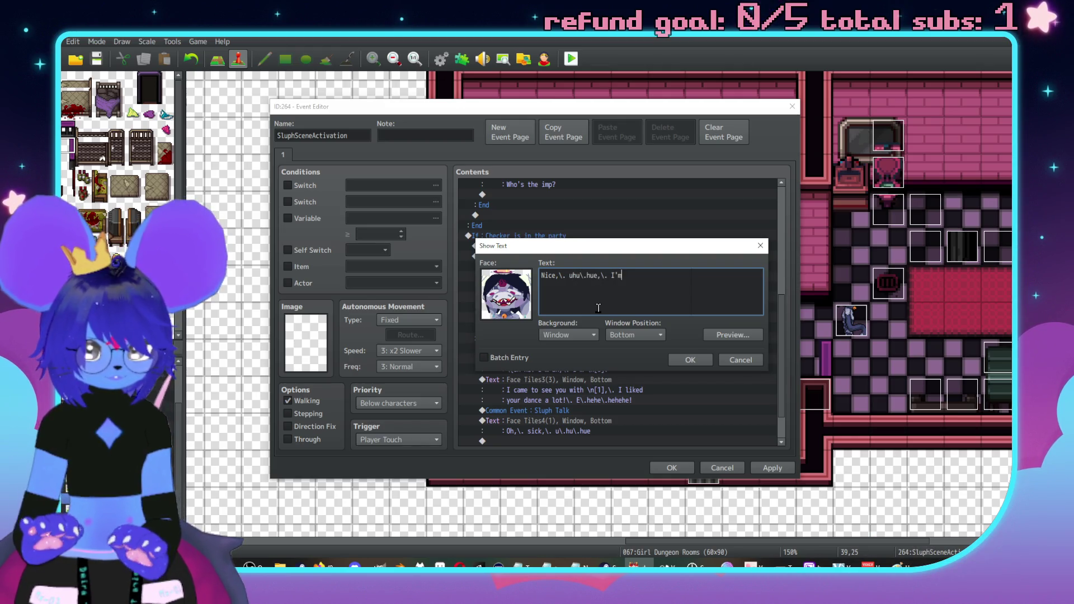
type(" \\c[18]Red\\c[0")
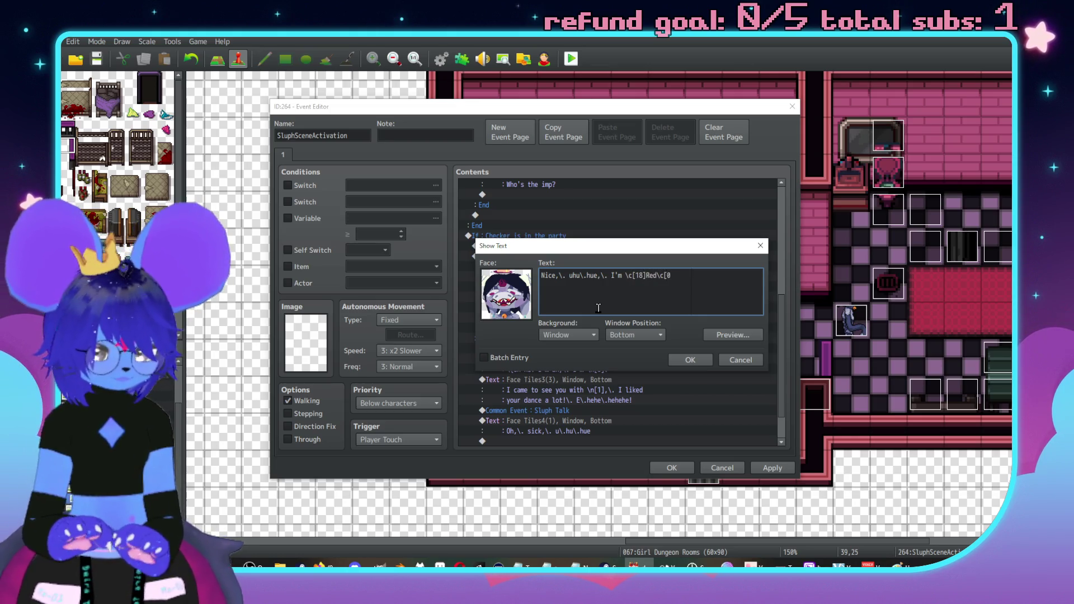
type(" too")
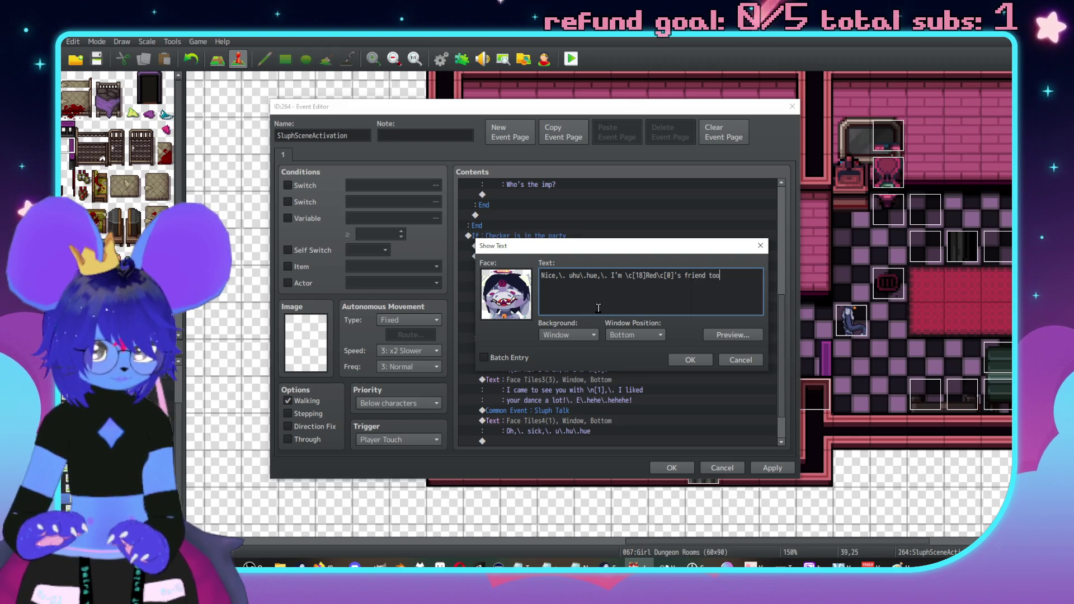
left_click(733, 336)
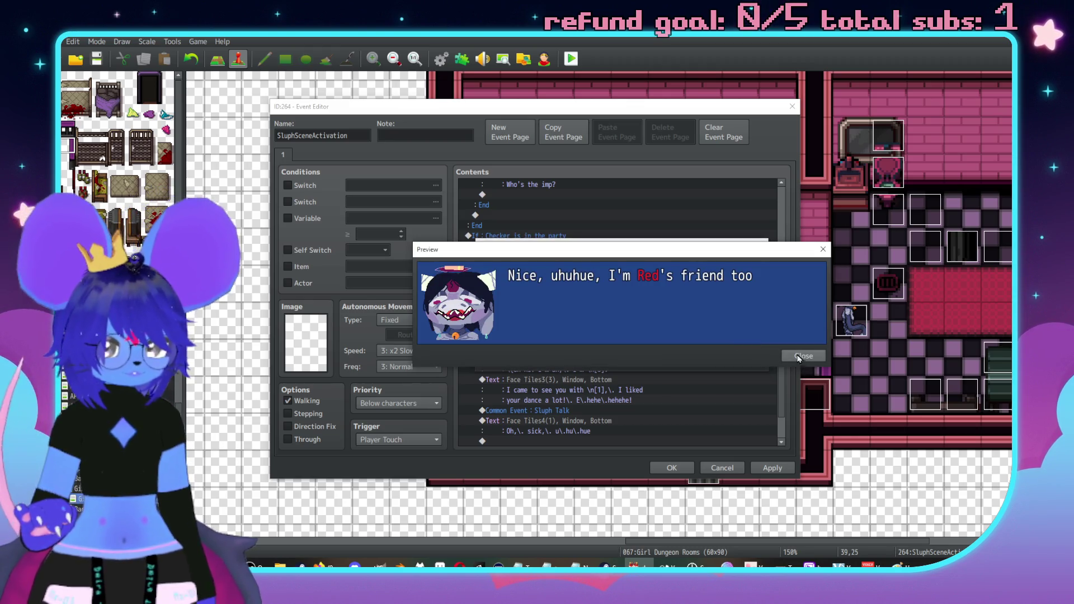
left_click(799, 357)
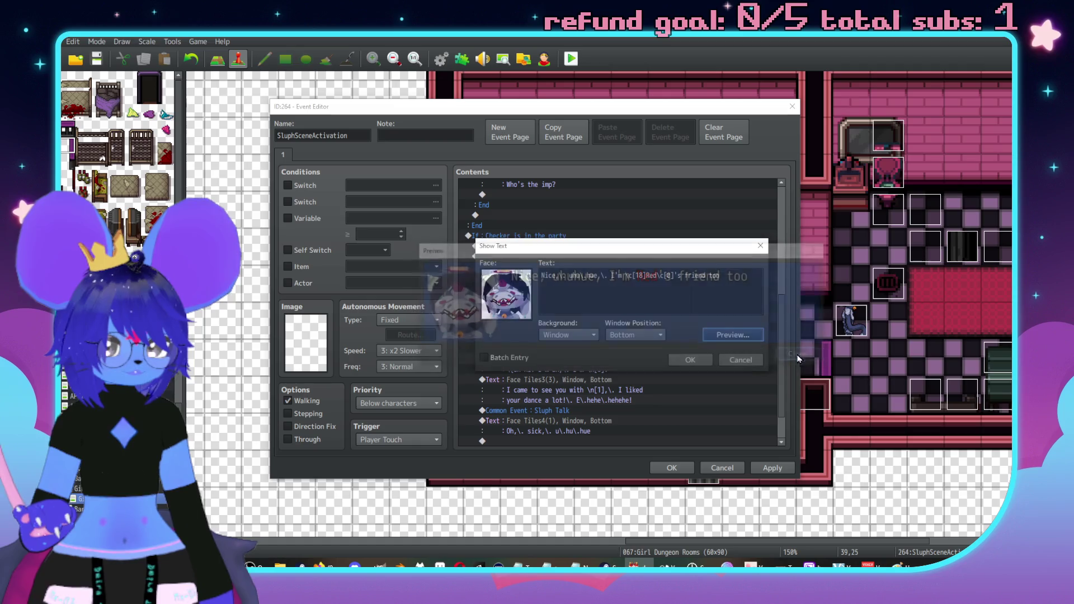
left_click(693, 362)
left_click(585, 269)
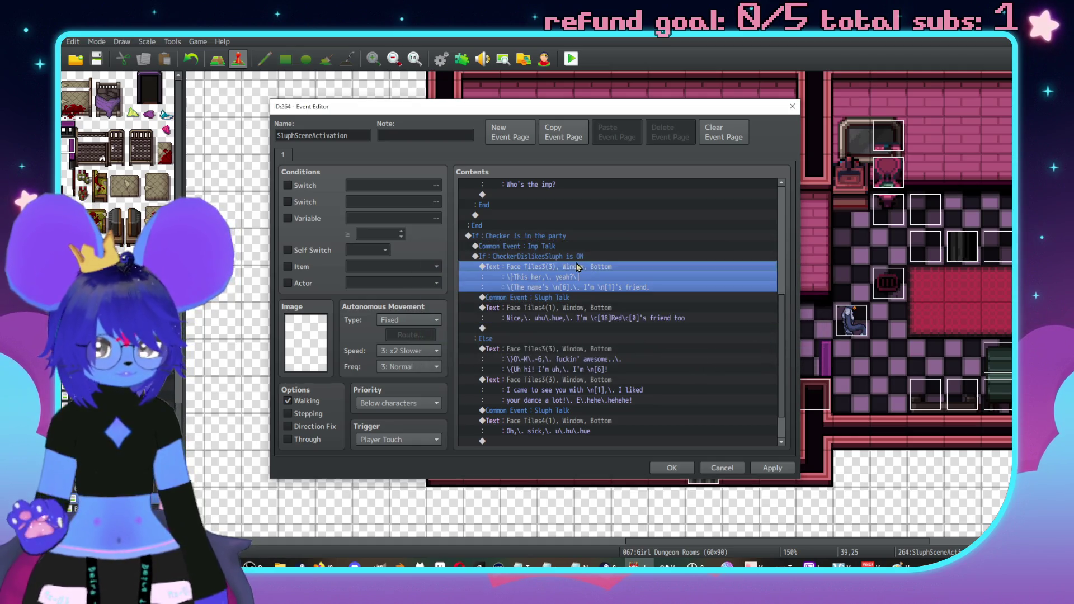
Insert a call to Common Event 0009 Imp Talk on the ON branch's empty line.
key("Down")
key("Down")
key("Down")
key("Return")
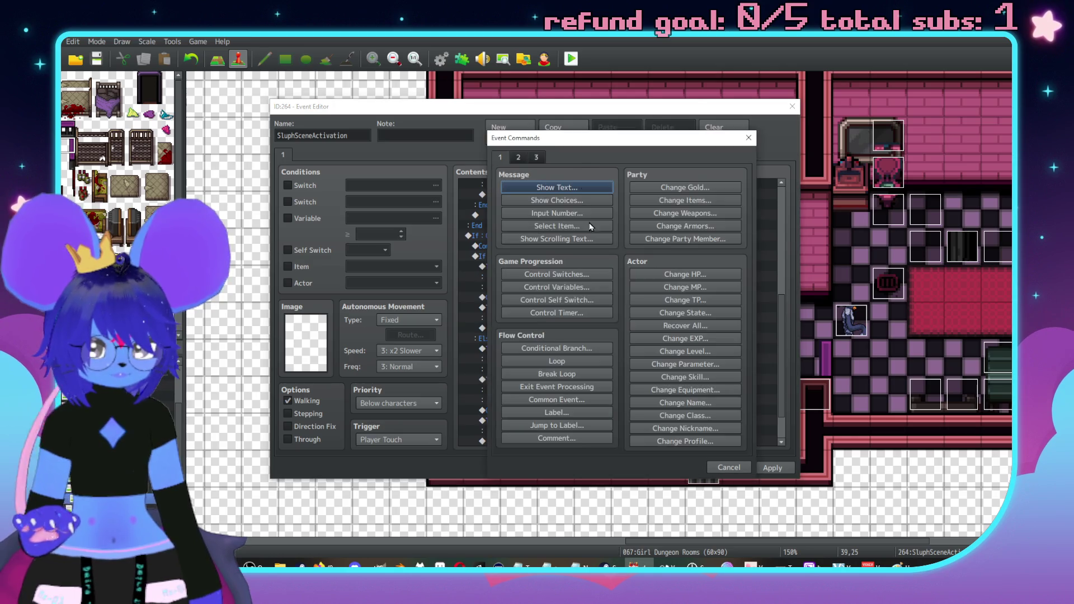
left_click(556, 399)
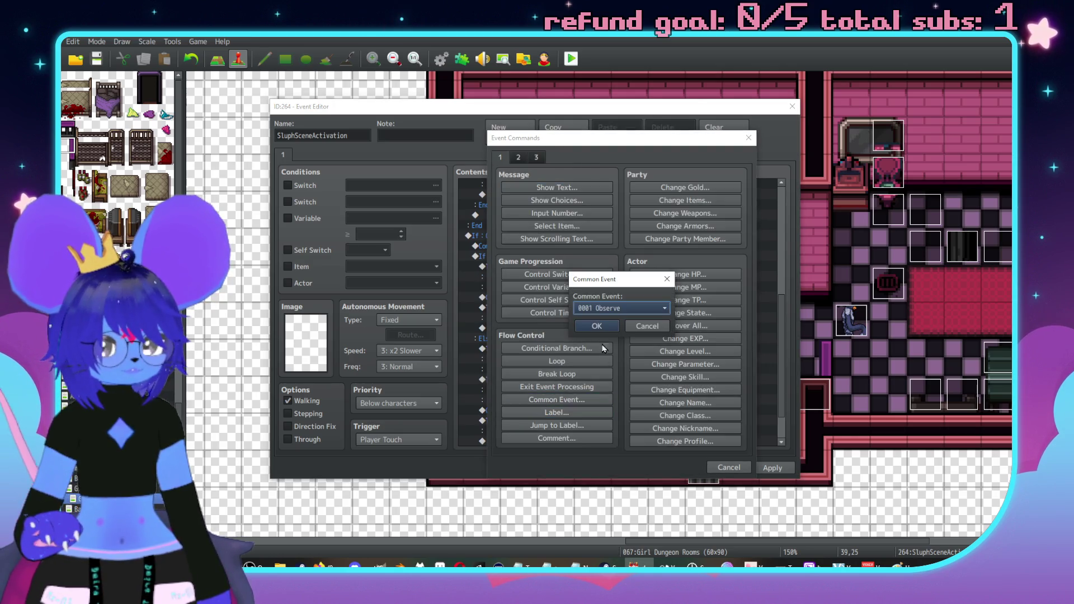
left_click(604, 309)
left_click(612, 358)
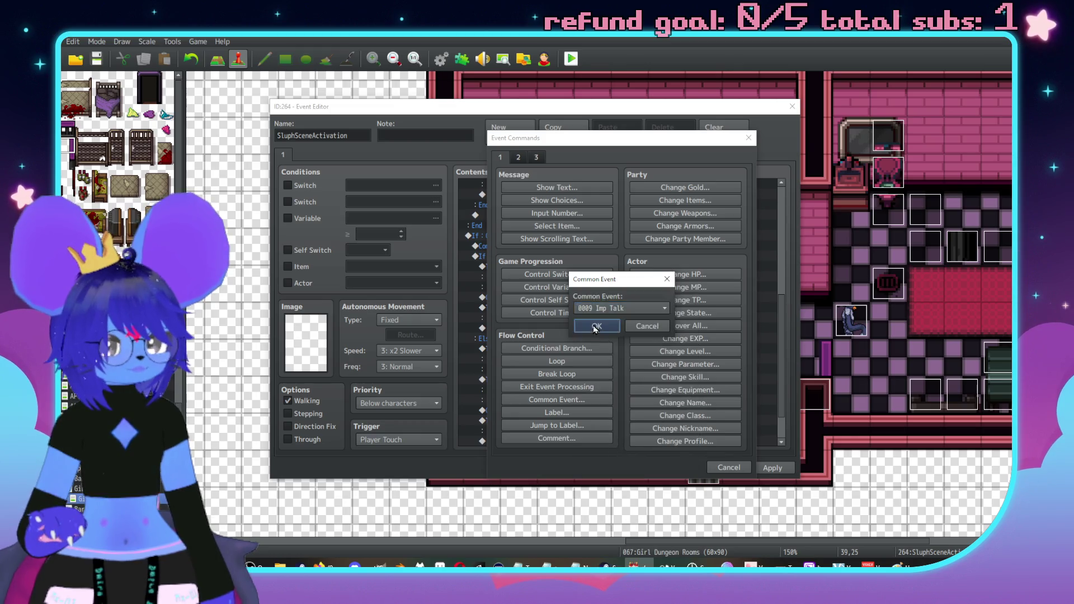
left_click(596, 326)
Add a Face Tiles3 imp message: "Yeah, I heard about you. We're gettin' outta here, yeah?".
key("Return")
key("Return")
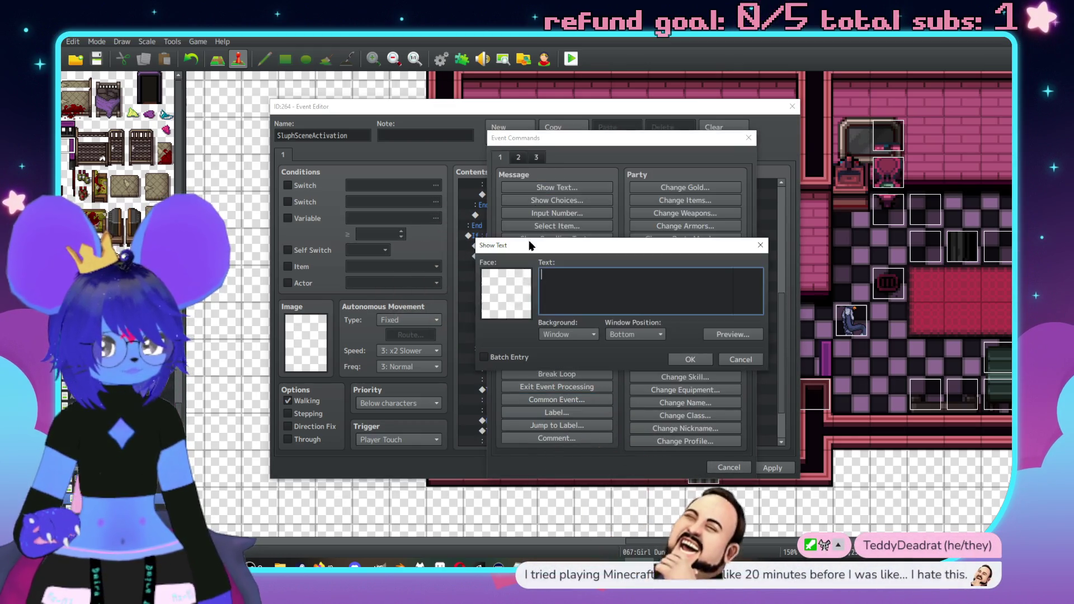
double_click(505, 293)
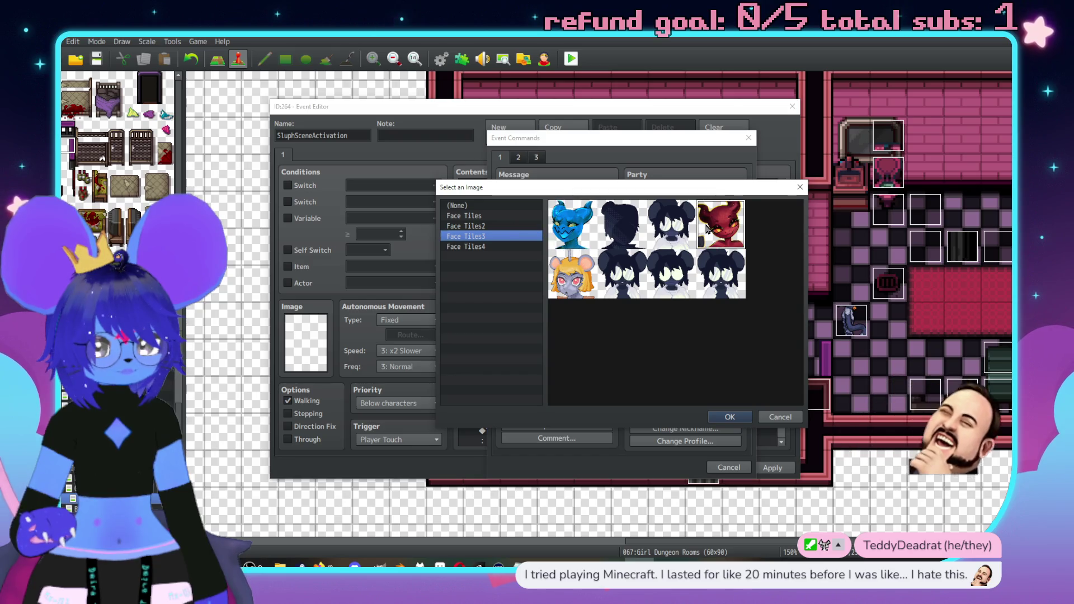
double_click(708, 229)
left_click(616, 299)
type("Yeah,")
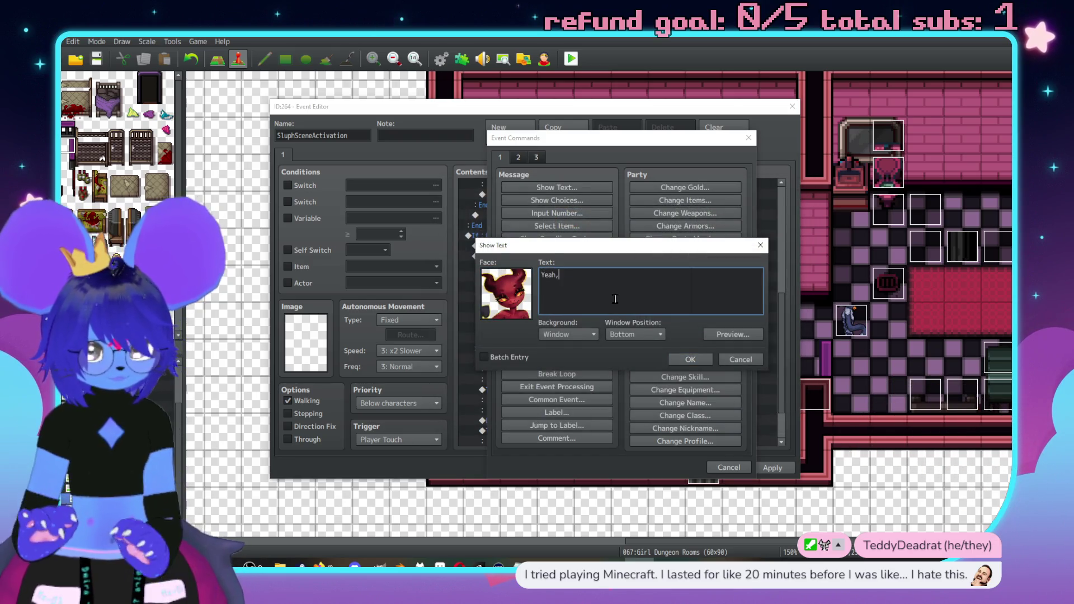
type("\\. I heard about you.")
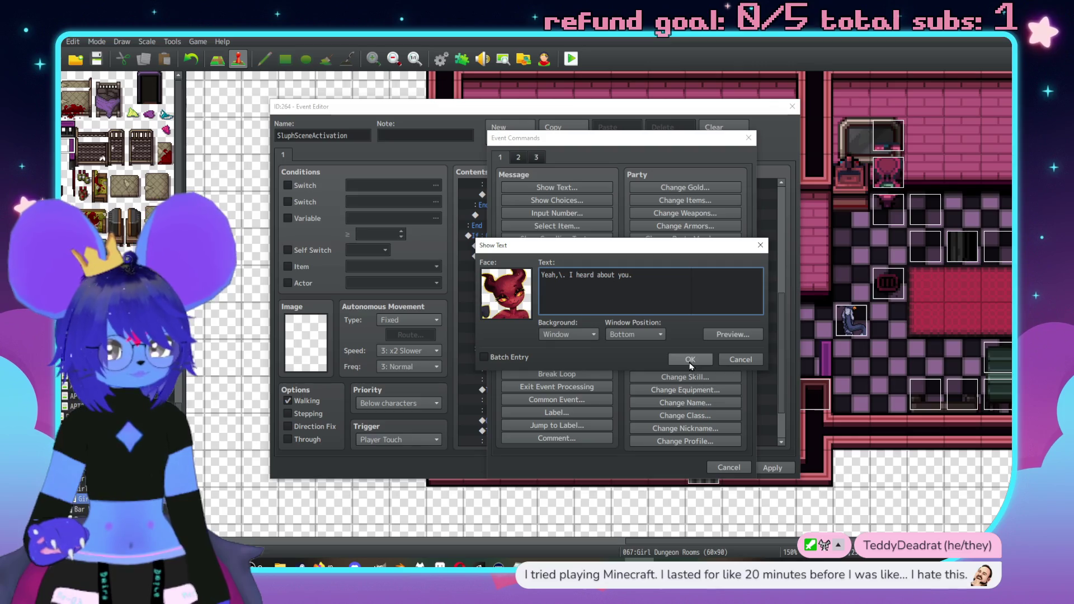
type("\\.")
key("Return")
type("We'")
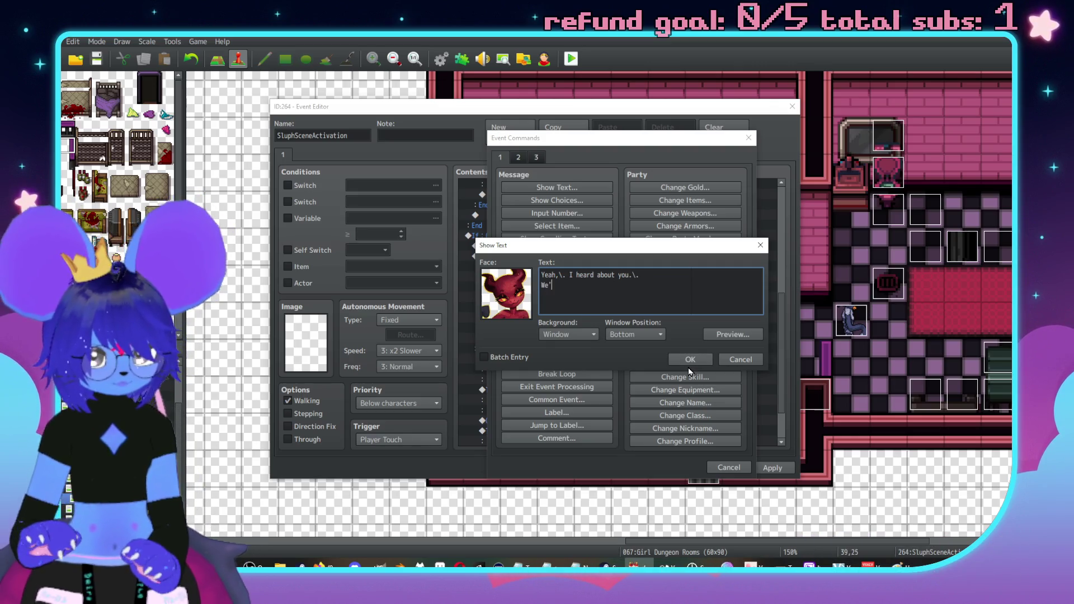
type("re gett p")
type("ut")
key("BackSpace")
key("BackSpace")
key("BackSpace")
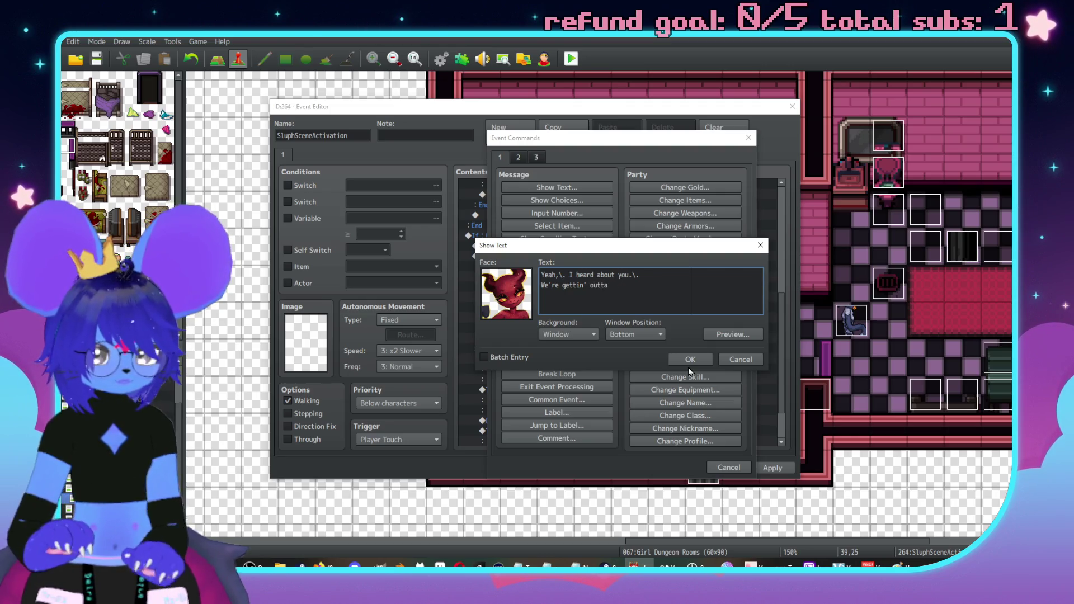
type("yeah?")
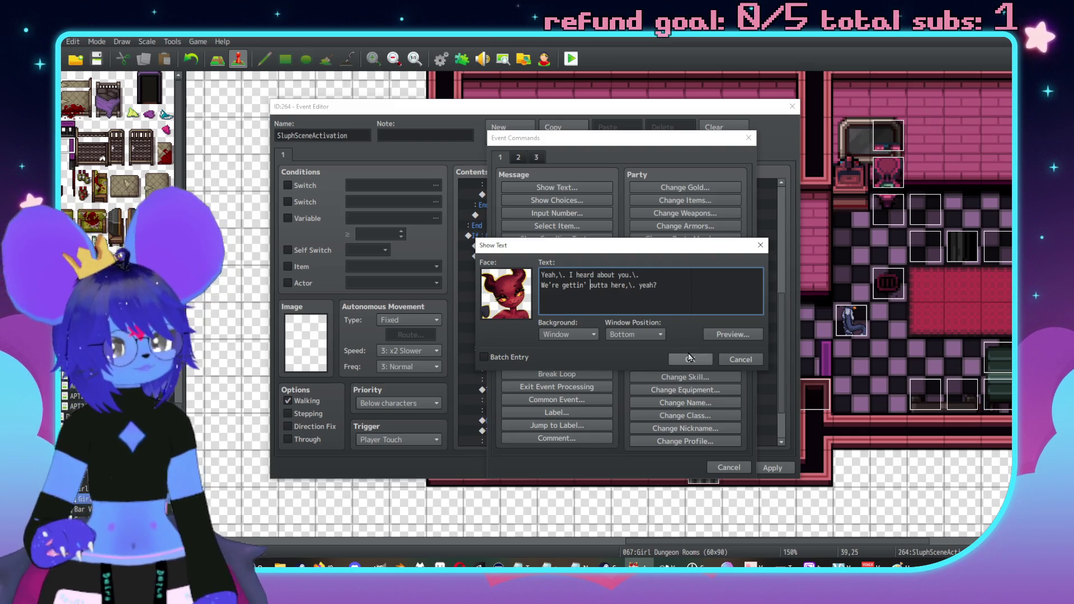
left_click(690, 359)
scroll(620, 374, "down", 1)
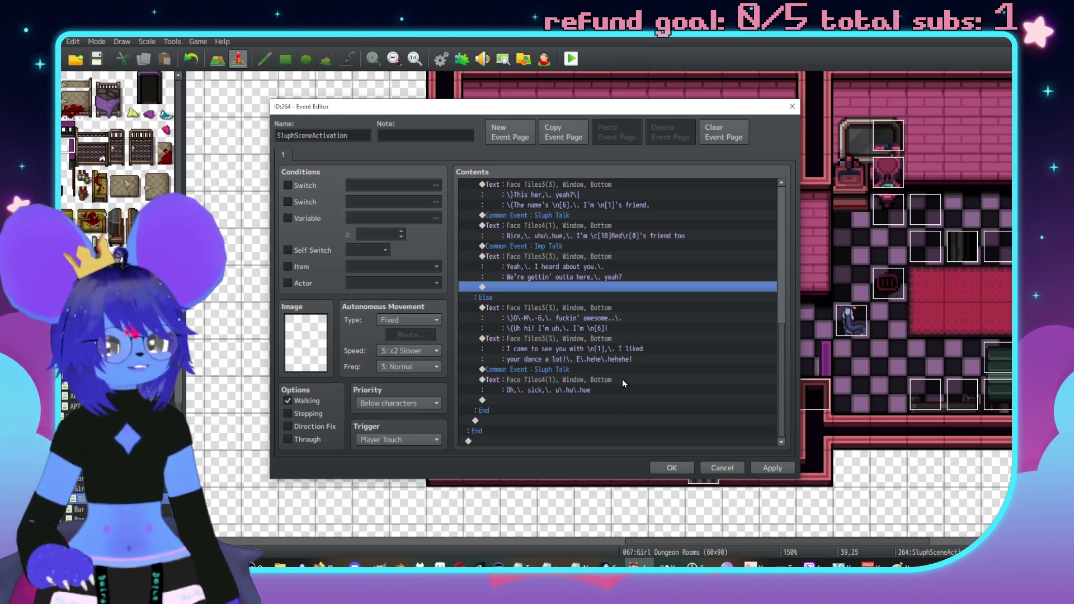
Add "I'm \n[1]'s friend!" to the O-M-G greeting message and preview it.
left_click(611, 341)
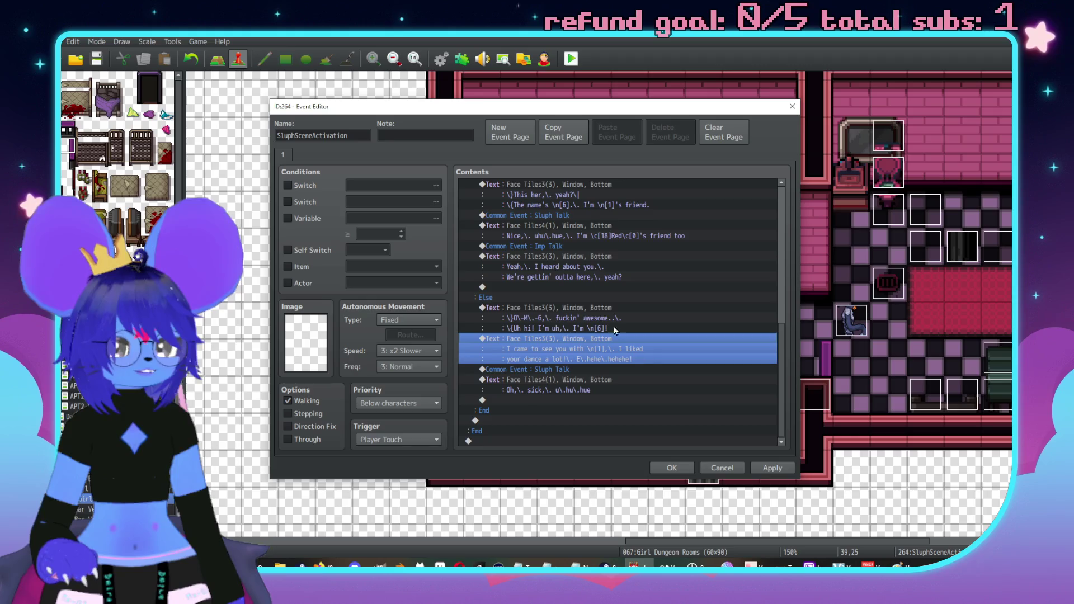
double_click(610, 317)
type("\\")
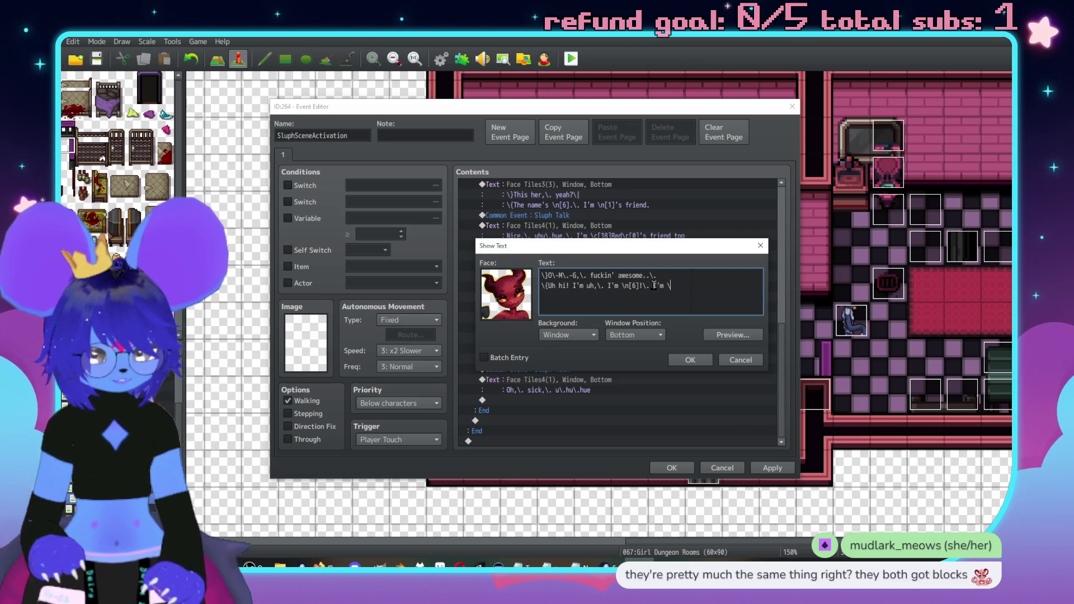
type("n's")
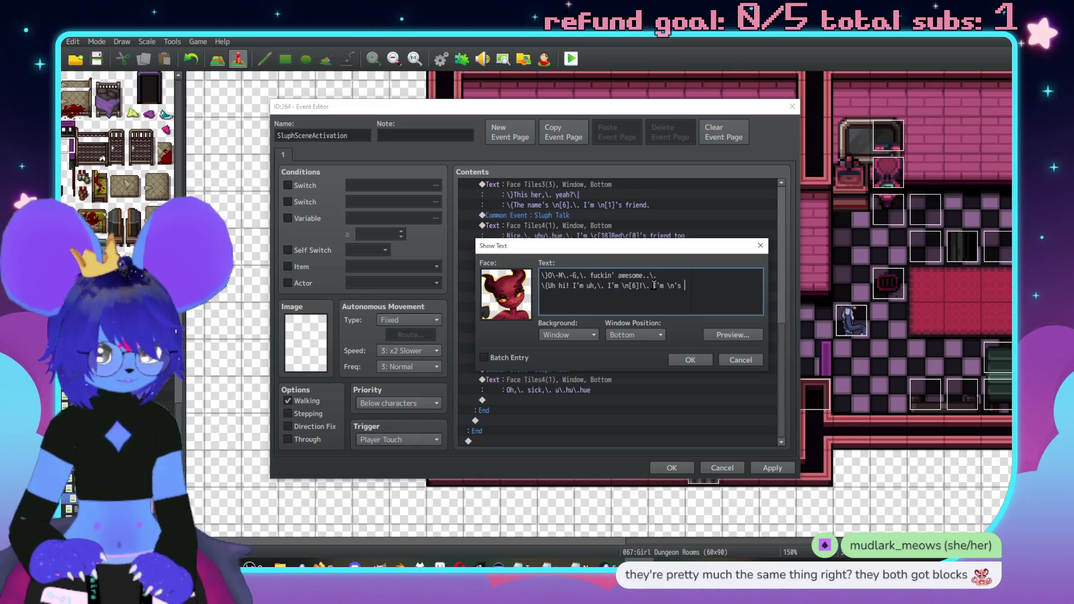
key("BackSpace")
key("BackSpace")
key("BackSpace")
type("[")
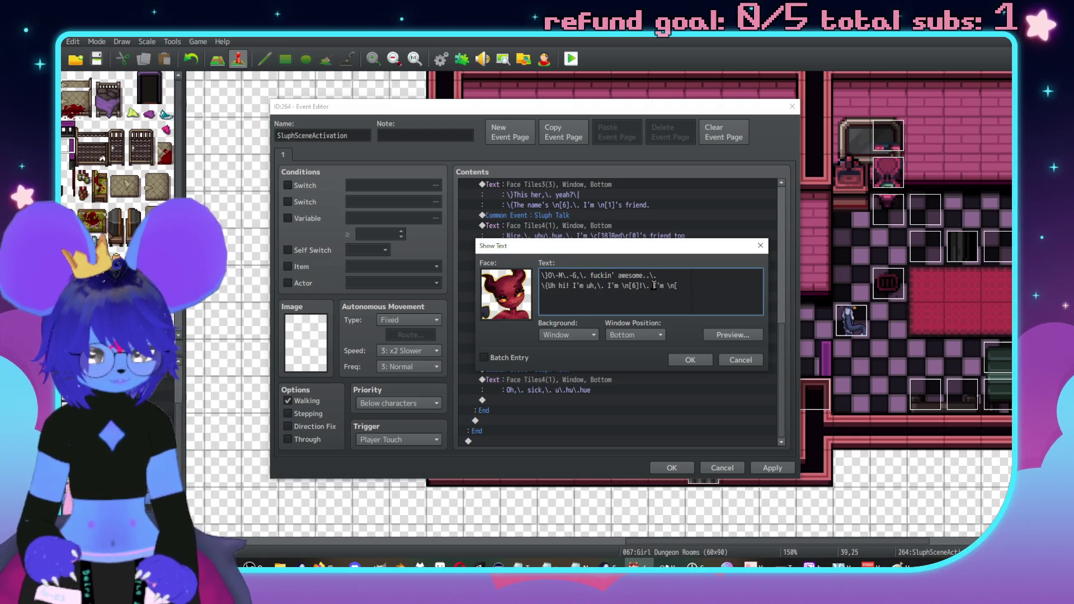
type("1]'s friend!")
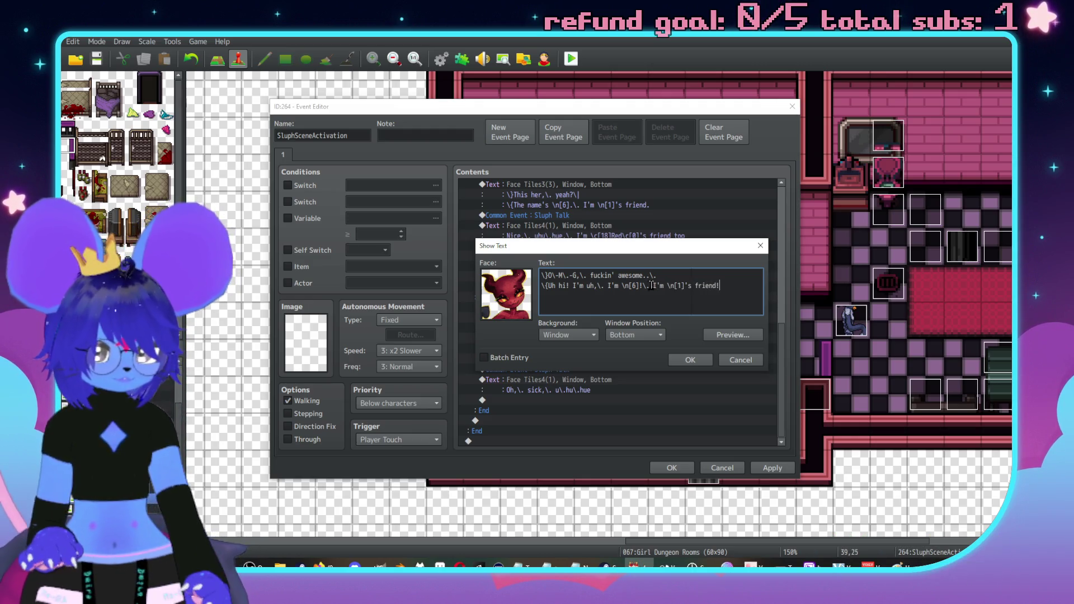
left_click(717, 337)
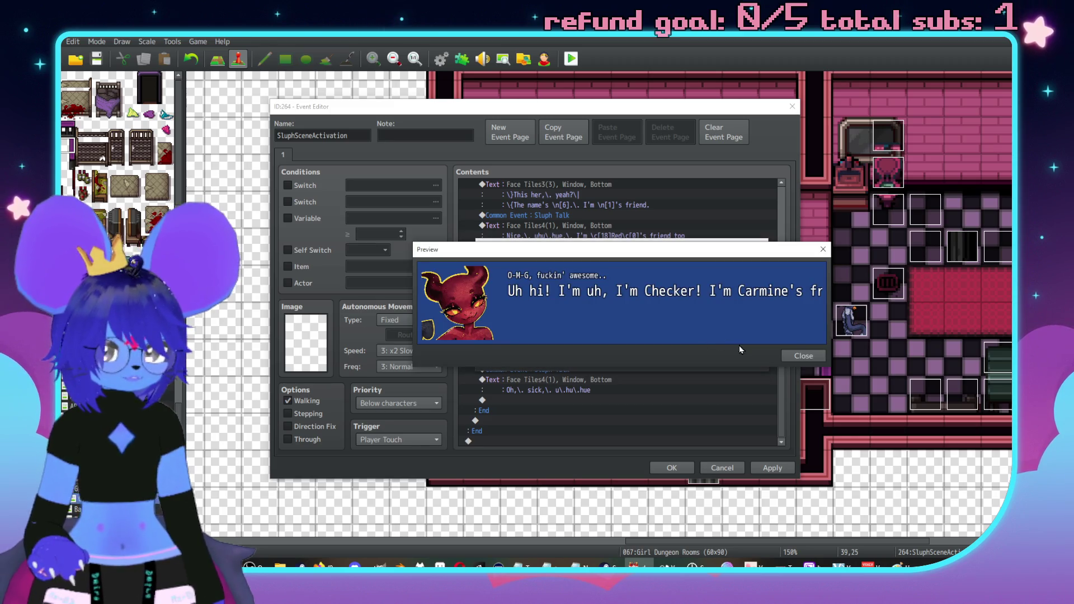
left_click(803, 358)
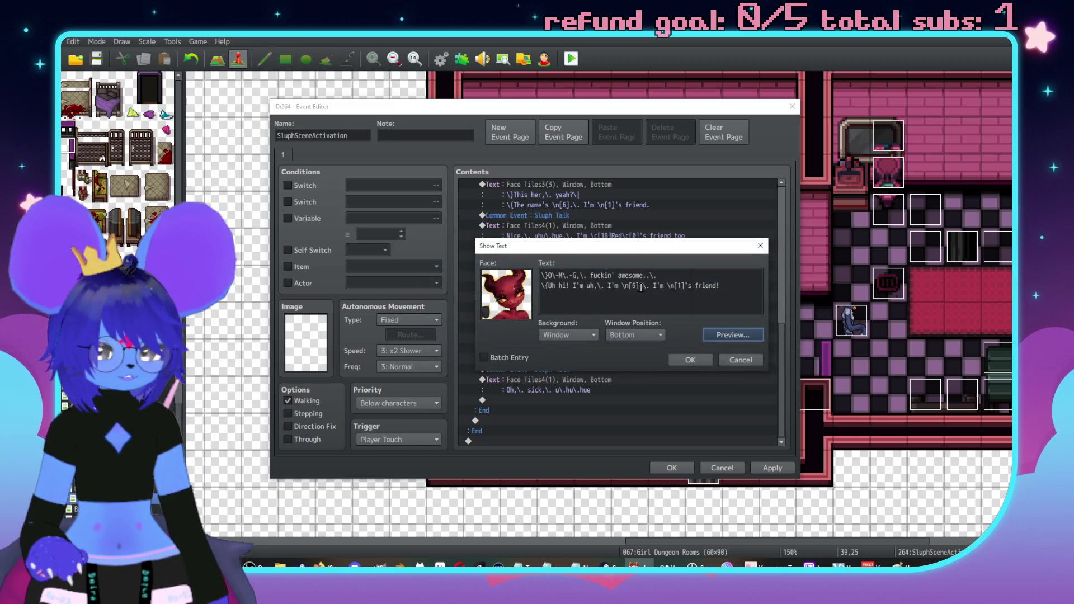
Put the friend sentence on its own line, add a "Thump, thump!" line and a pause, then confirm.
left_click(656, 283)
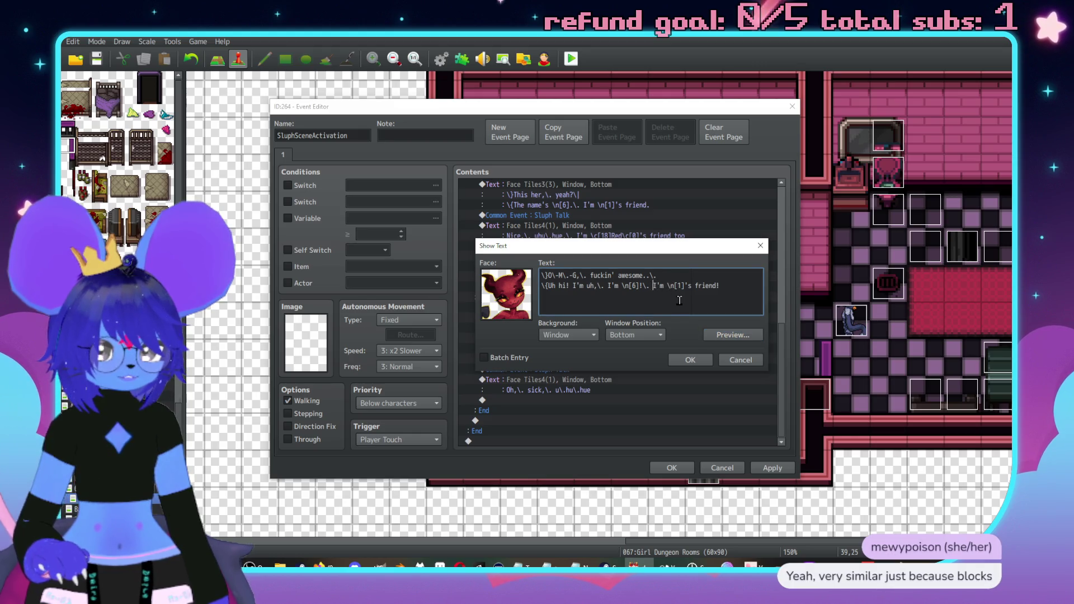
key("Return")
left_click(658, 305)
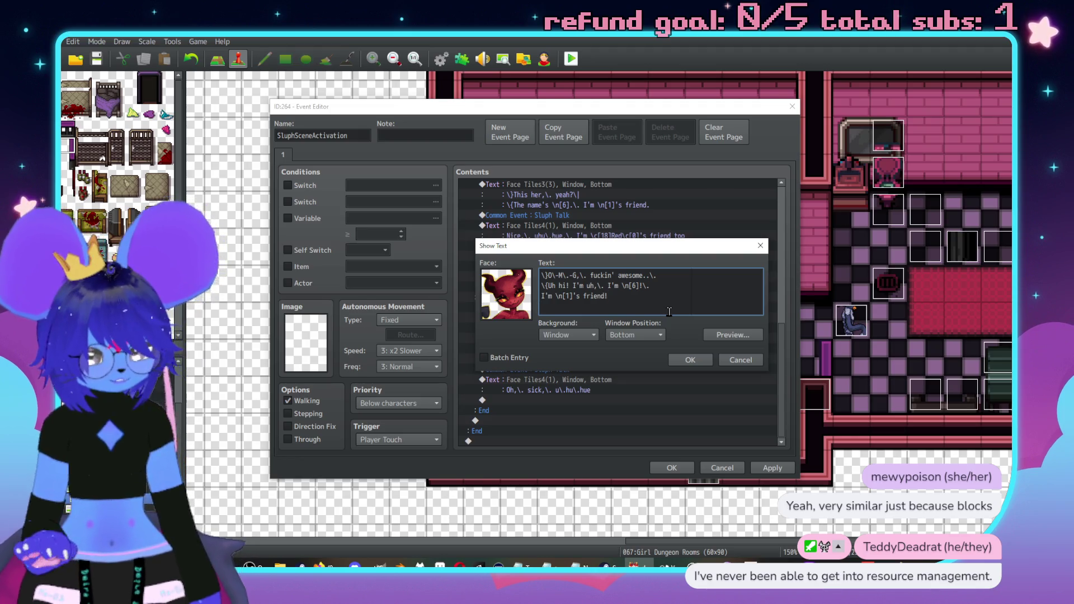
type("\\}Thump,")
type("! T")
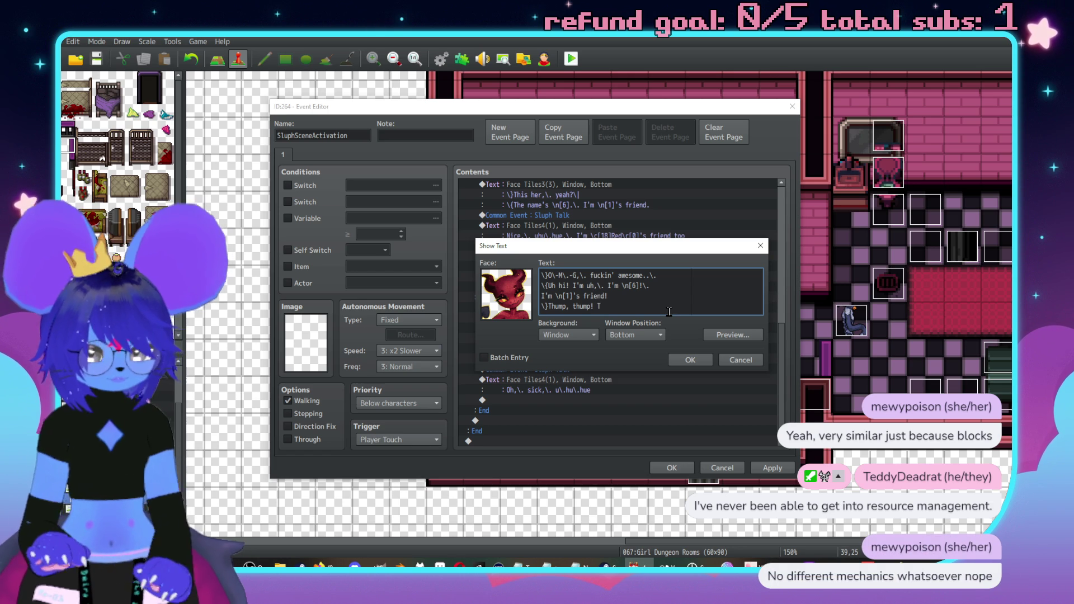
type("hump,")
type("mp, thum")
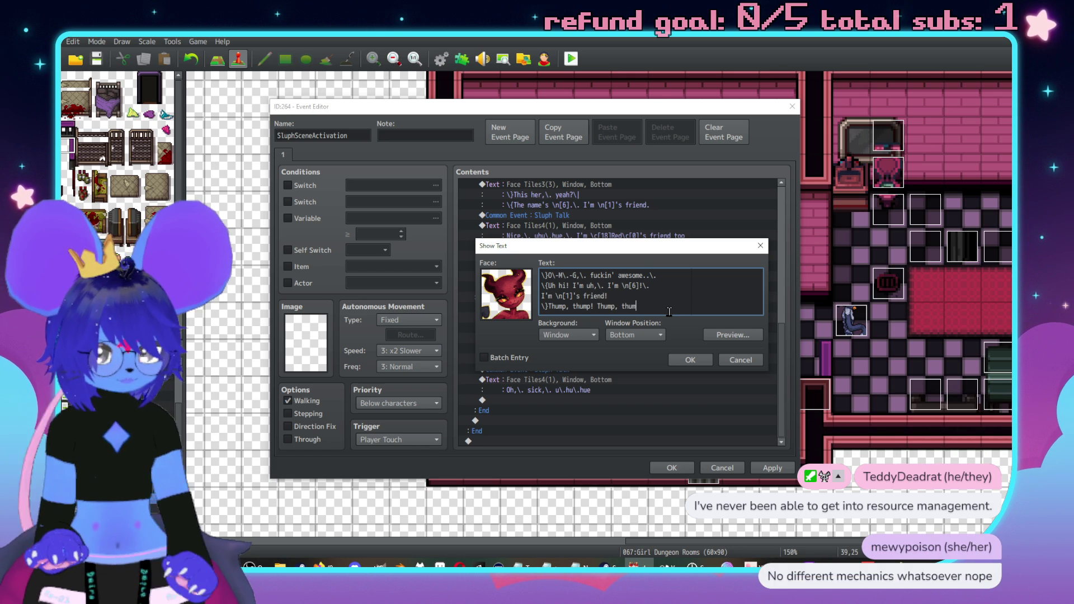
type("p!")
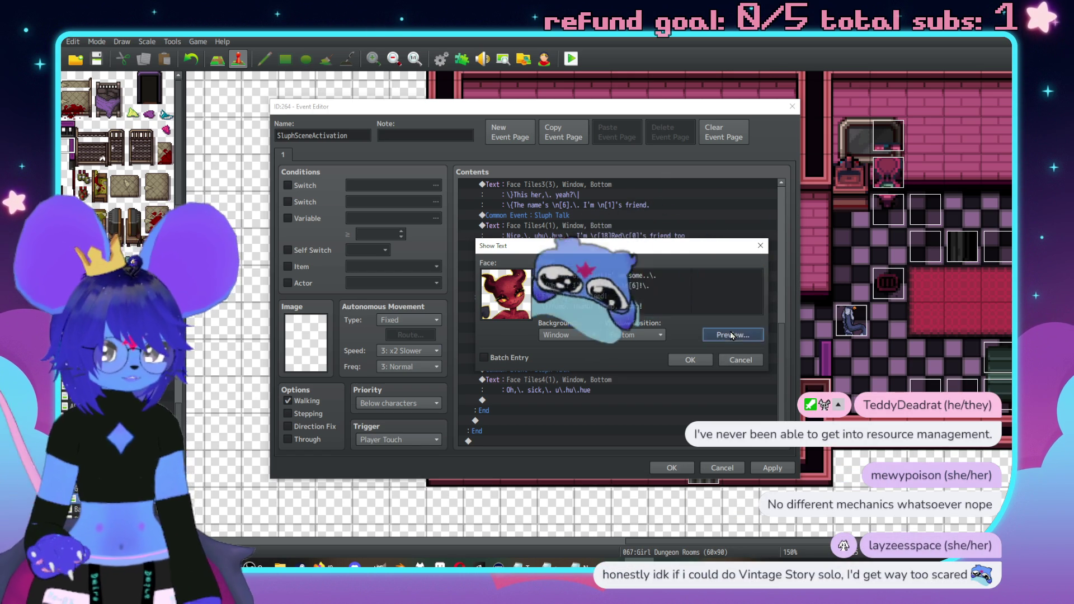
left_click(729, 334)
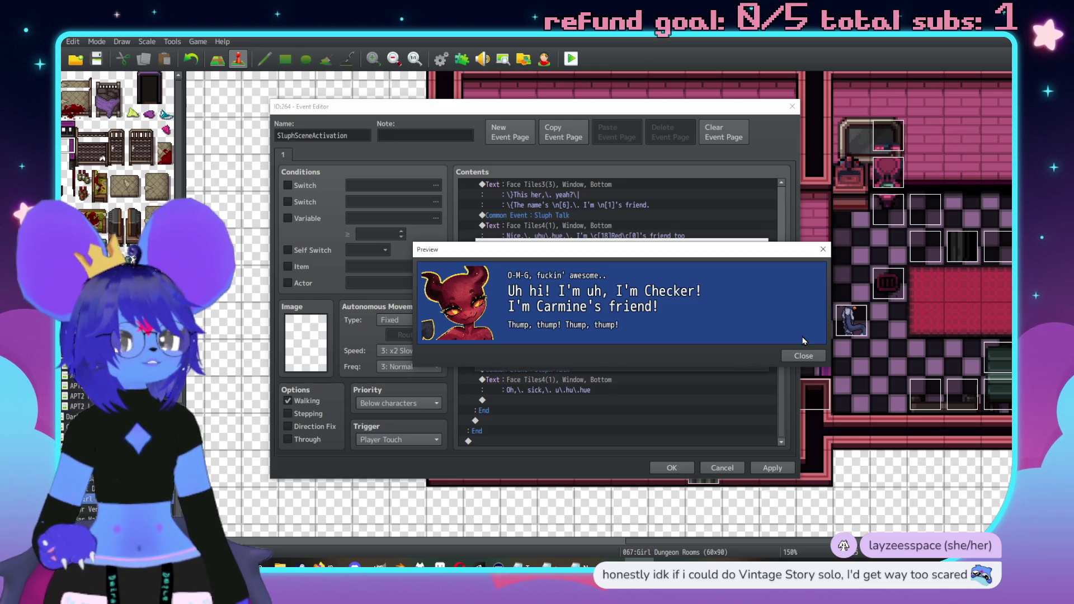
left_click(814, 358)
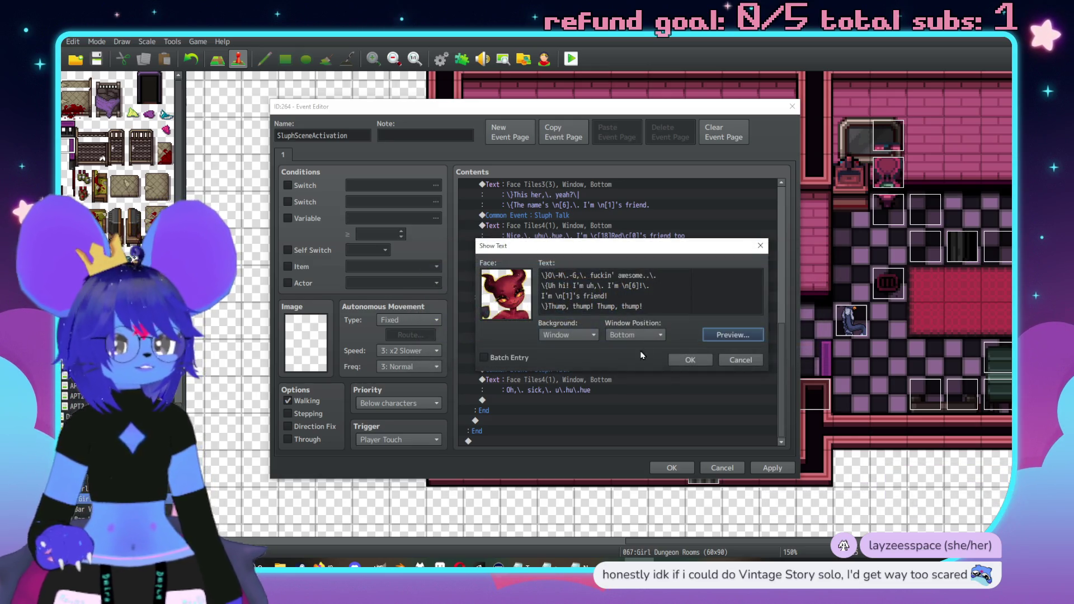
left_click(652, 296)
type("\\.")
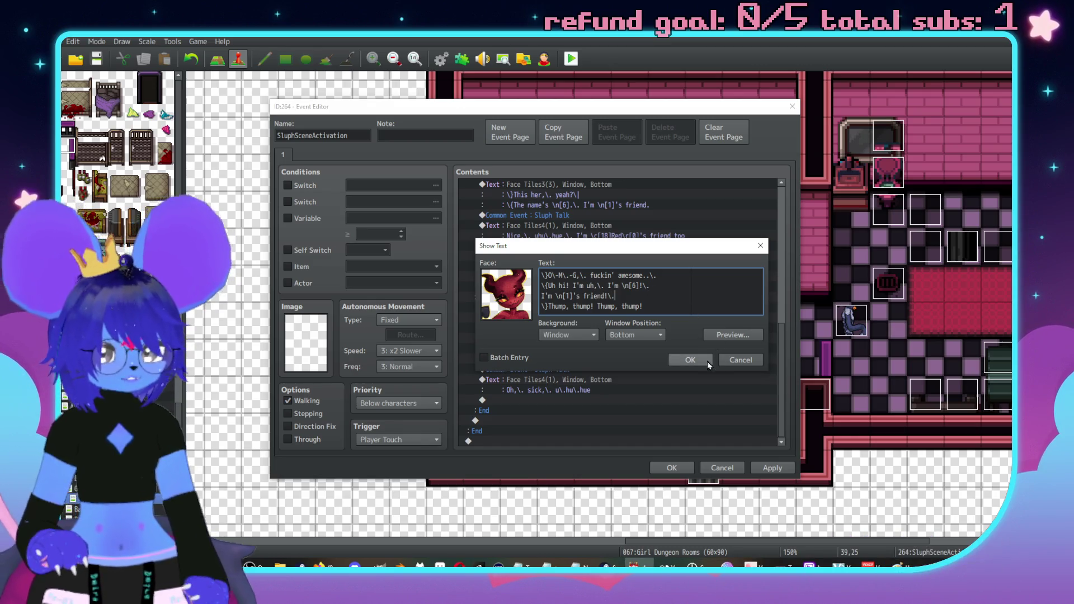
left_click(709, 361)
Change the "I came to see you" line to say "with her" and move the laughter onto its own line.
scroll(604, 335, "down", 2)
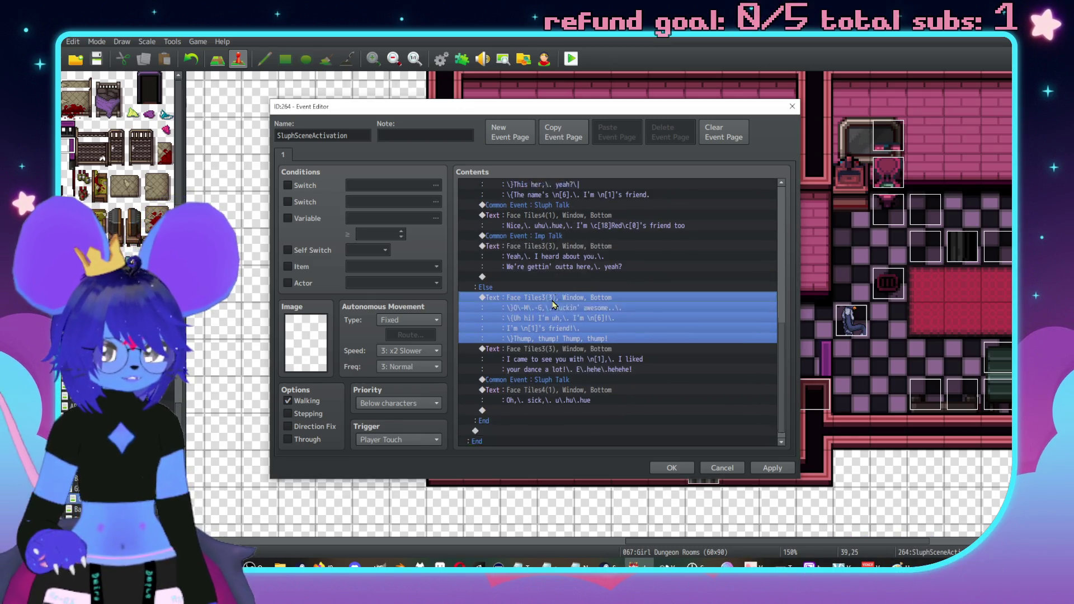
double_click(591, 346)
left_click_drag(641, 275, 621, 277)
type("her")
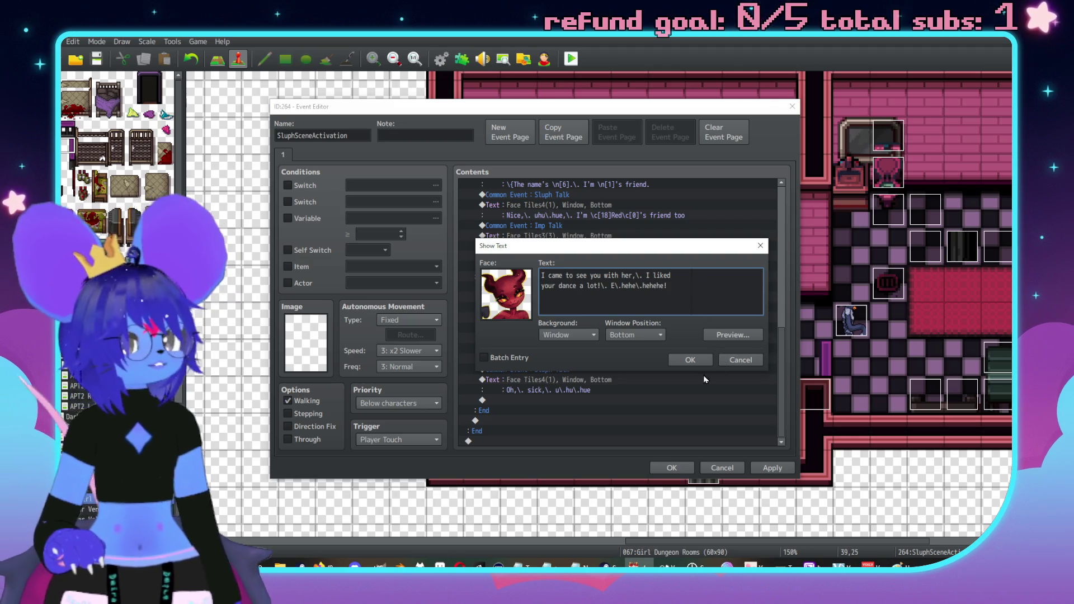
left_click(611, 287)
key("Return")
left_click(706, 360)
scroll(593, 372, "down", 1)
left_click(569, 371)
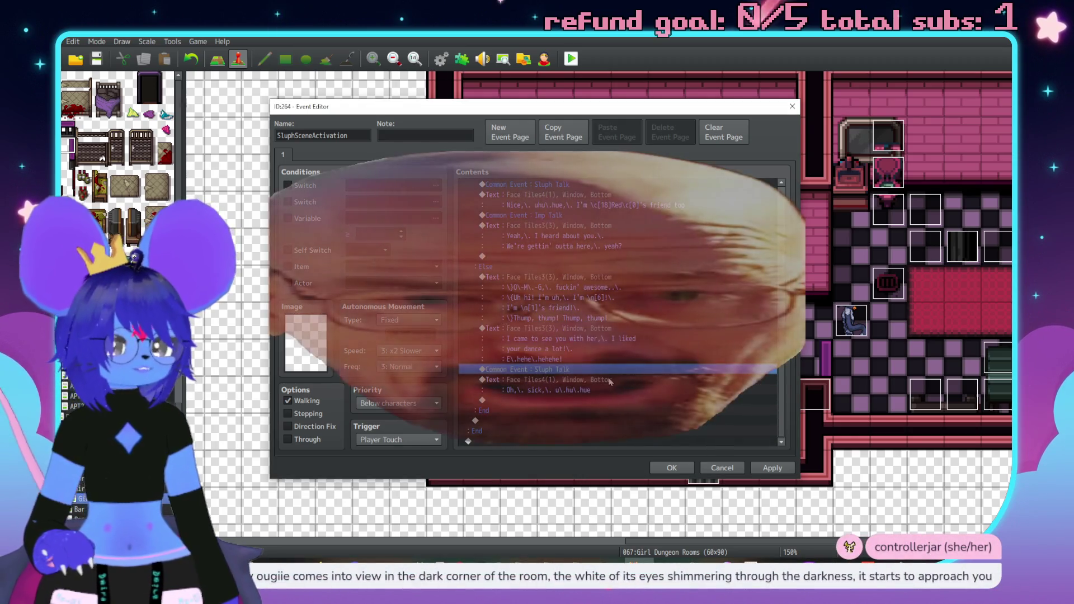
Close the Else branch with a new face-portrait Show Text line reading "I like your socks".
left_click(572, 383)
double_click(579, 398)
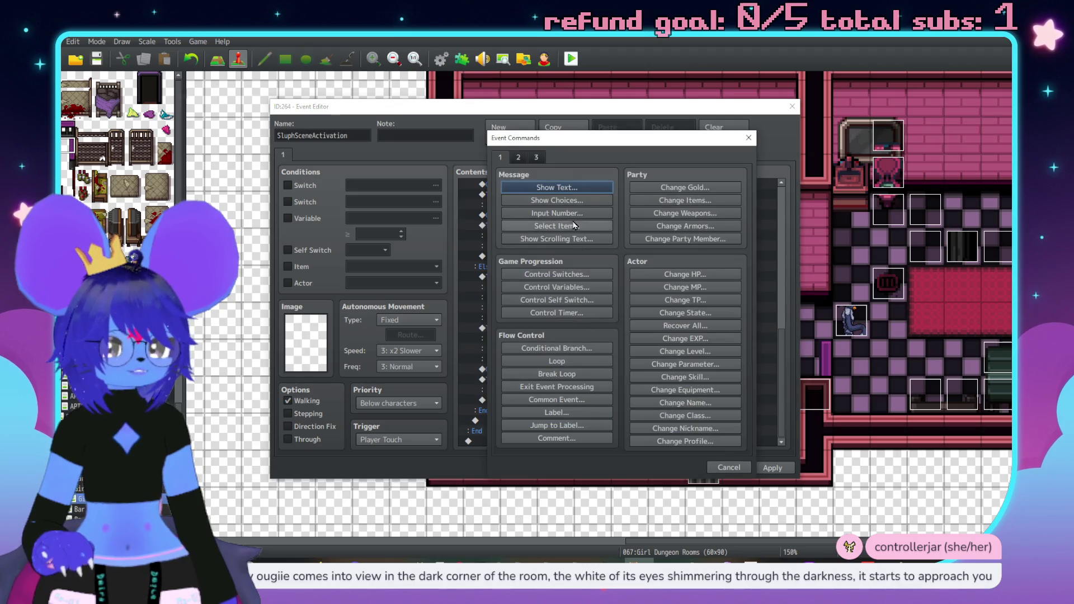
left_click(557, 184)
double_click(516, 297)
left_click(504, 242)
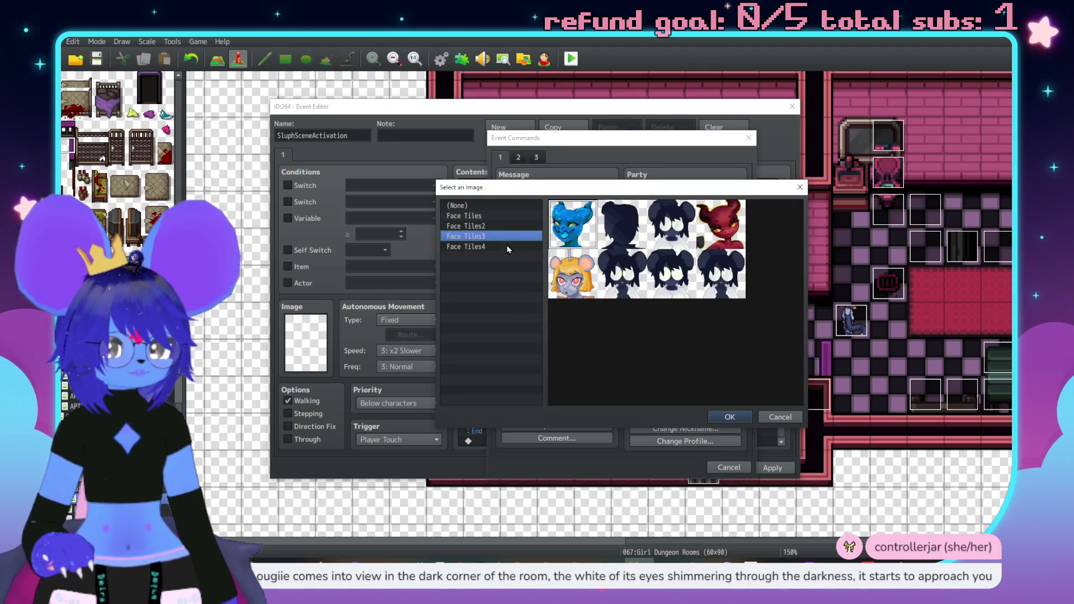
left_click(507, 249)
double_click(611, 231)
left_click(613, 292)
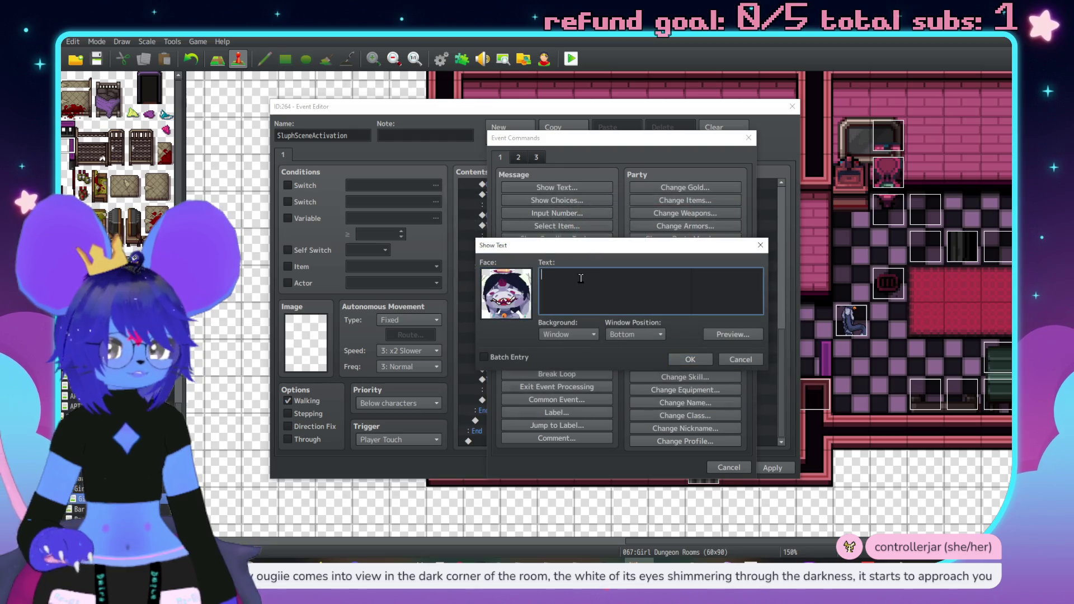
type("Y")
key("BackSpace")
key("BackSpace")
key("BackSpace")
type("our socks")
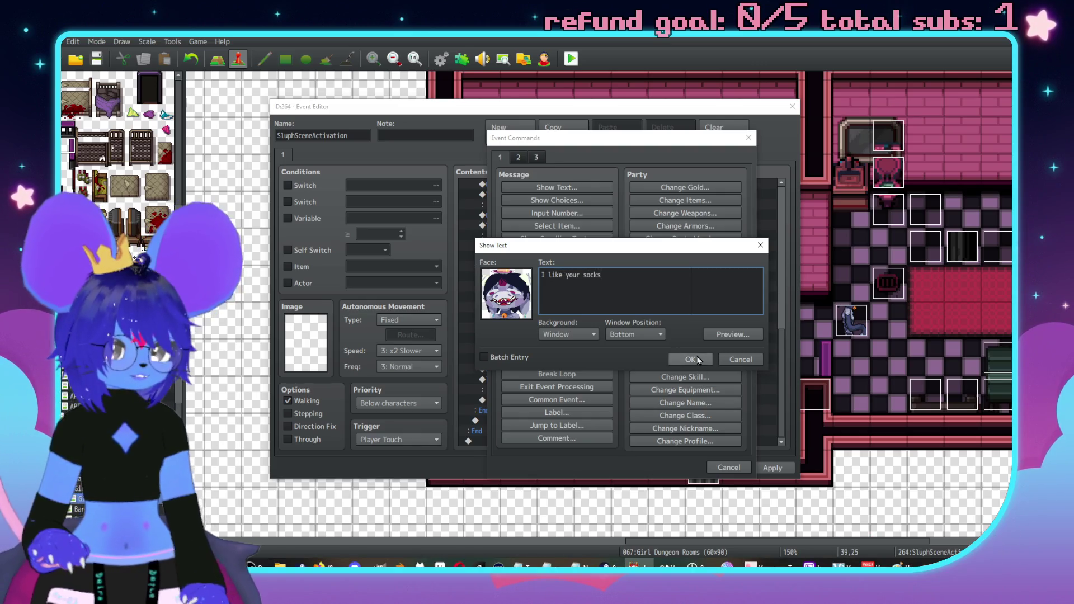
left_click(691, 359)
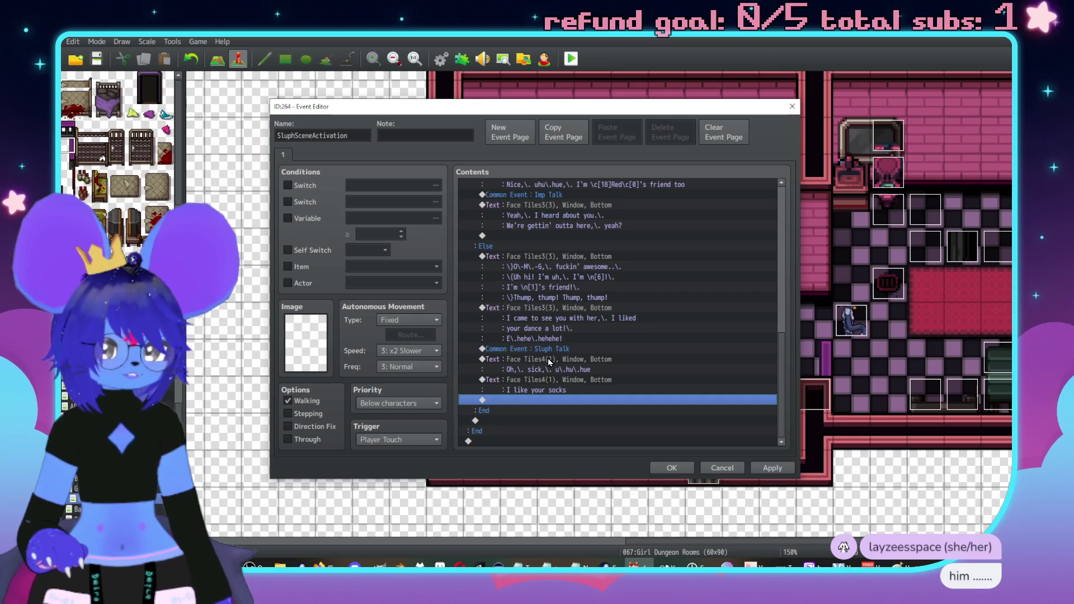
left_click(548, 359)
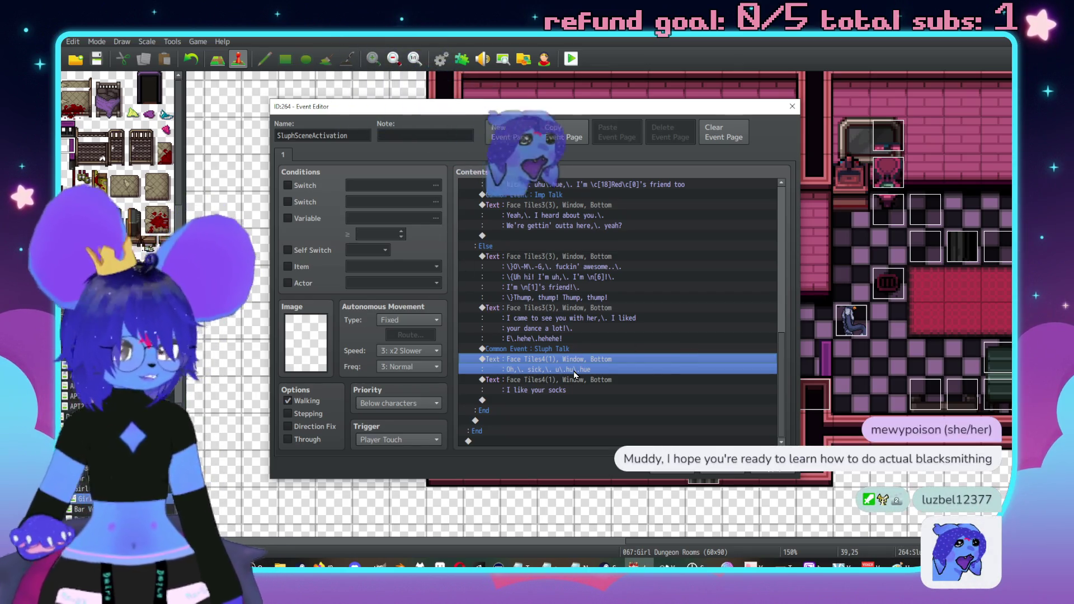
Copy the Imp Talk common event call and paste it after the socks line.
scroll(545, 241, "up", 1)
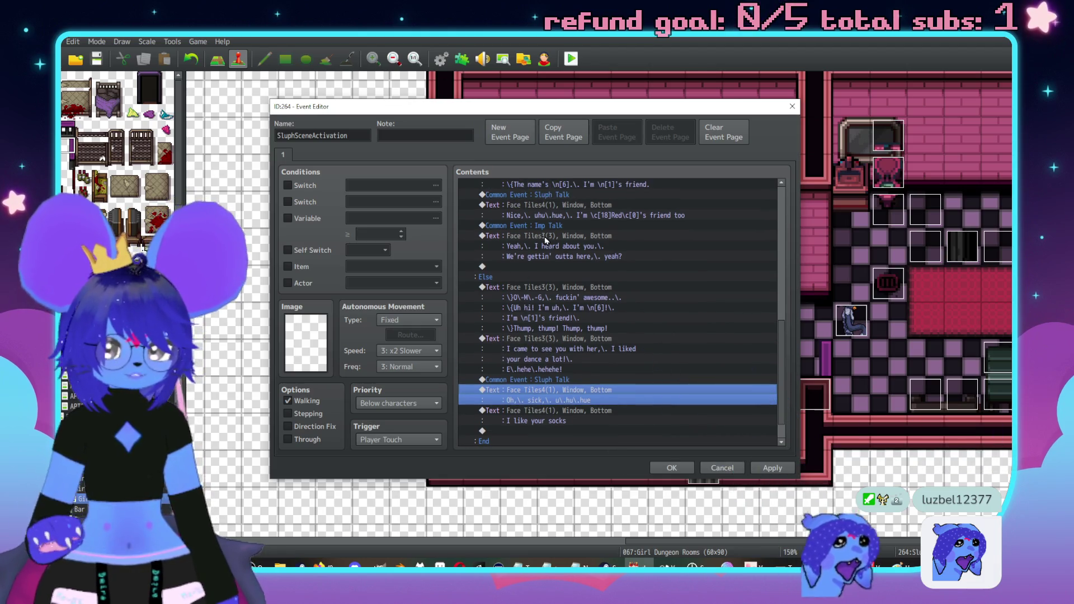
left_click(529, 227)
key("ctrl+c")
left_click(587, 431)
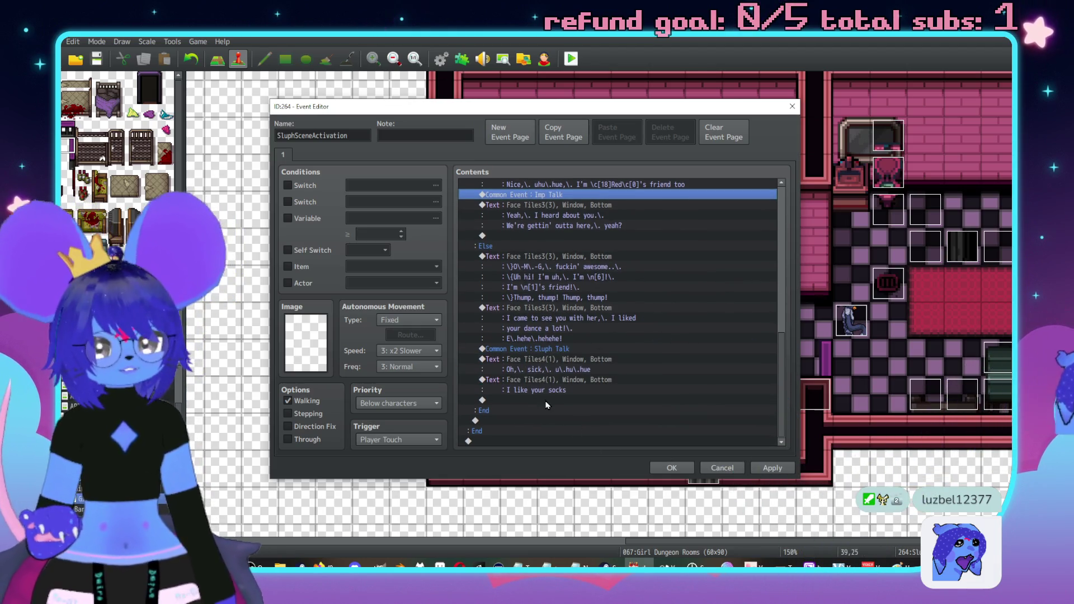
key("ctrl+v")
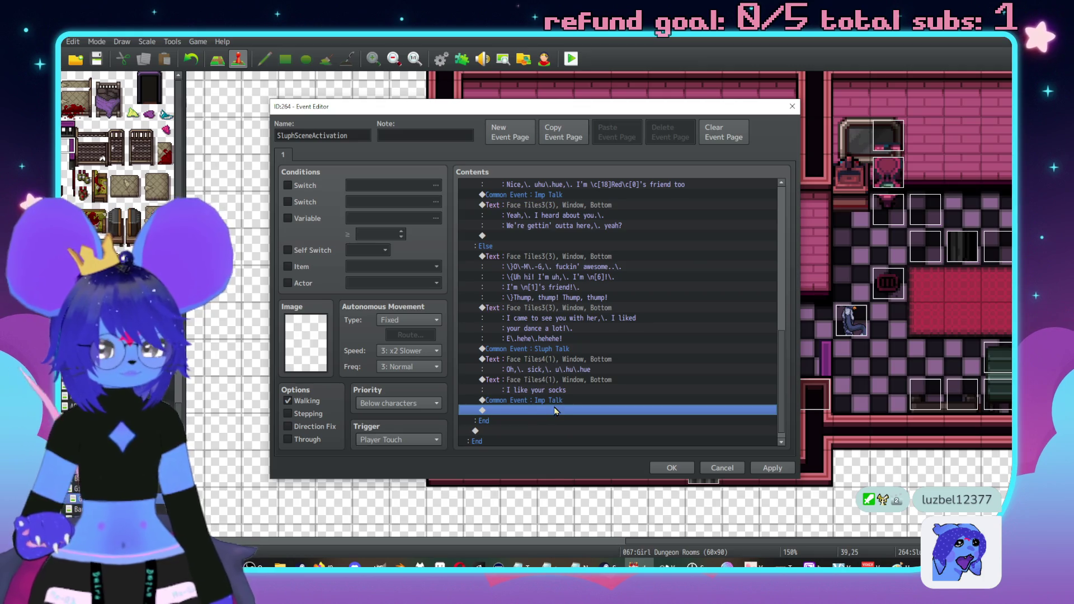
Add a Follower 1 plugin command and move it to the start of the Else branch.
double_click(556, 409)
left_click(536, 157)
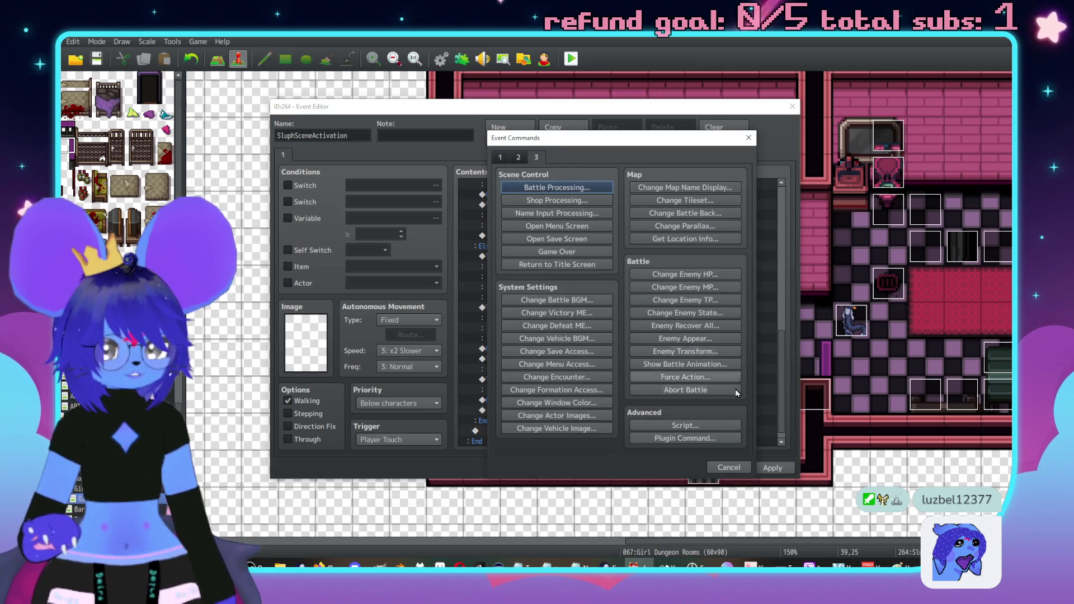
left_click(688, 436)
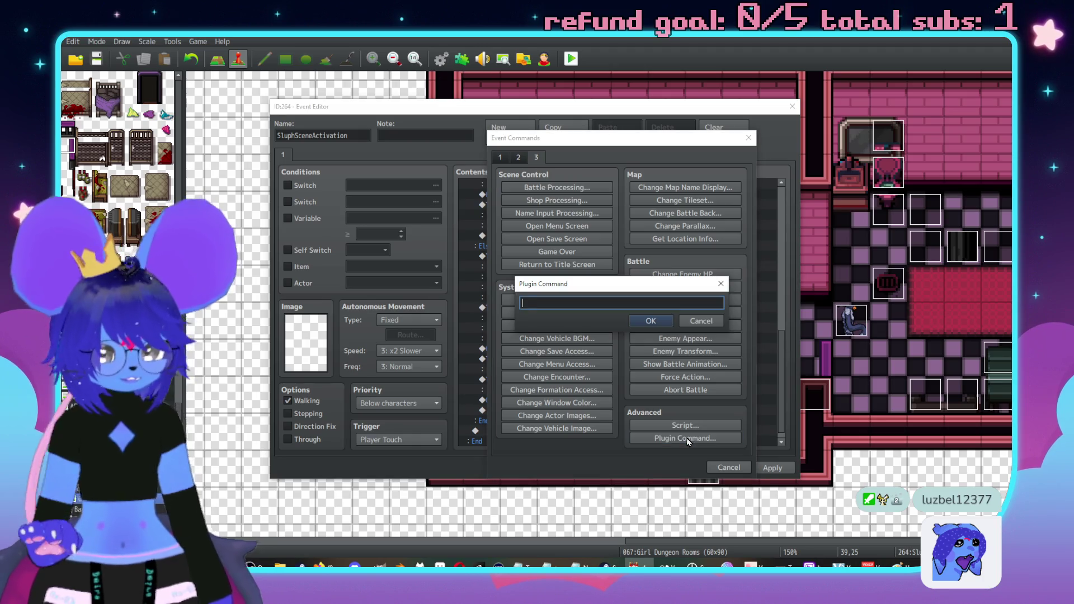
type("Follower 1")
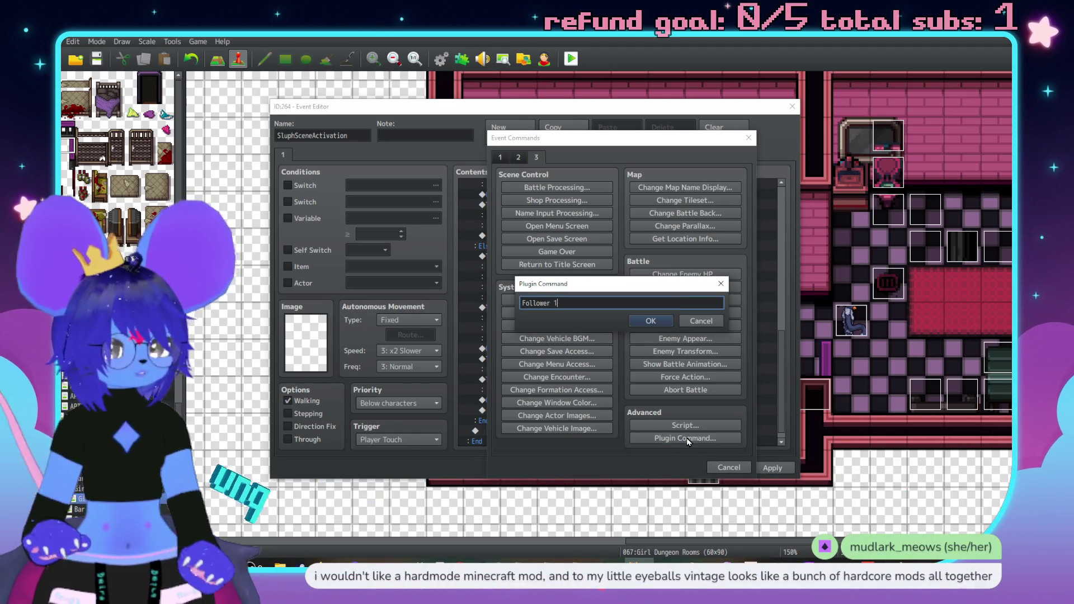
left_click(645, 320)
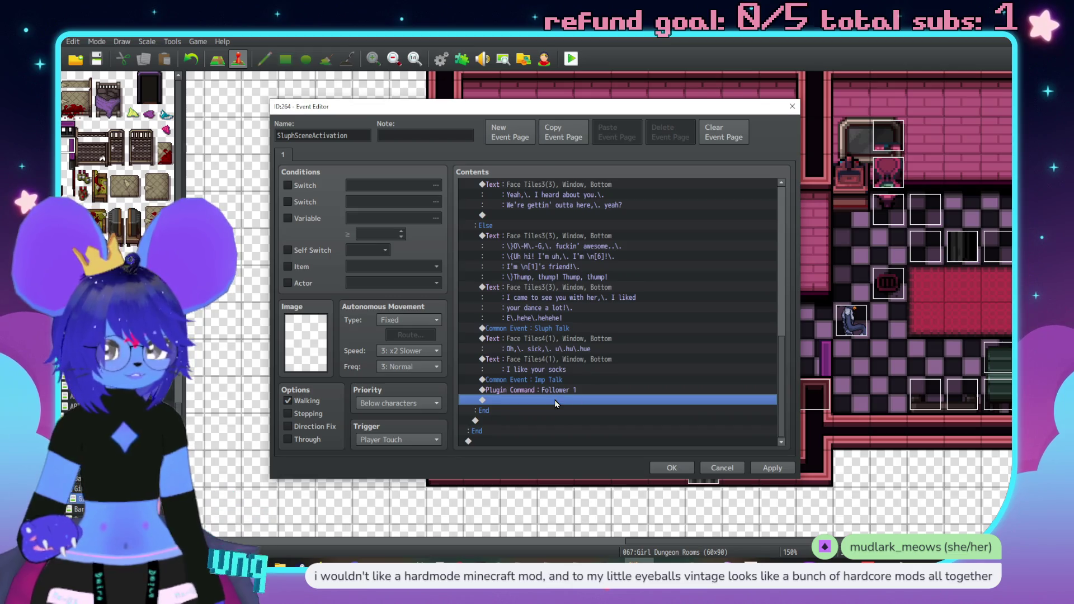
double_click(557, 397)
key("Escape")
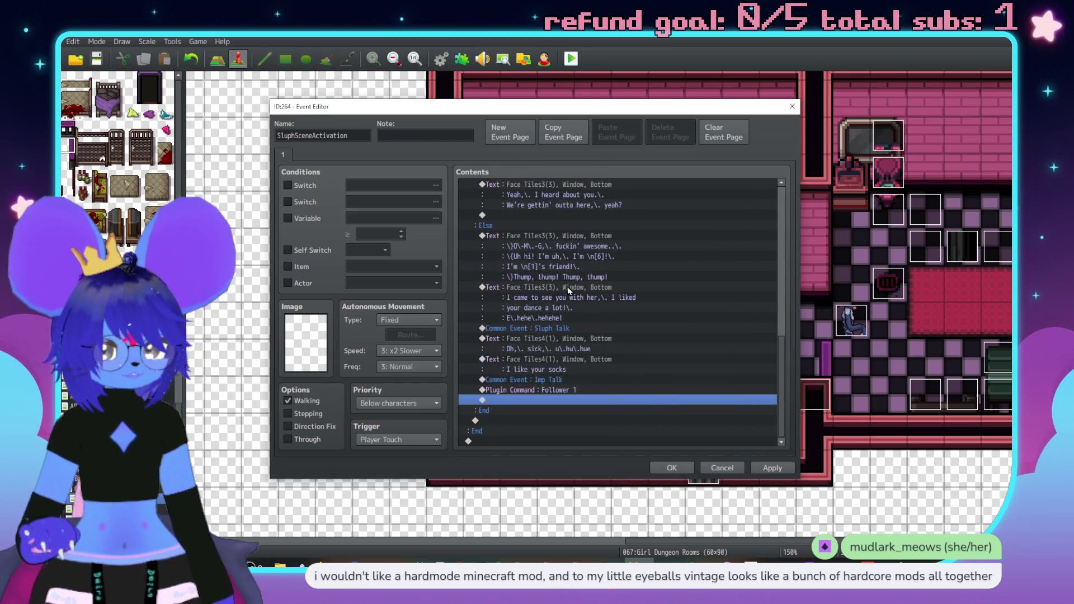
left_click(555, 390)
key("Delete")
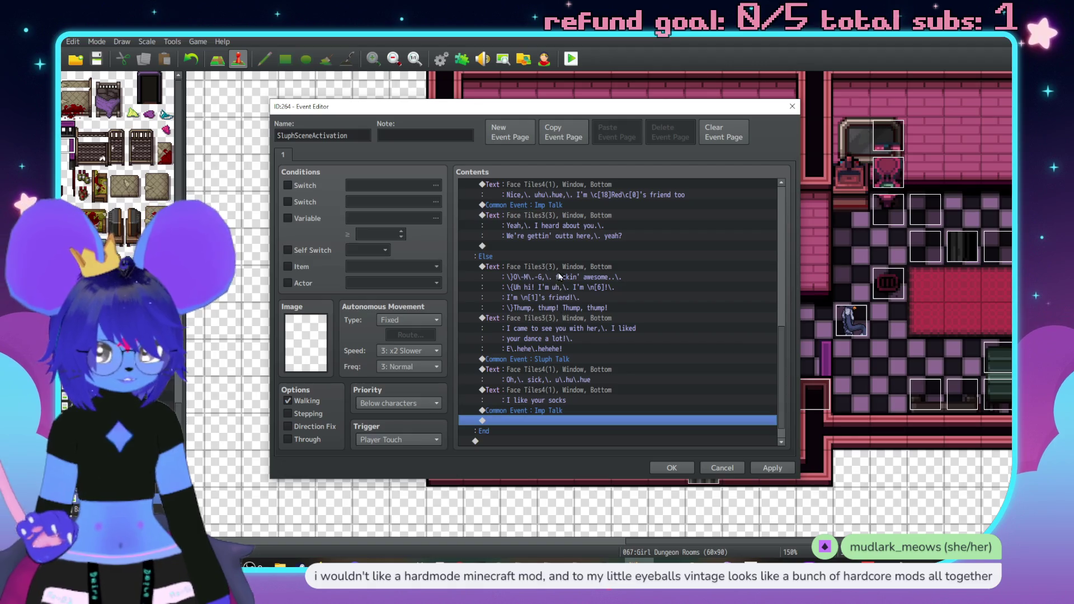
left_click(551, 267)
key("ctrl+v")
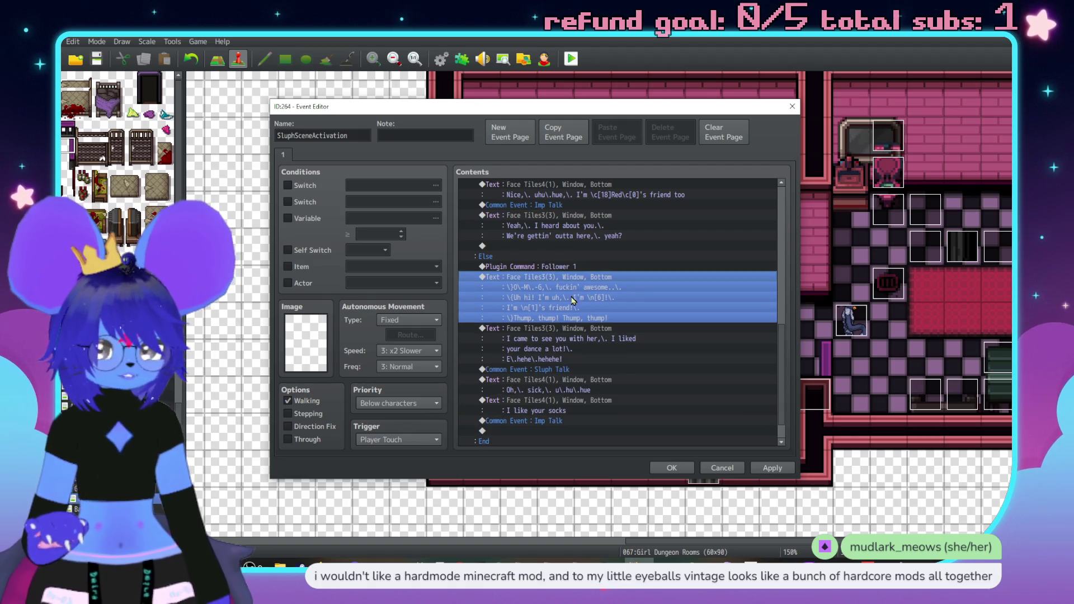
Insert a player movement route that jumps 0,0 above the Else text.
key("Insert")
left_click(518, 157)
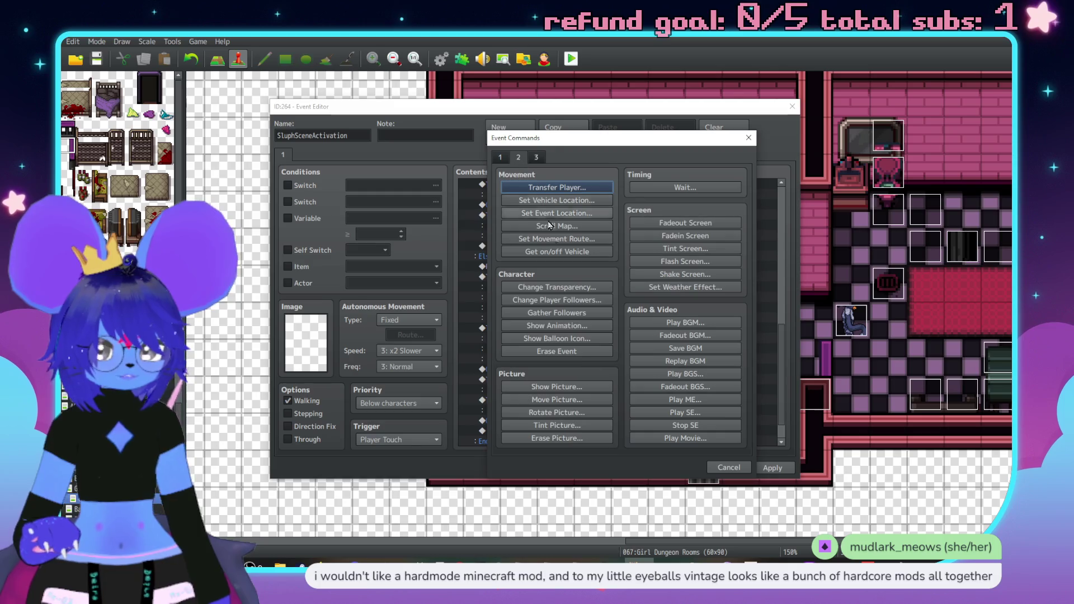
left_click(551, 239)
left_click(573, 384)
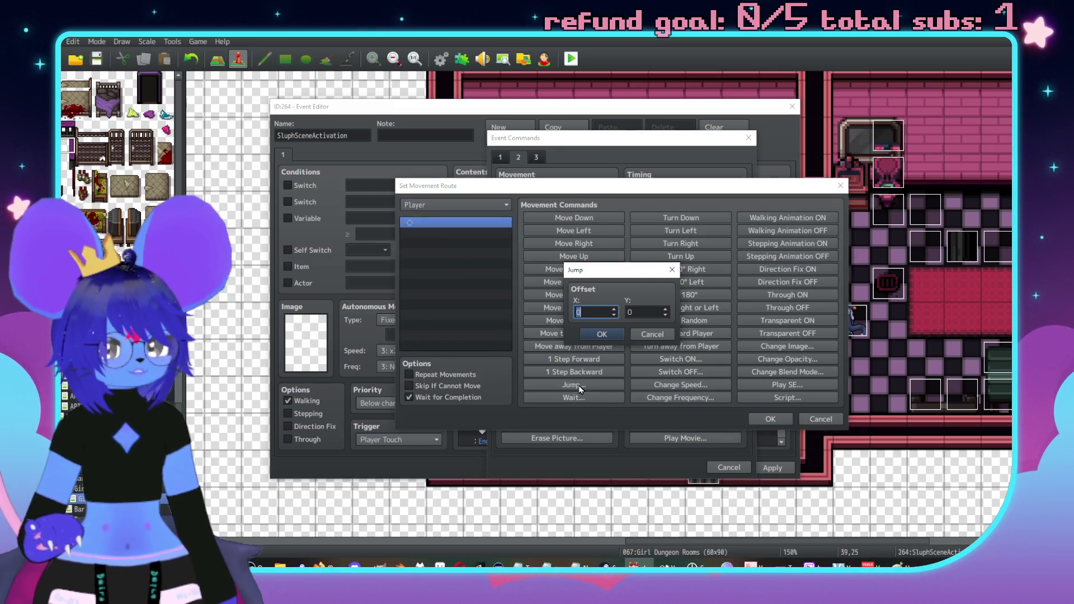
left_click(602, 333)
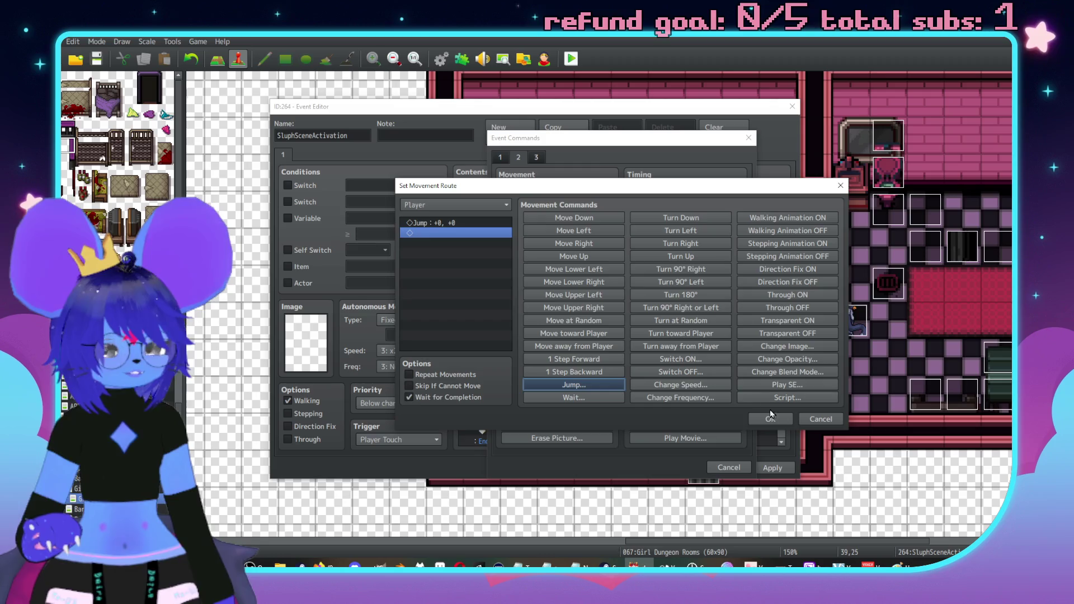
left_click(770, 419)
Show a Heart balloon icon over the player before the jump route.
left_click(579, 281)
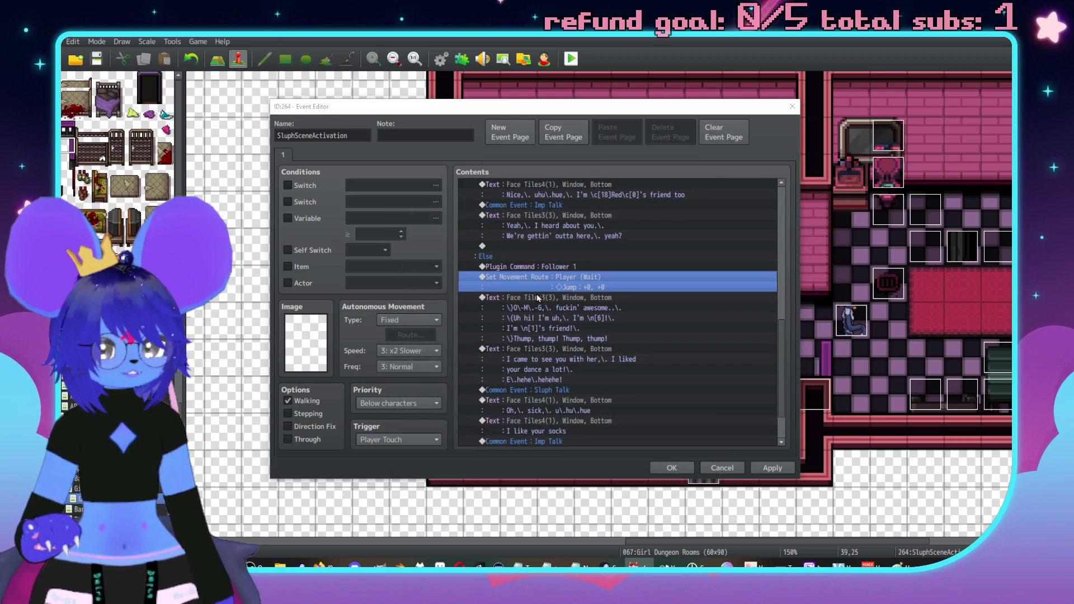
key("Insert")
left_click(570, 337)
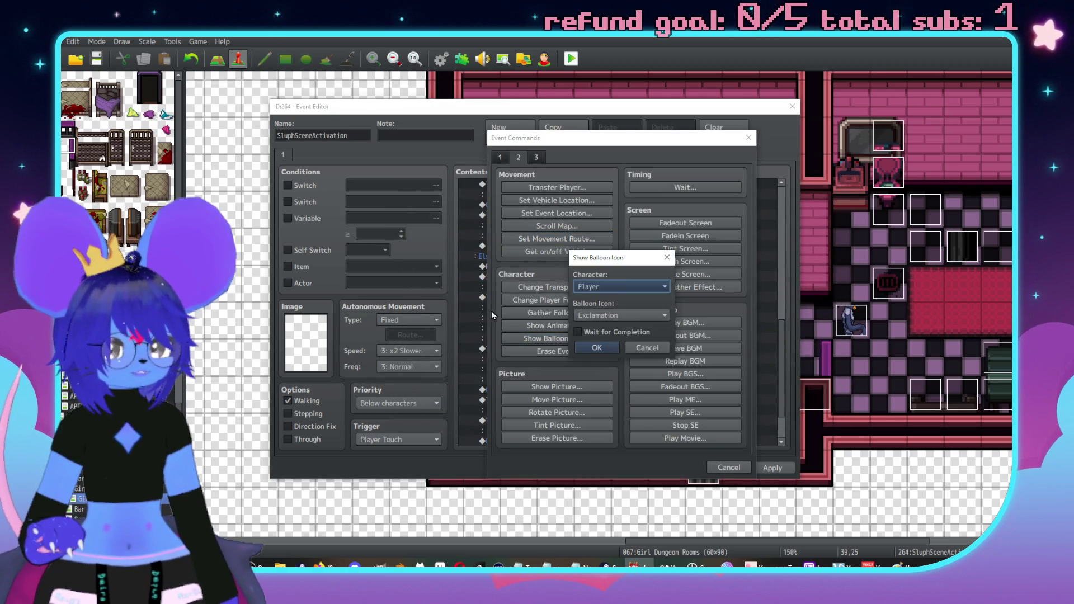
left_click(620, 316)
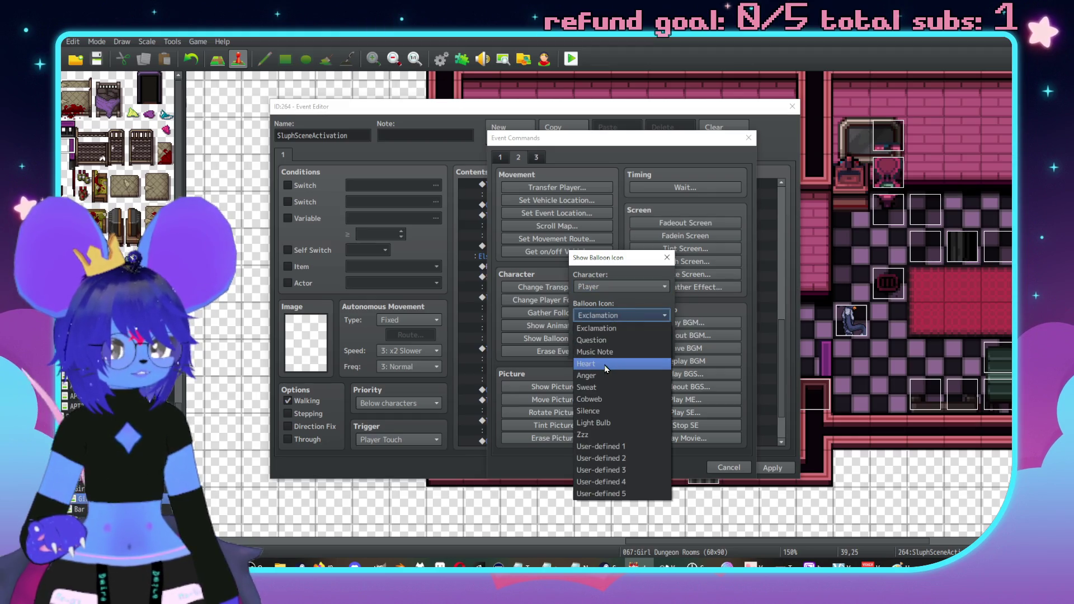
left_click(604, 365)
left_click(607, 348)
scroll(604, 344, "down", 2)
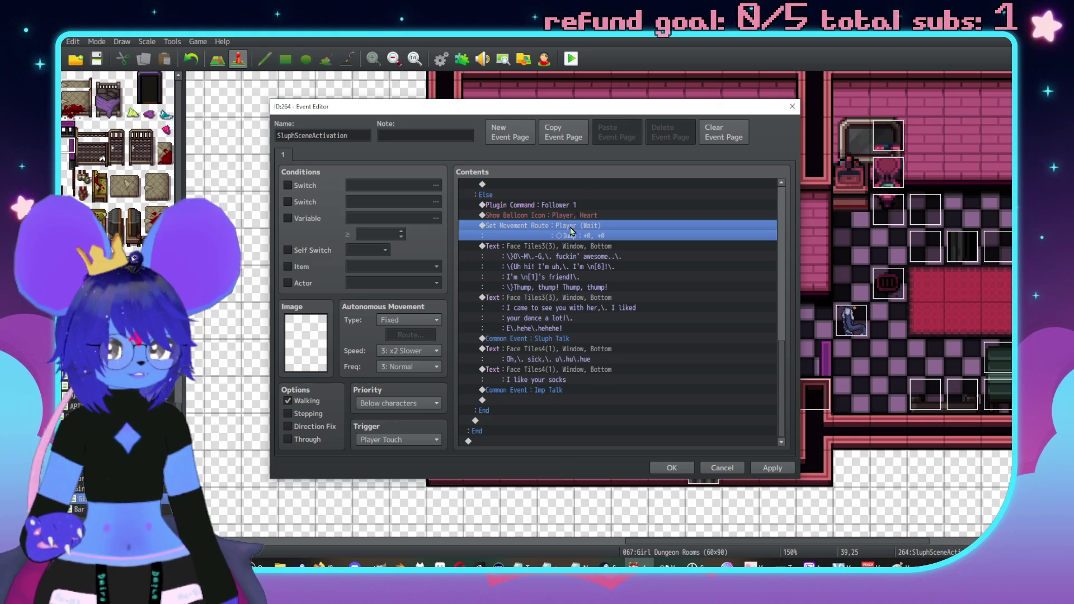
double_click(548, 401)
Add the red-faced Face Tiles3 imp reply "E\.hehe,\. thanks!\. I like your\." after Imp Talk.
left_click(500, 157)
left_click(537, 188)
double_click(505, 293)
left_click(485, 237)
double_click(721, 225)
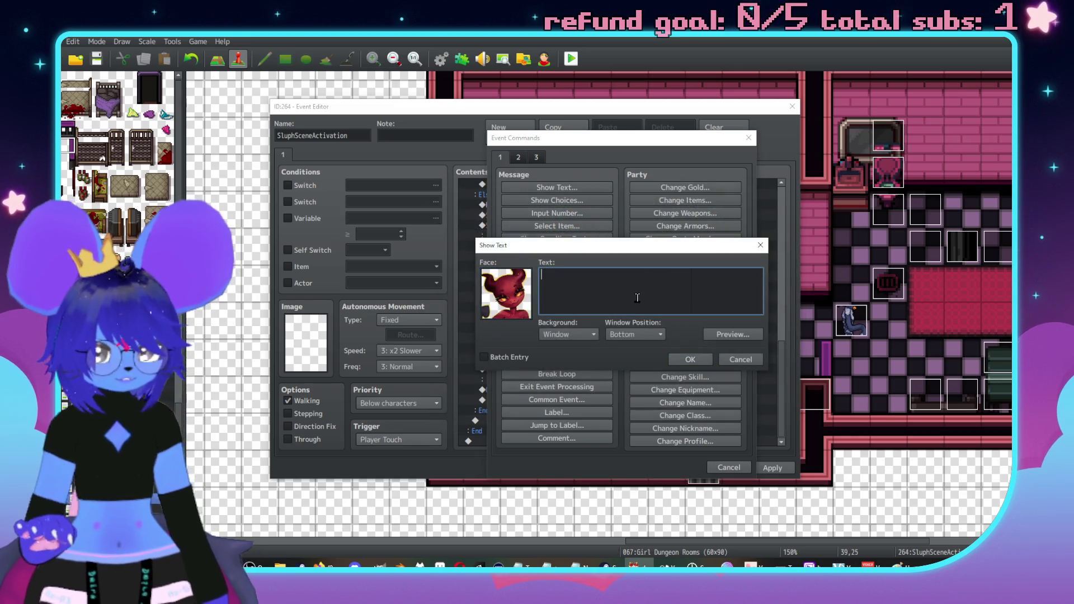
type("E\\.hehe")
type(",\\. ")
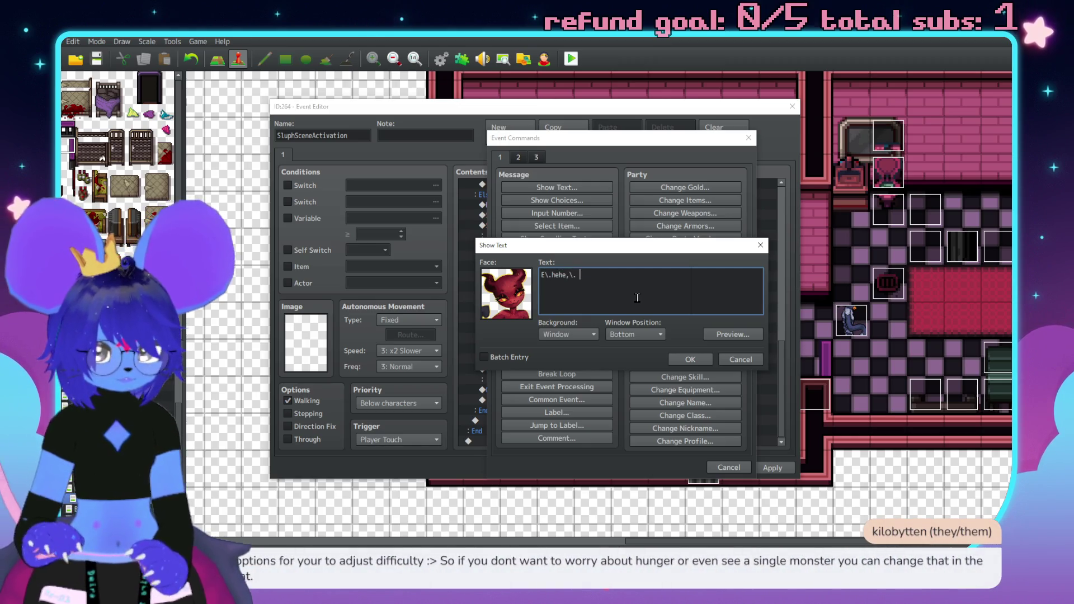
type("thanks!\\. I like your,")
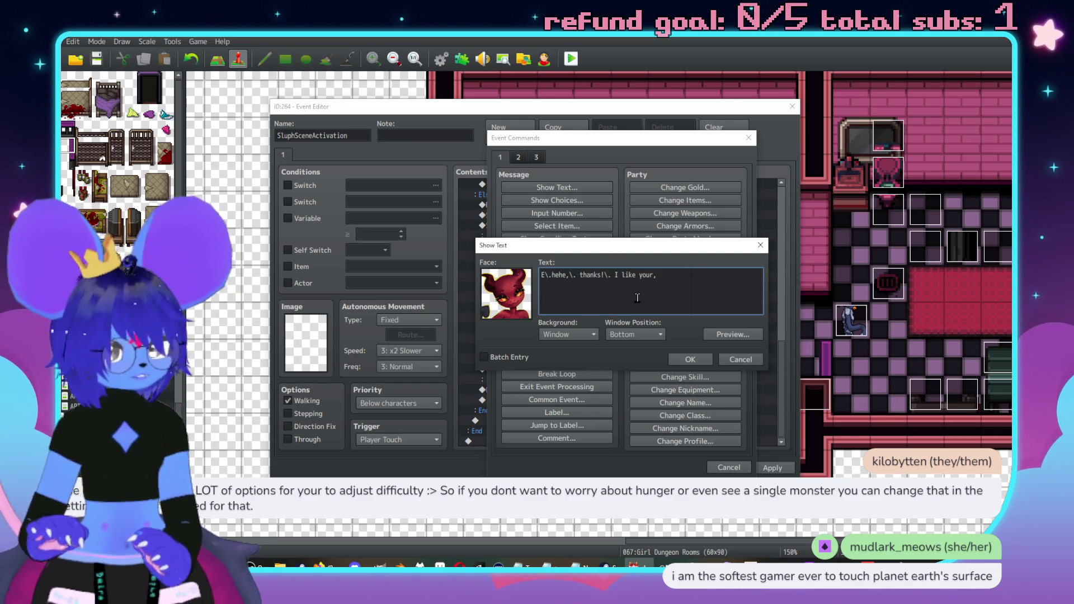
key("BackSpace")
type("\\.")
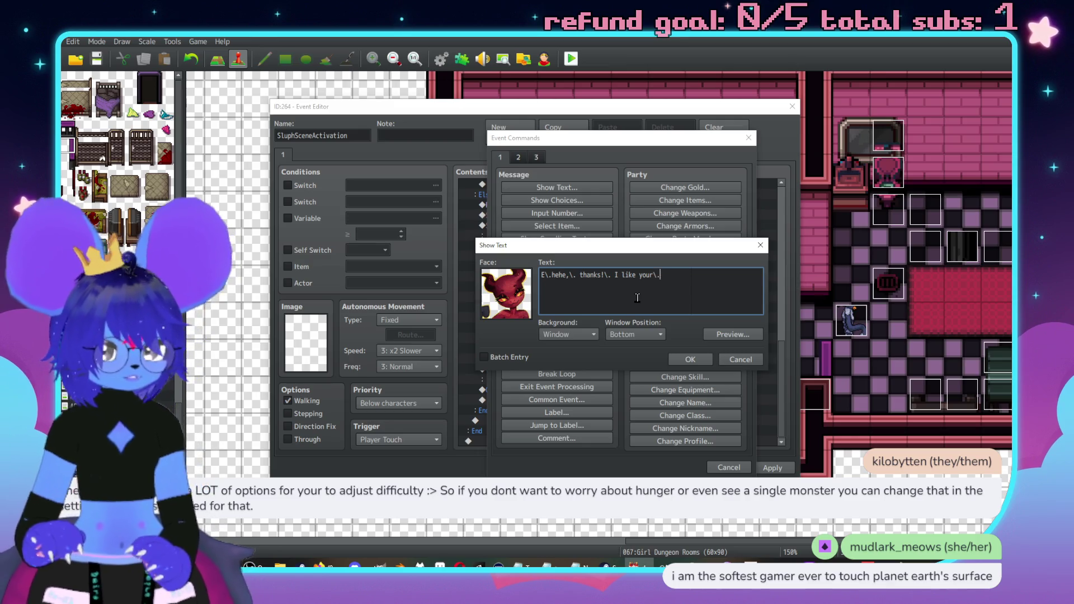
left_click(690, 359)
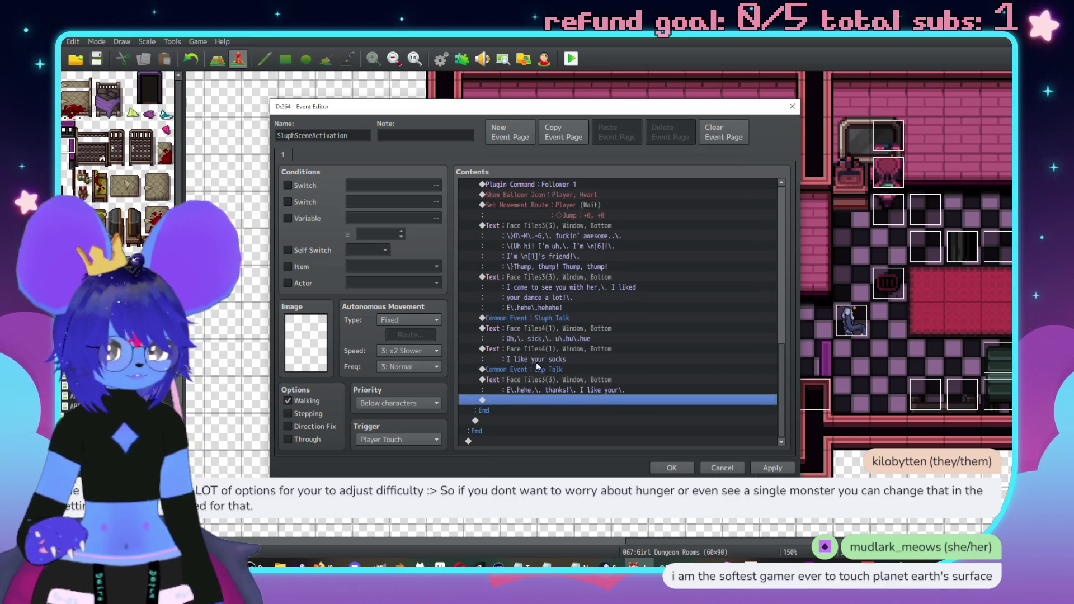
double_click(551, 399)
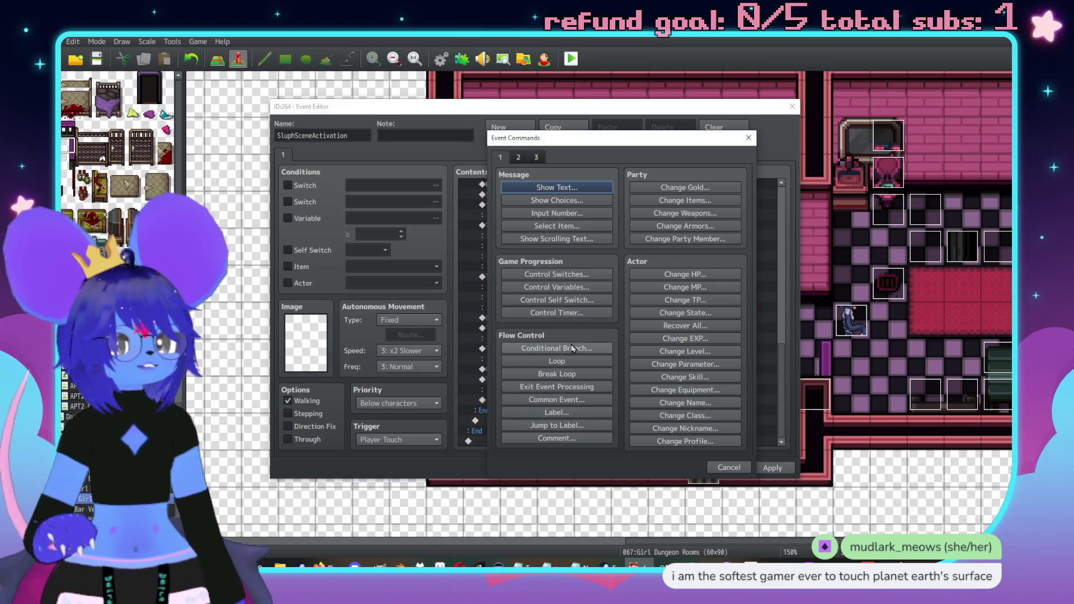
Insert a conditional branch checking the ExplicitOff switch, with an Else part.
left_click(570, 347)
left_click(604, 244)
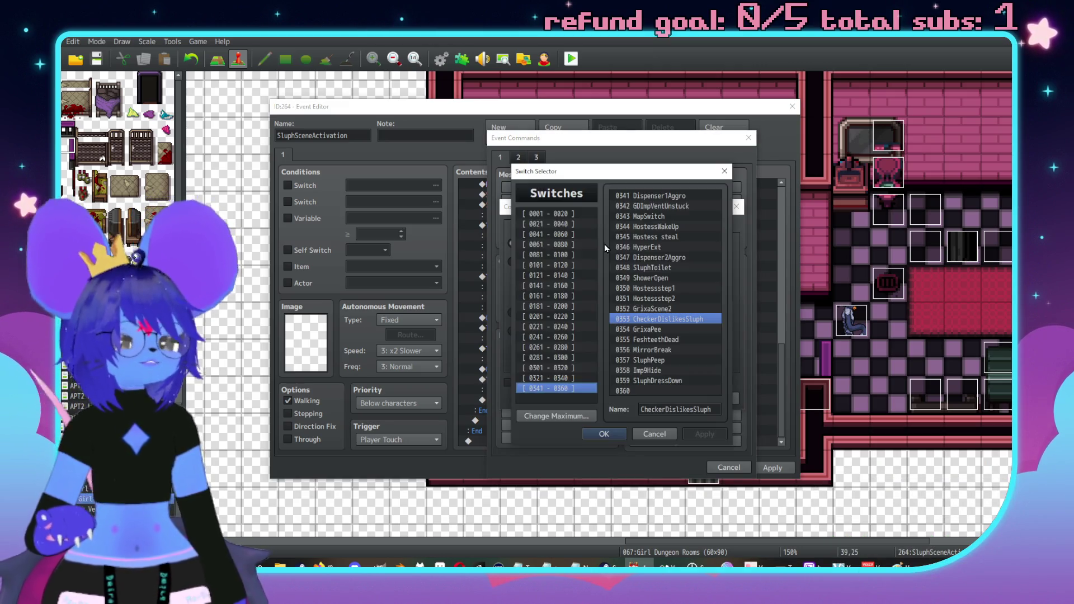
left_click(567, 215)
left_click(568, 224)
double_click(665, 392)
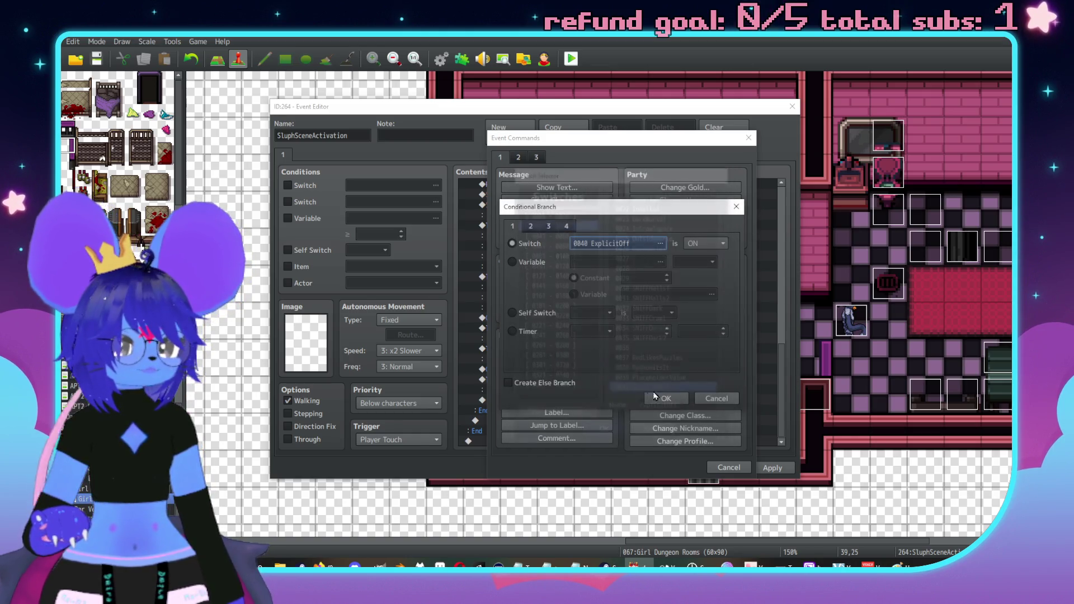
left_click(666, 398)
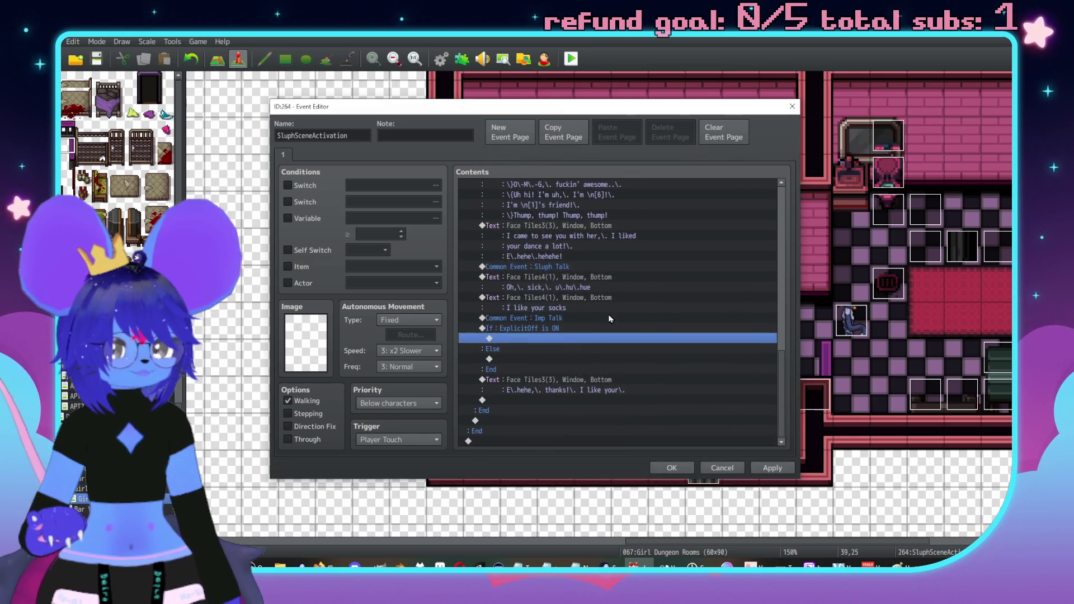
Move the compliment line into the ExplicitOff branch and paste a copy under Else.
left_click(597, 387)
key("ctrl+x")
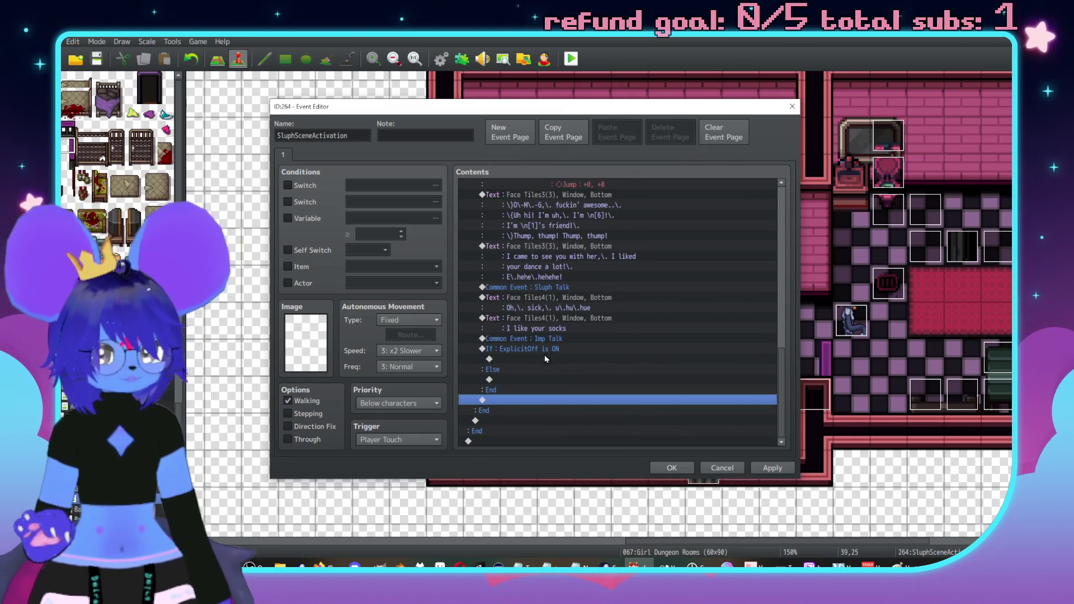
left_click(544, 359)
key("ctrl+v")
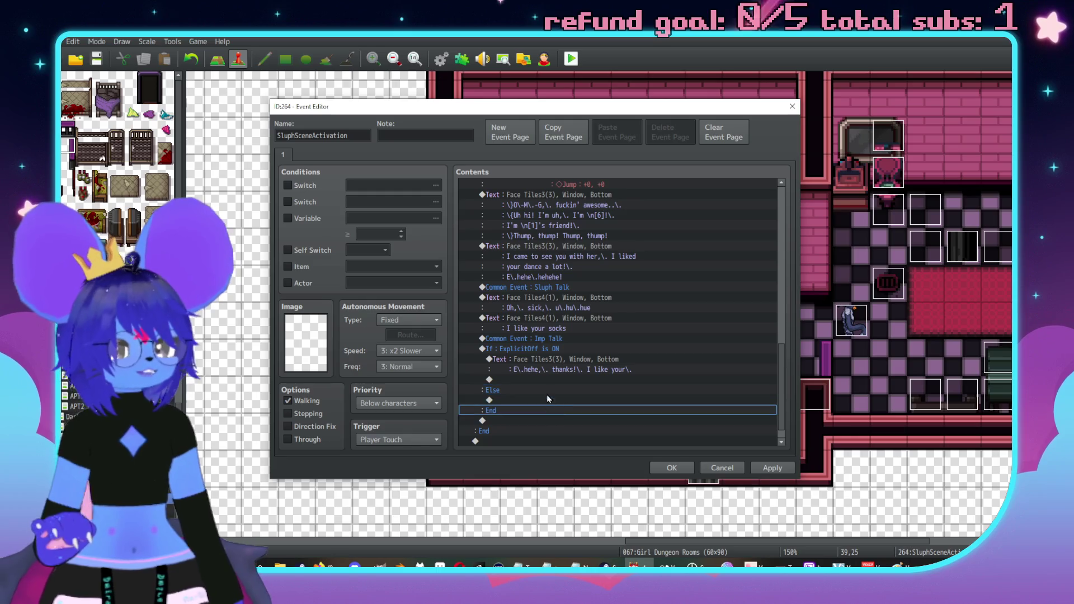
left_click(556, 391)
left_click(562, 399)
key("ctrl+v")
Extend the ExplicitOff compliment with "whole outfit", "your hair, and your- I mean" and thump lines.
double_click(604, 366)
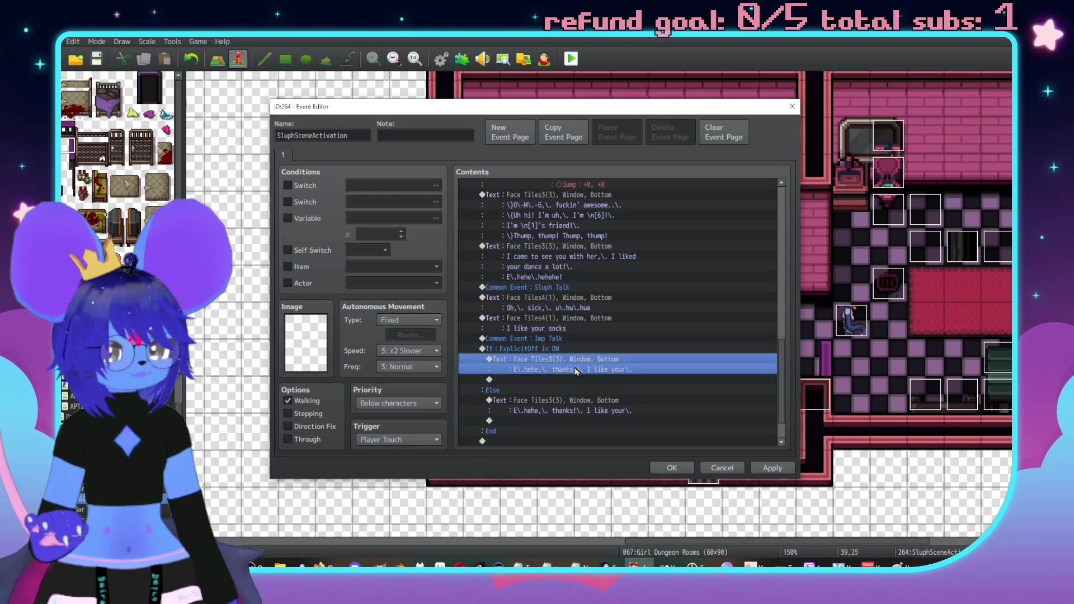
key("BackSpace")
key("BackSpace")
type("whol")
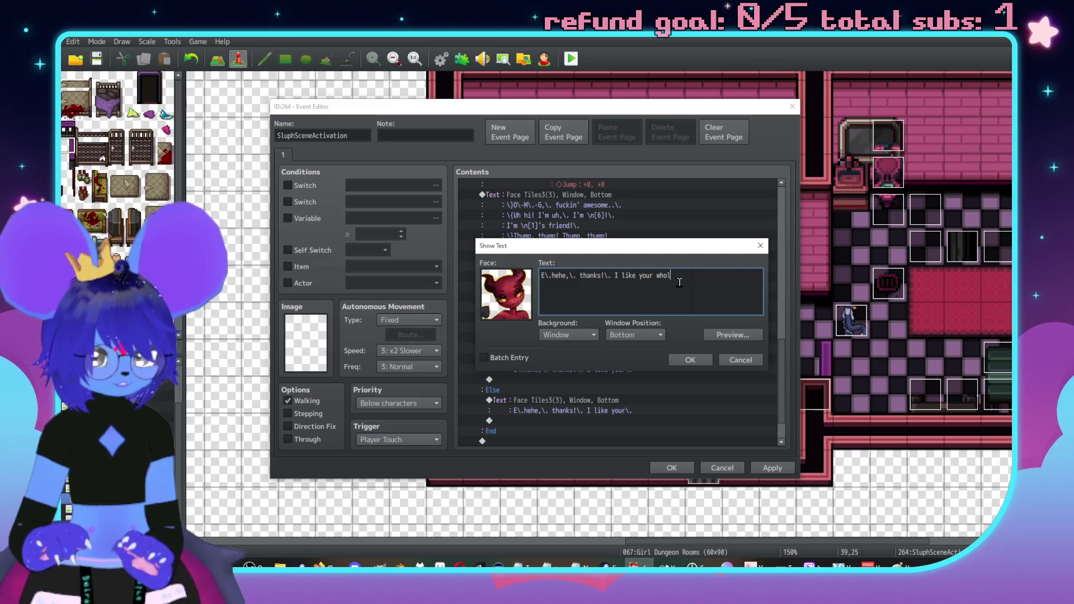
type("e outfi")
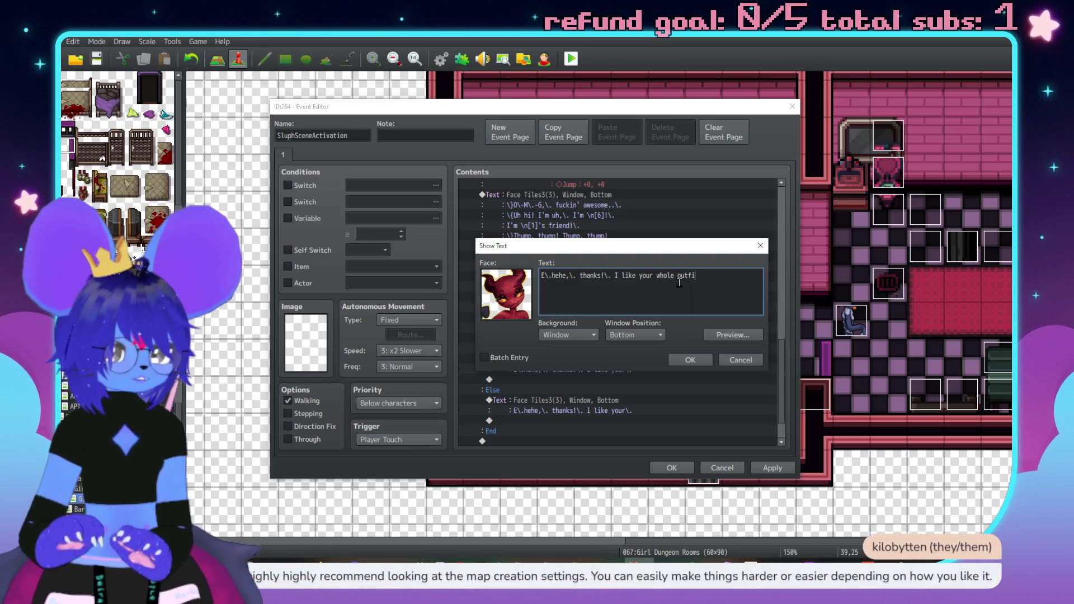
type("t,]\\.\\.")
key("Return")
type("and yoir")
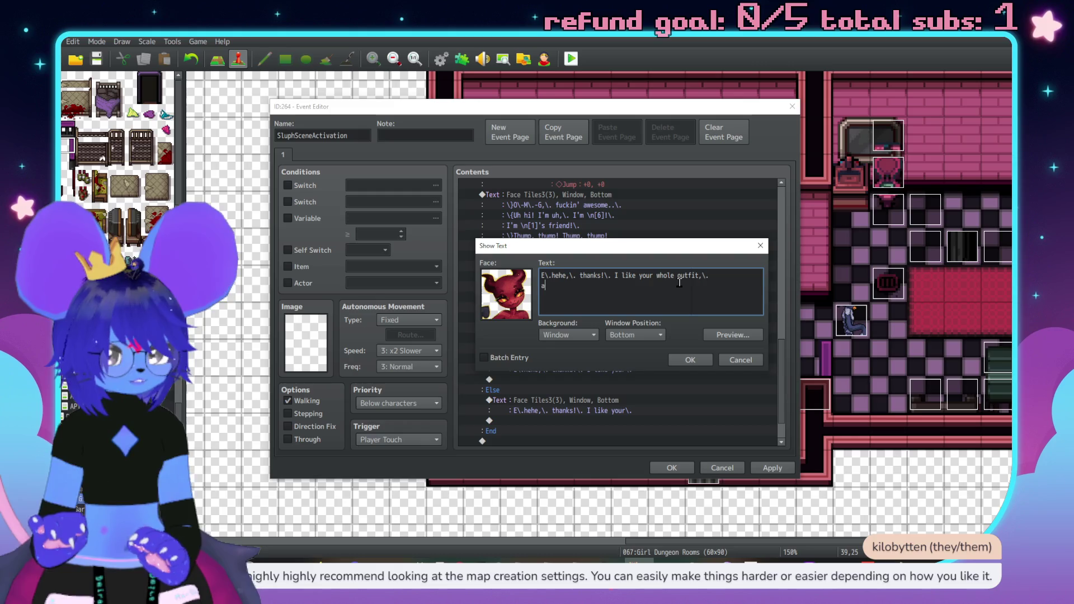
key("BackSpace")
type("ur")
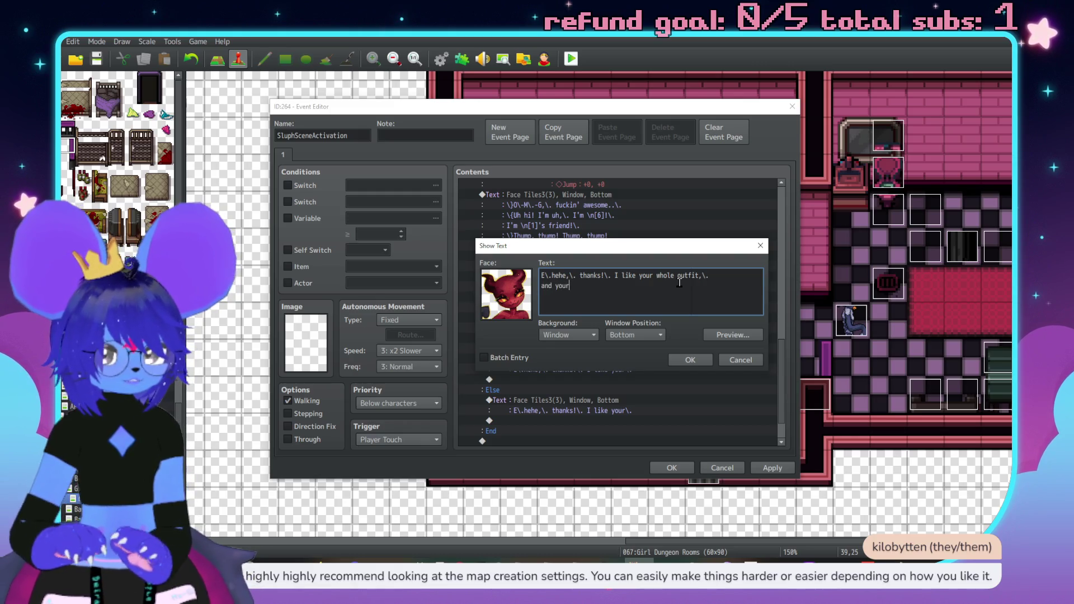
type(" hair,\\. and y")
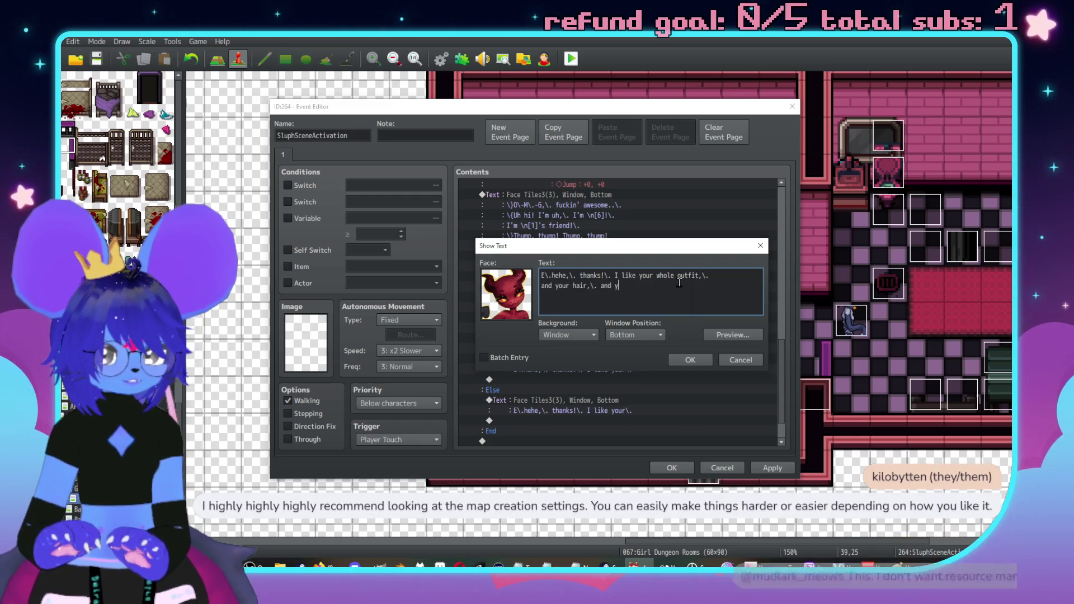
type("our-\\.")
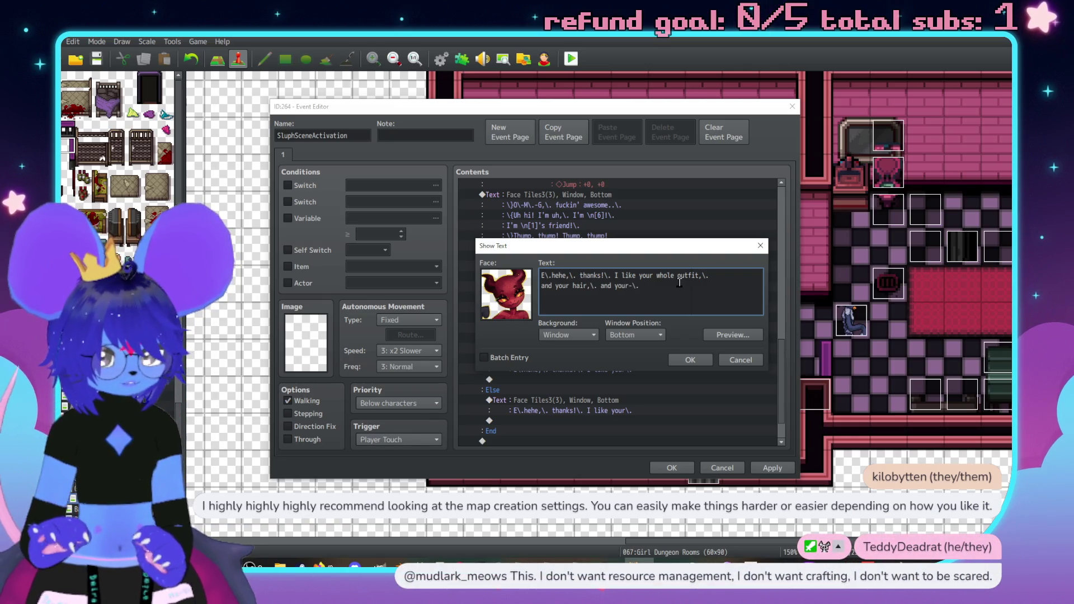
type(" I mean,\\.")
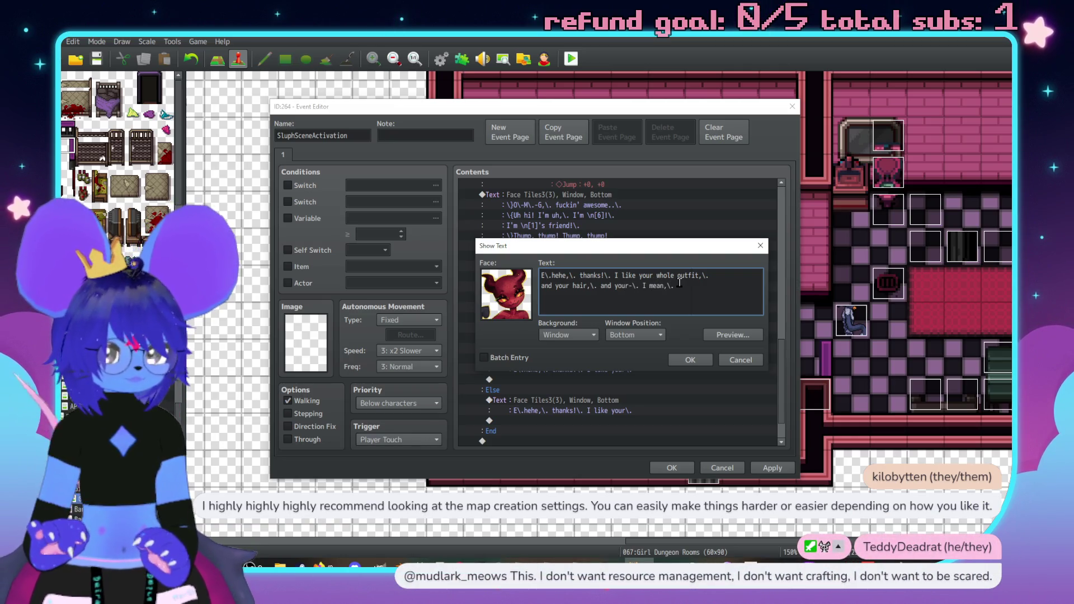
key("Return")
key("Return")
type("\\}th")
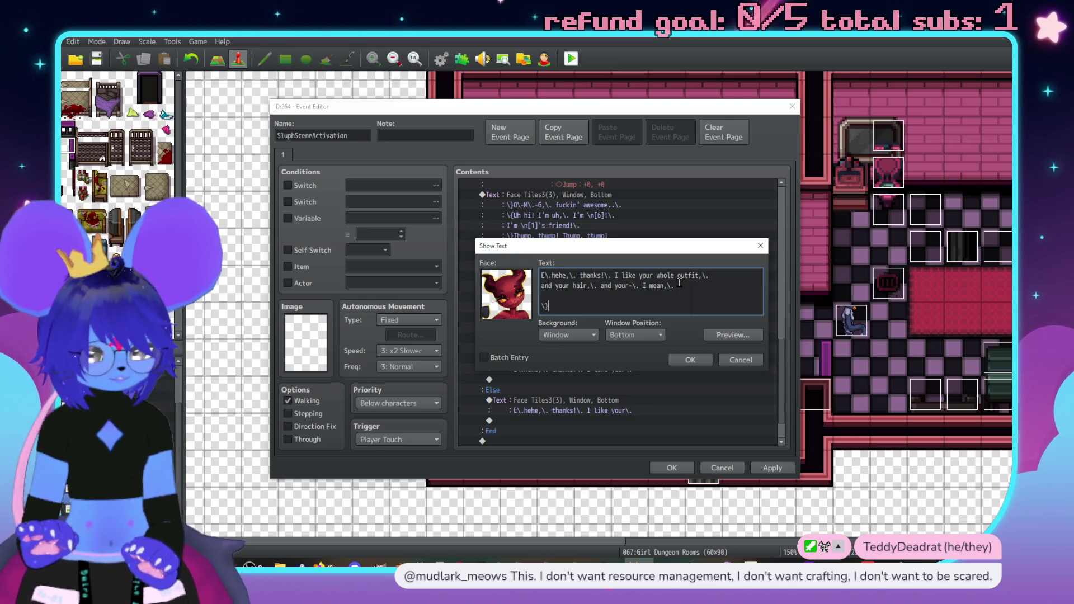
type("thump,\\. thump")
type("mp,\\. thump")
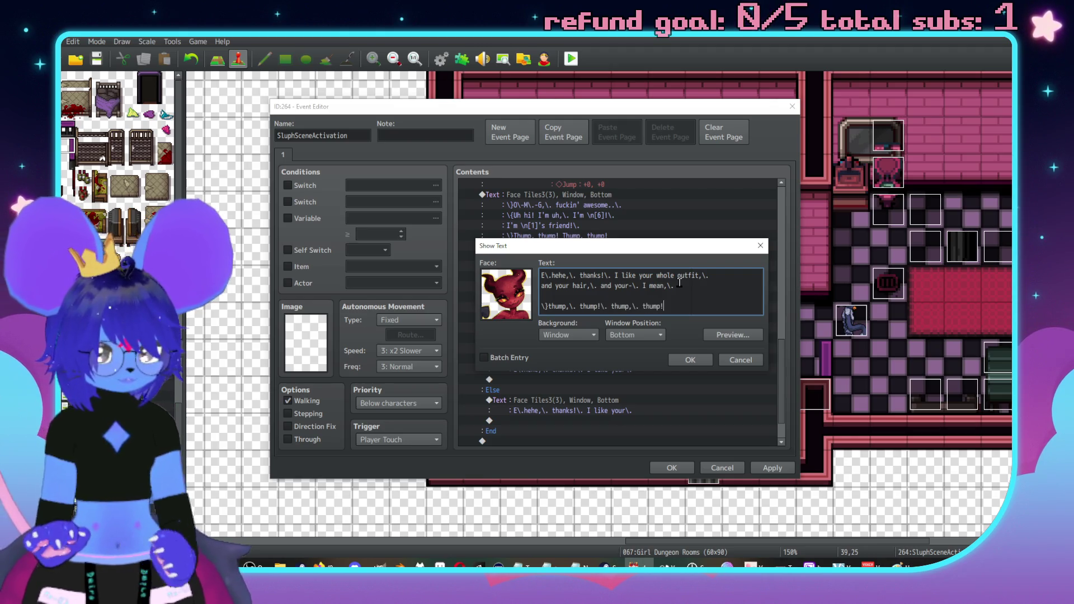
type("!")
left_click(690, 359)
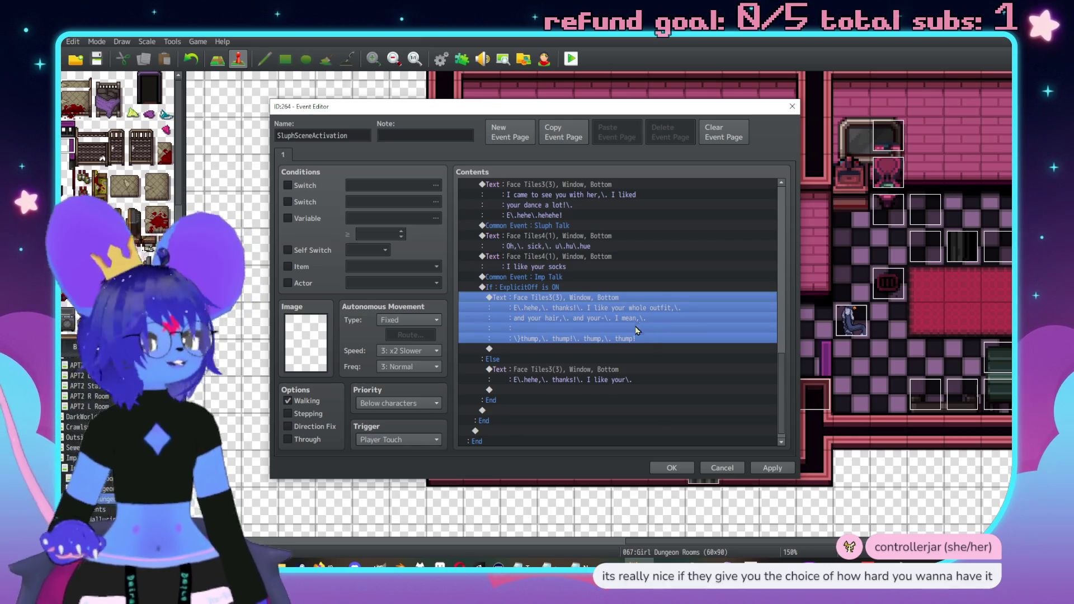
scroll(644, 335, "down", 1)
scroll(615, 334, "up", 2)
scroll(578, 334, "down", 2)
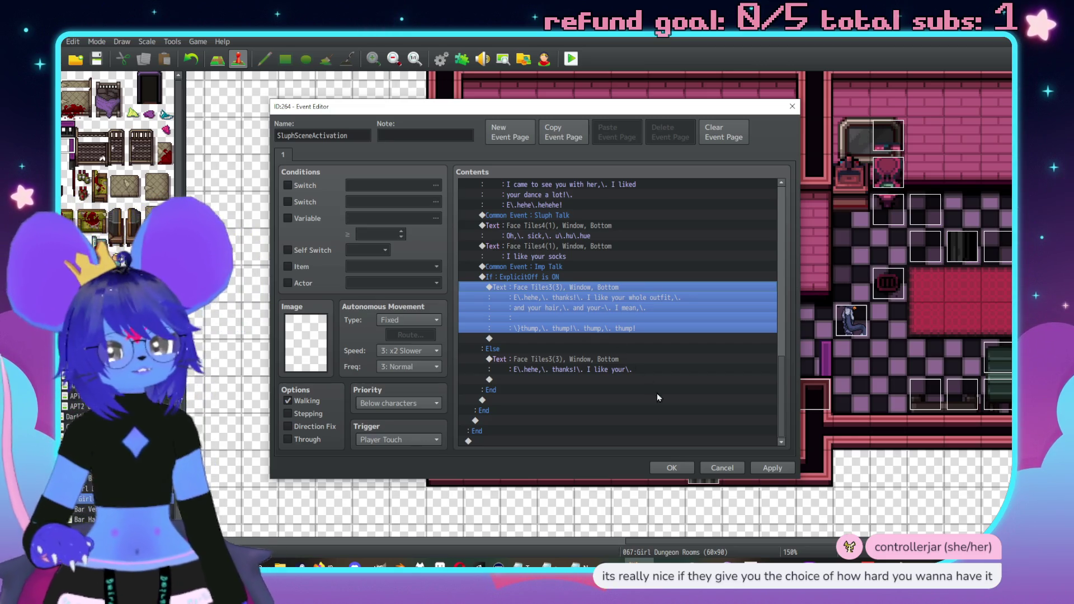
Add "I'm talking way too fast.." to the ExplicitOff compliment and remove the speed code before the thumps.
left_click(555, 339)
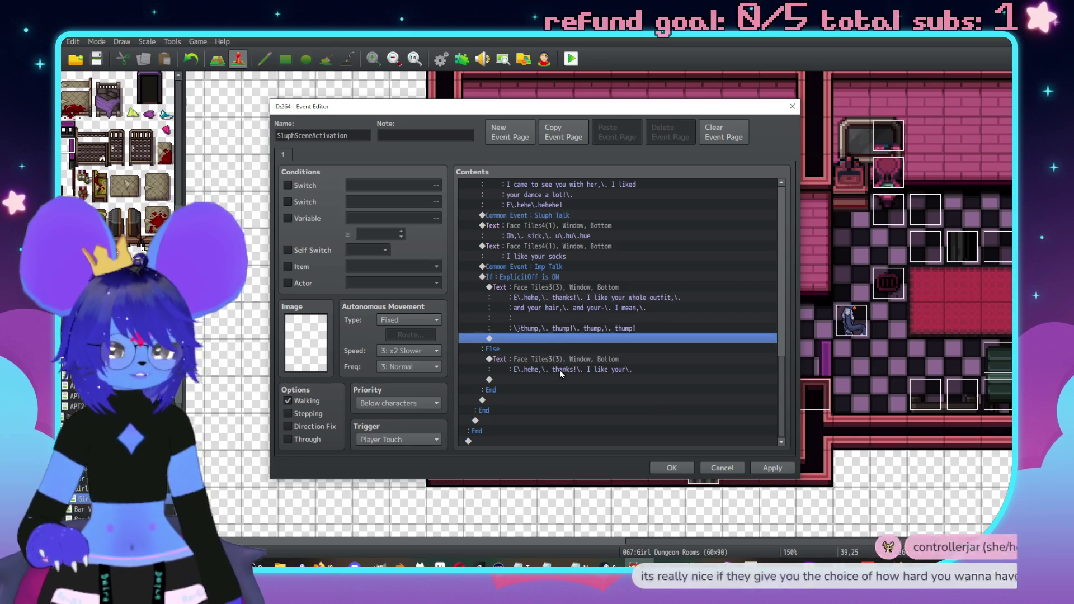
left_click(585, 295)
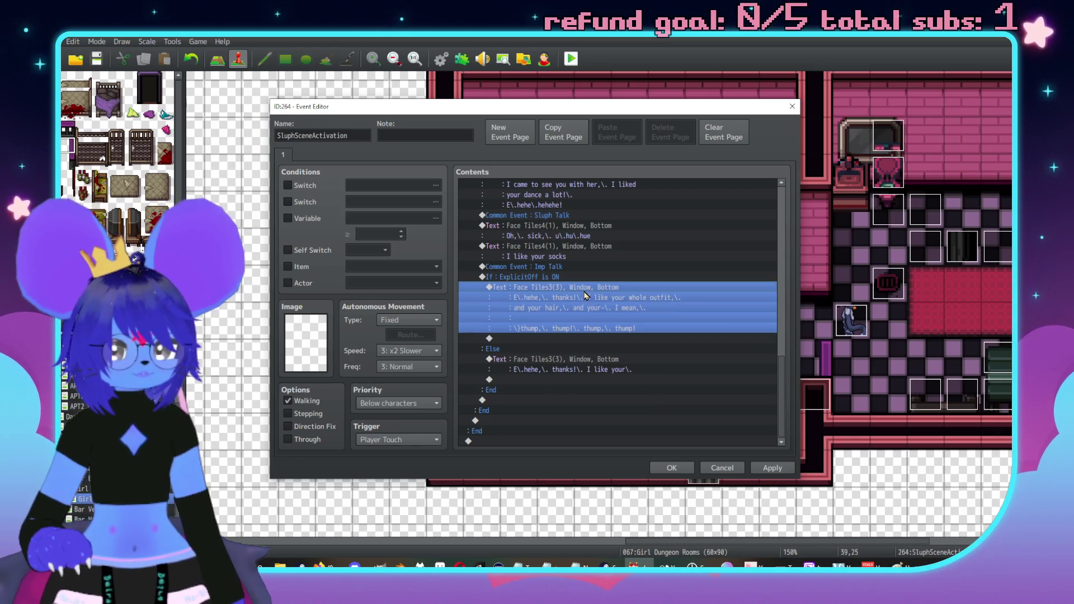
double_click(712, 333)
left_click(686, 297)
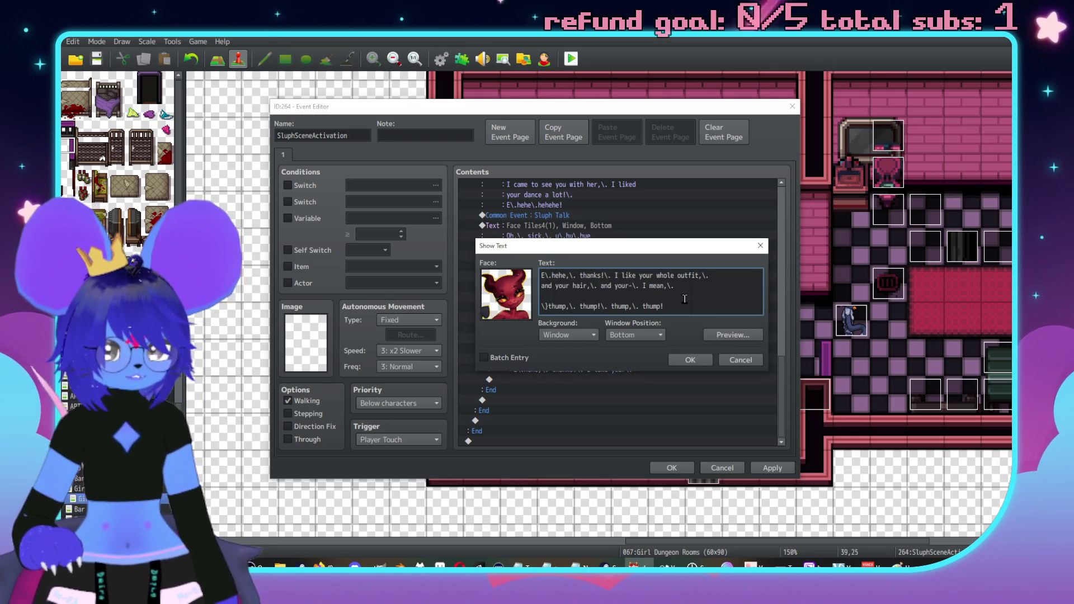
type("\\{'m talking way too fast")
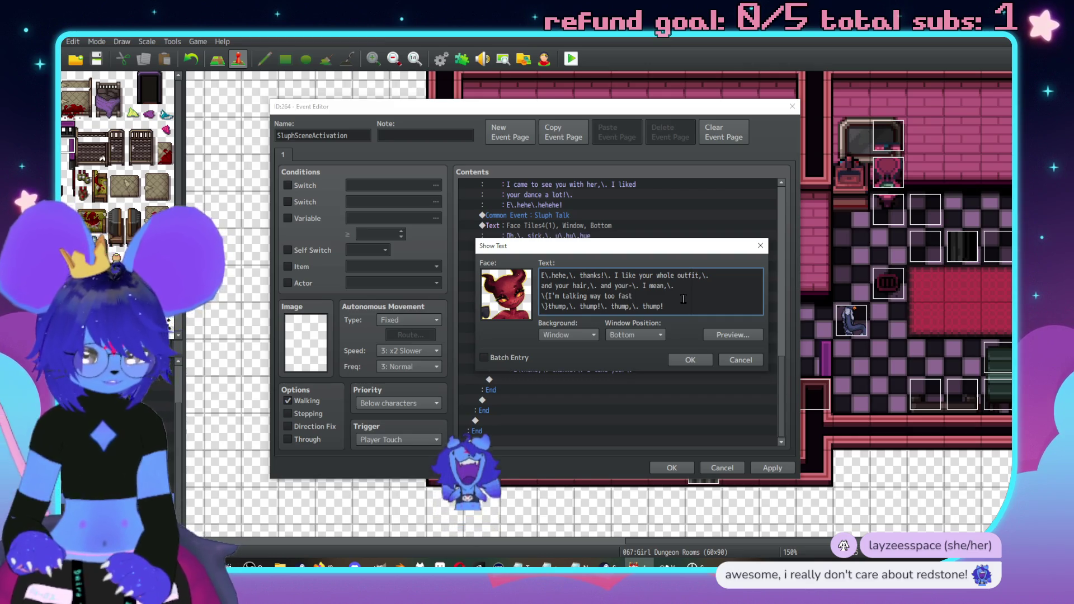
type("..\\.")
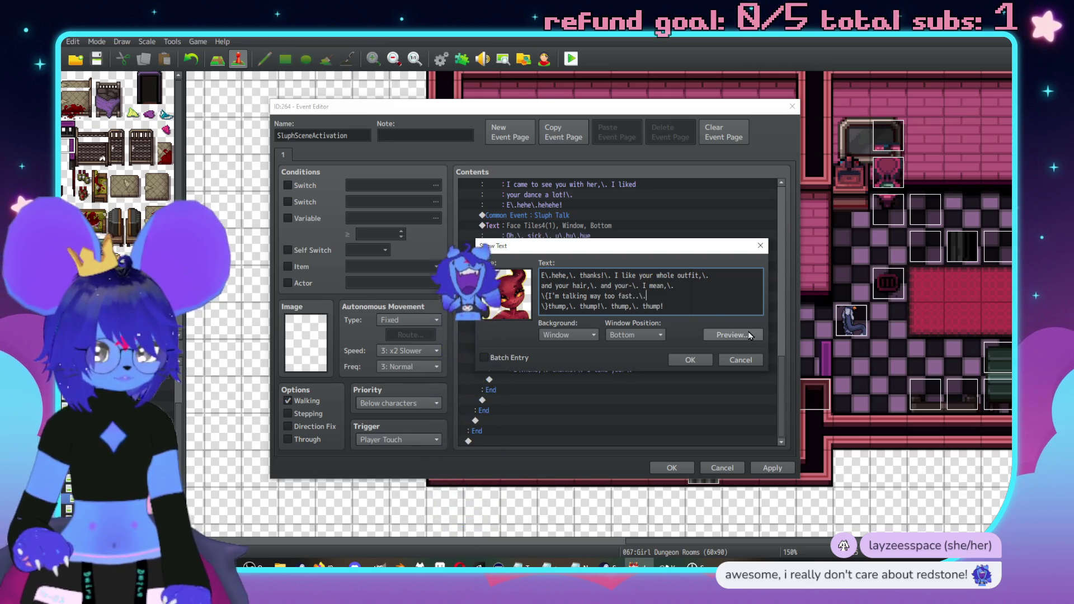
left_click(750, 336)
left_click(801, 360)
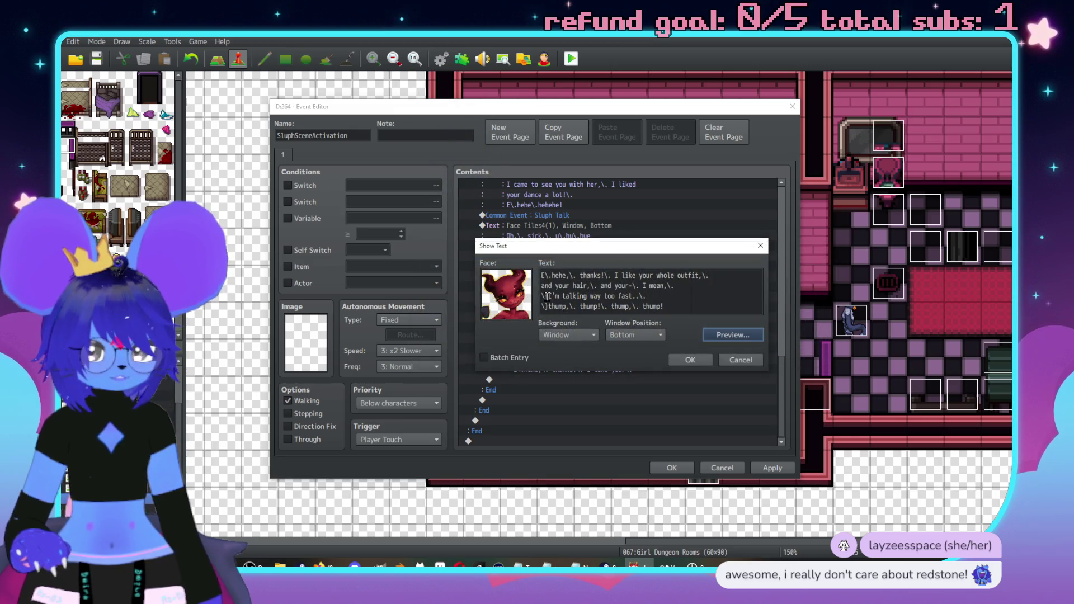
left_click(548, 297)
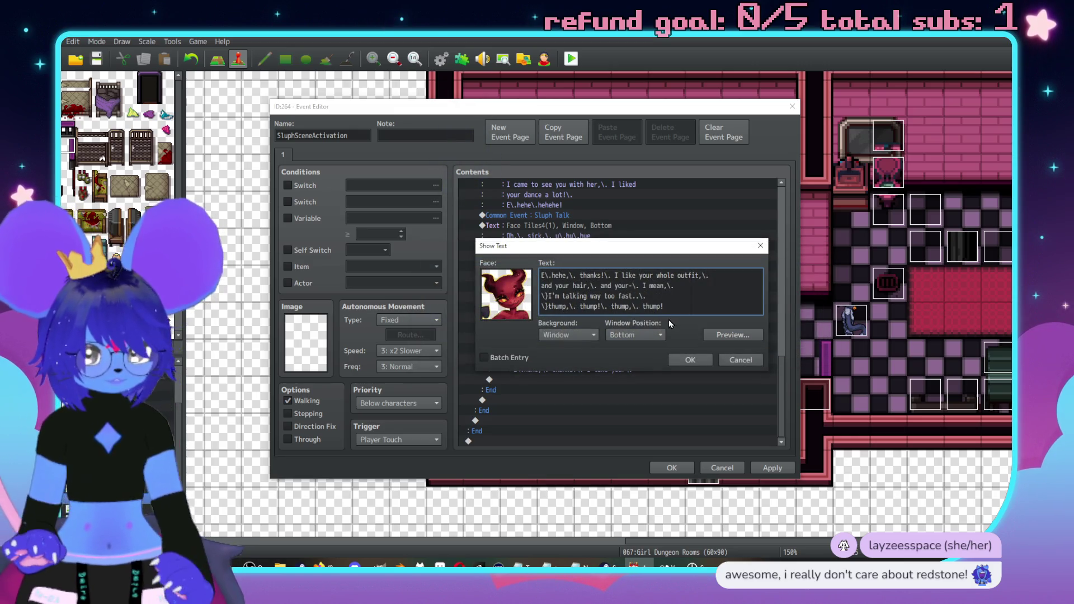
key("BackSpace")
key("BackSpace")
left_click(711, 335)
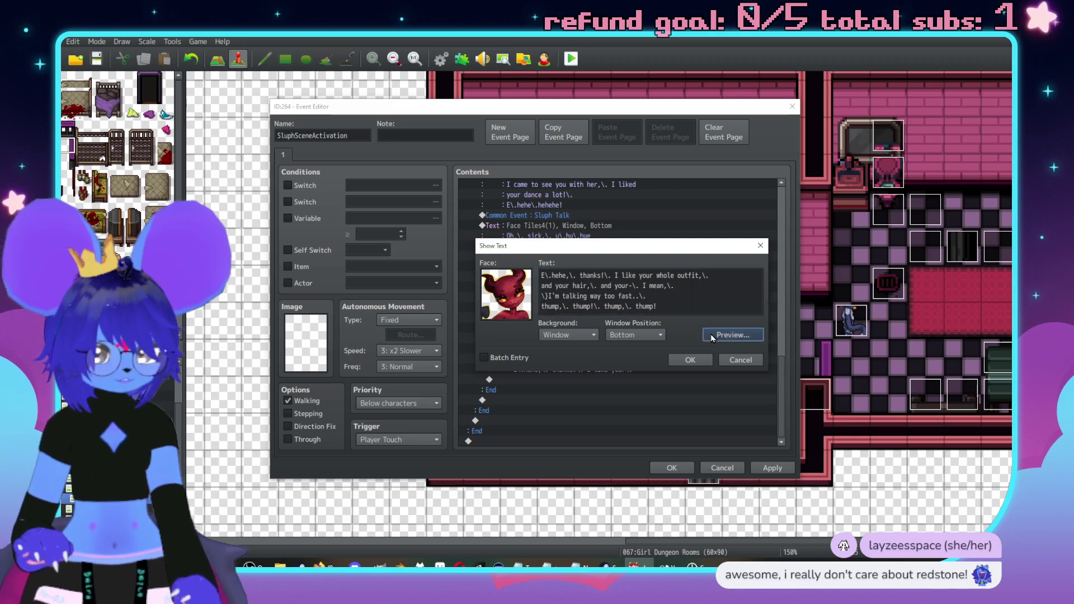
left_click(801, 358)
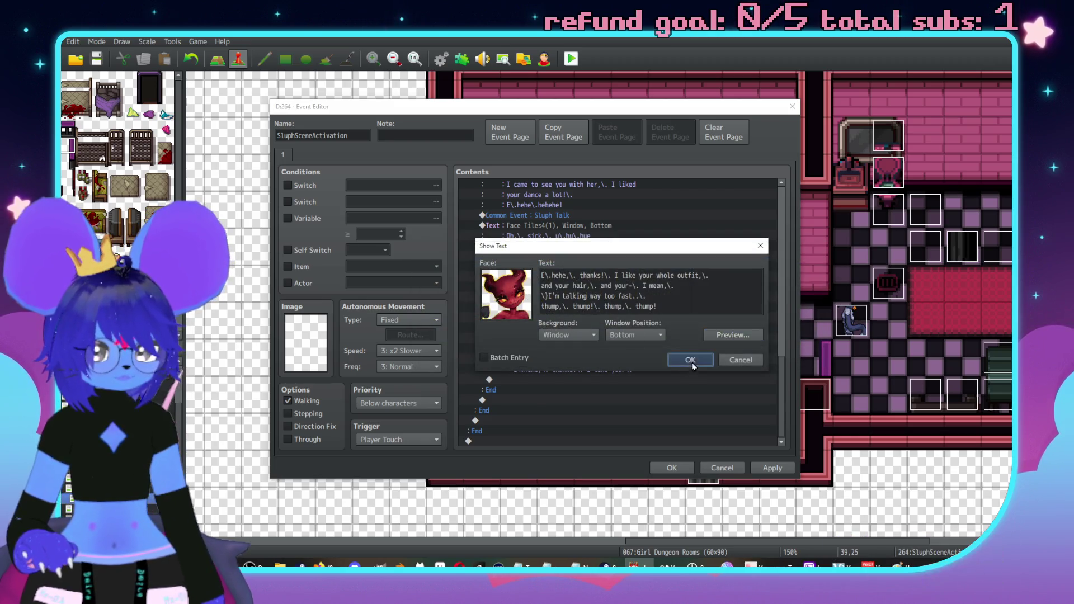
left_click(690, 359)
Lowercase both Thumps in the earlier greeting and add a pause between them.
double_click(577, 261)
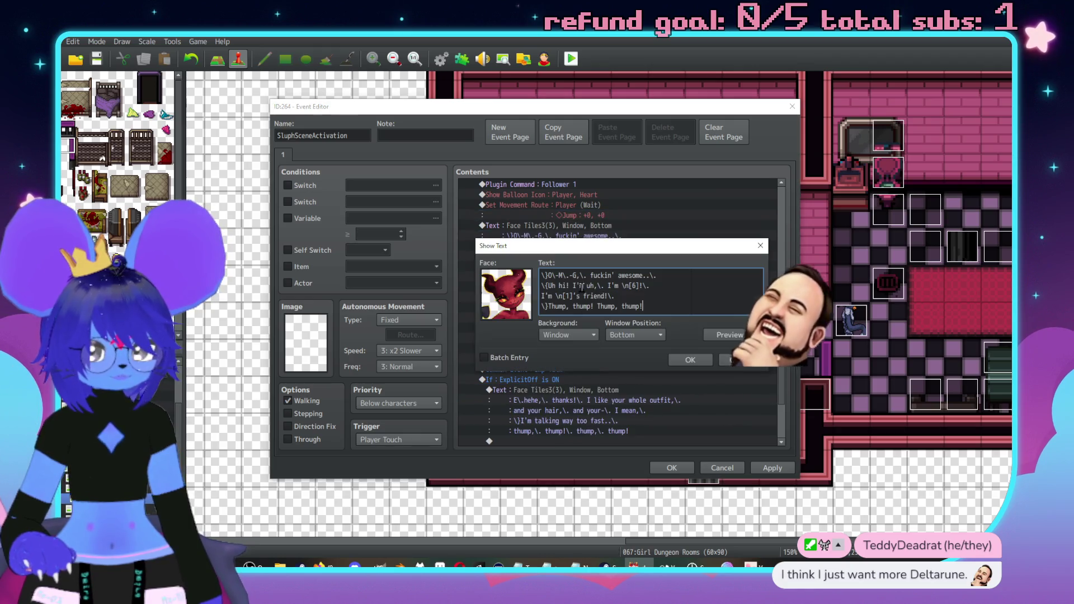
key("BackSpace")
type("t")
key("ctrl+Right")
key("ctrl+Right")
key("Delete")
type("t")
key("Left")
key("Left")
type("\\.")
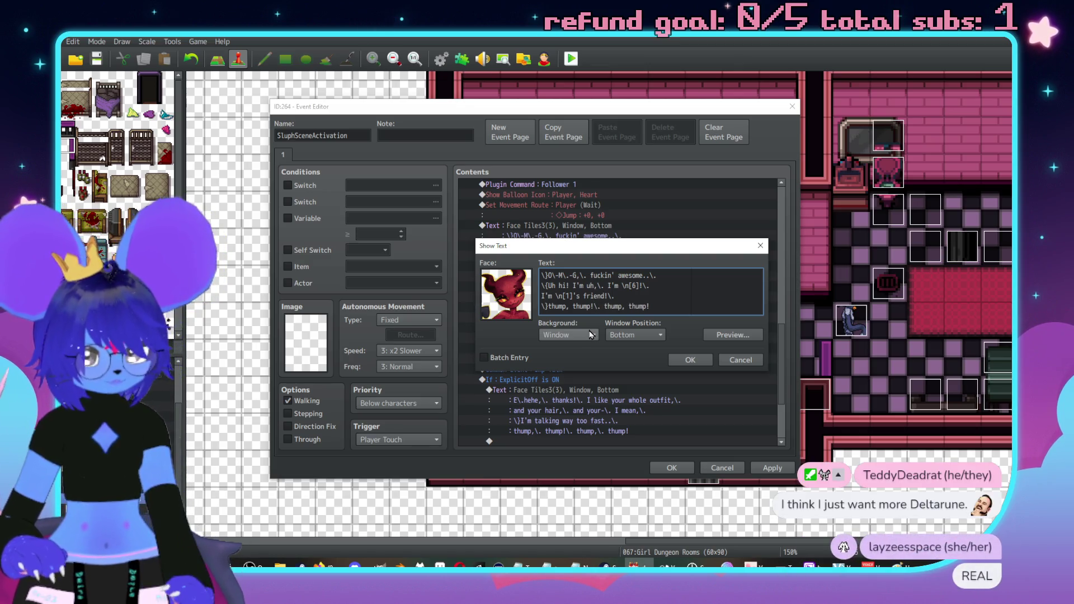
left_click(690, 359)
Replace the pause codes after the compliment's thumps so it reads "thump, thump!".
double_click(613, 390)
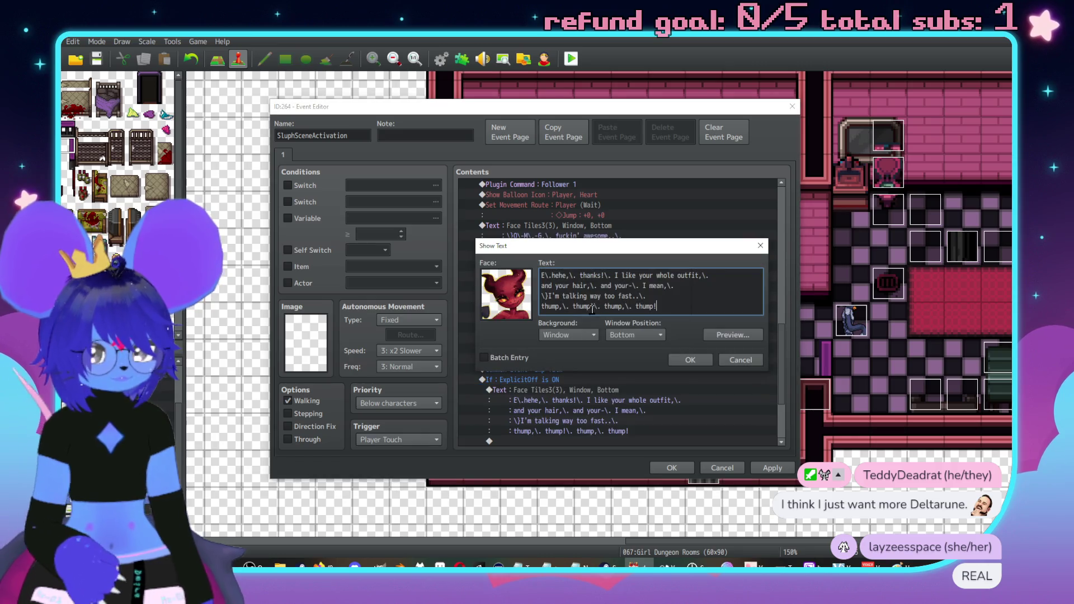
left_click(570, 306)
key("BackSpace")
key("BackSpace")
key("BackSpace")
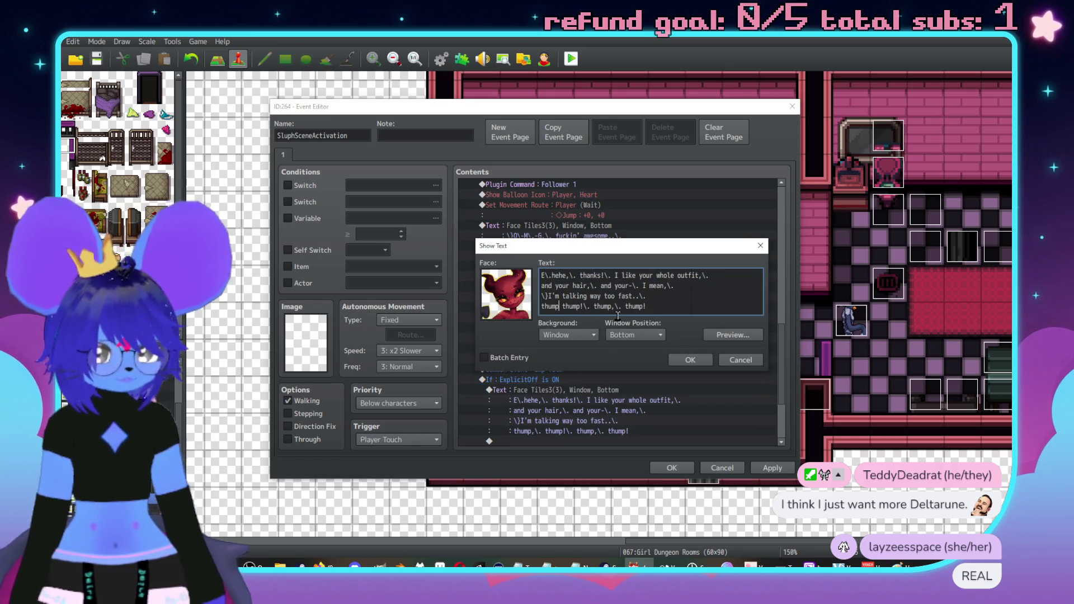
type(",")
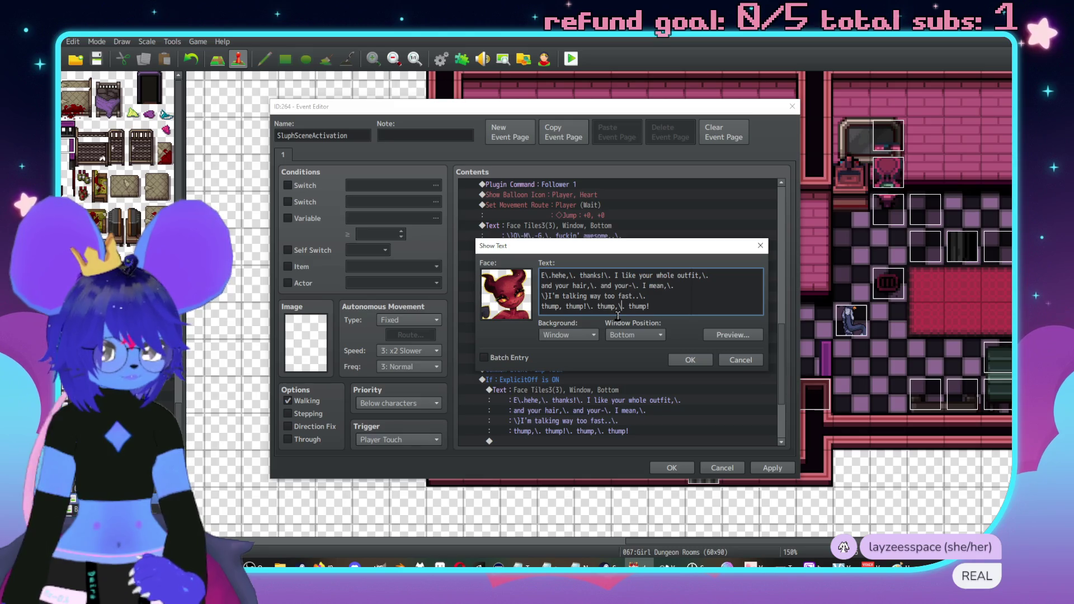
left_click(619, 306)
key("BackSpace")
key("BackSpace")
left_click(691, 360)
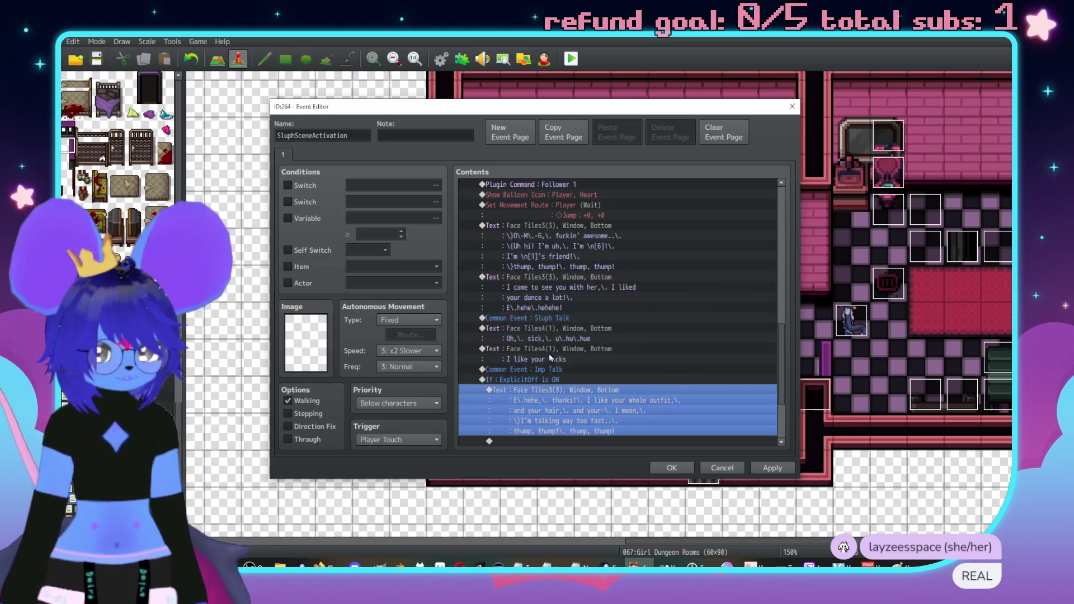
Copy the Sluph Talk call and its Text line, and paste them below the ExplicitOff branch's End.
scroll(555, 332, "down", 3)
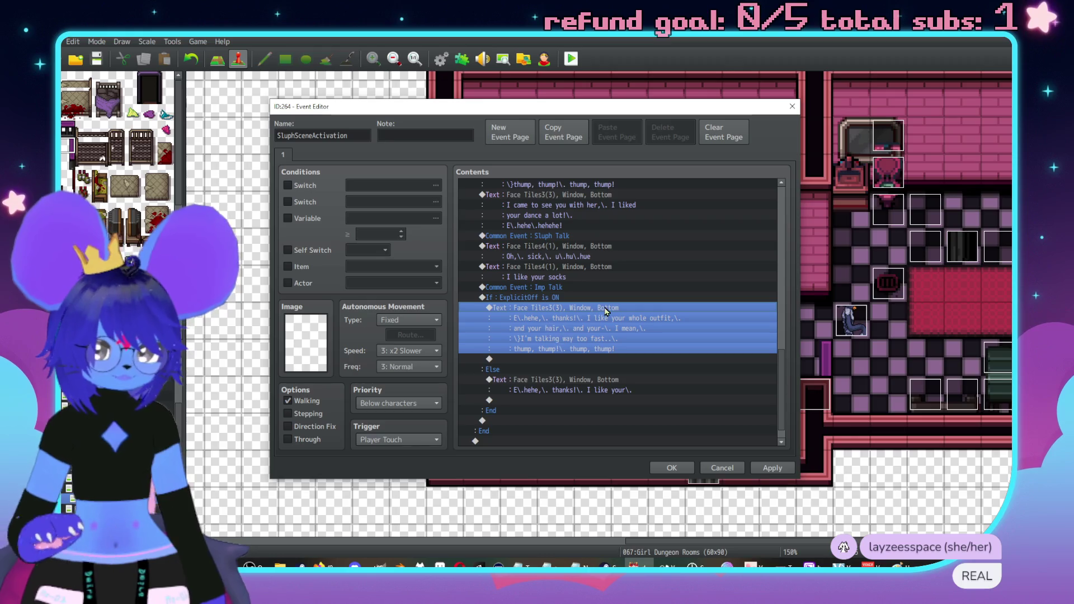
scroll(559, 249, "up", 1)
left_click_drag(556, 253, 571, 271)
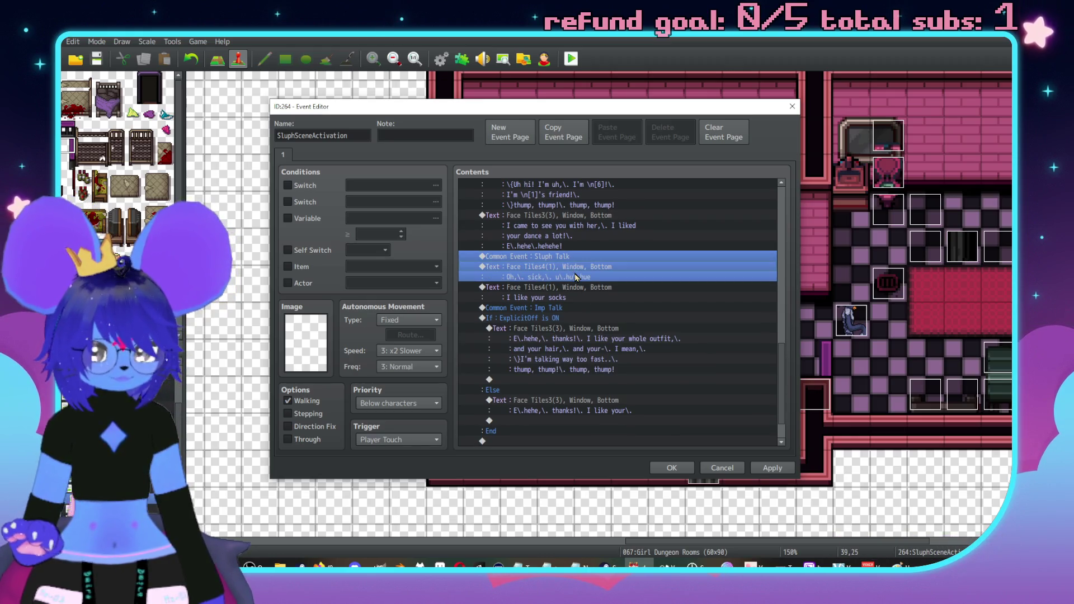
scroll(572, 277, "down", 2)
key("ctrl+c")
left_click(526, 278)
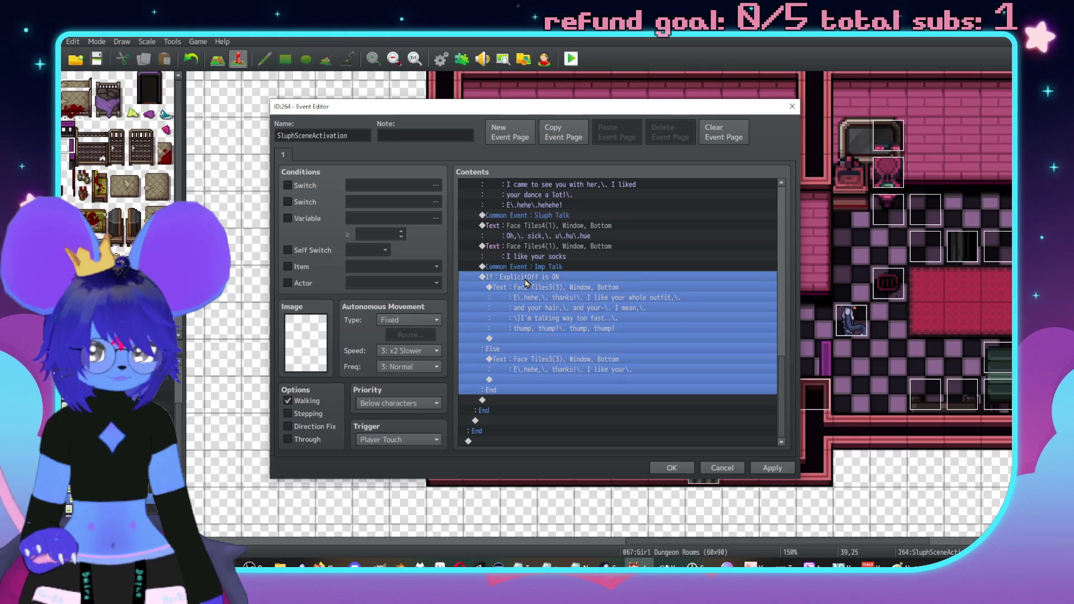
left_click(484, 400)
key("ctrl+v")
scroll(562, 391, "down", 1)
Rewrite the pasted message as 'Cute imp, Red,' over 'she gonna be okay?' and preview it.
double_click(561, 390)
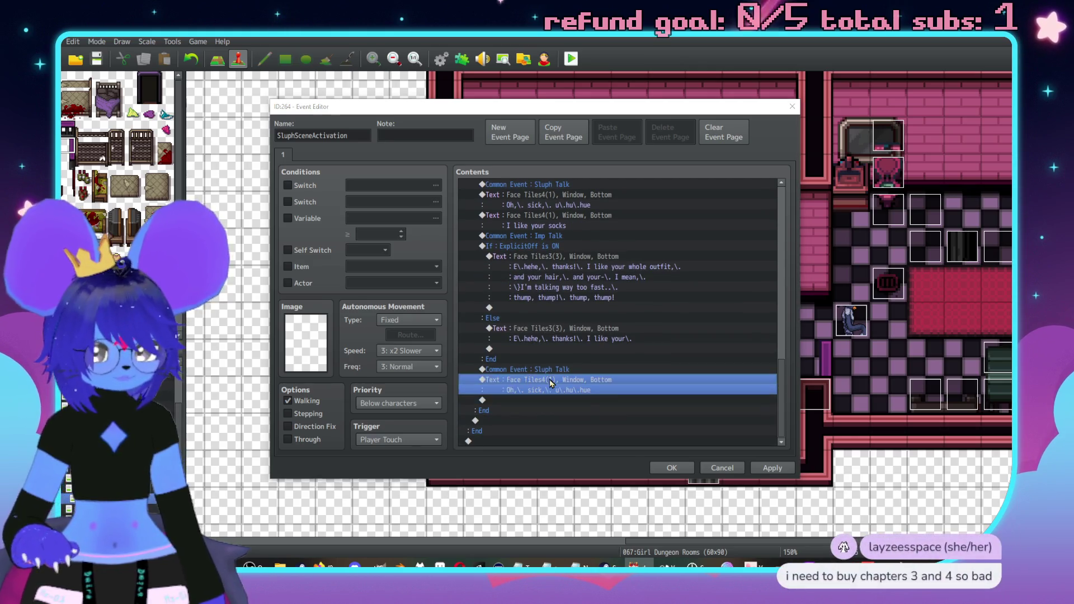
type("She gonna be okay?")
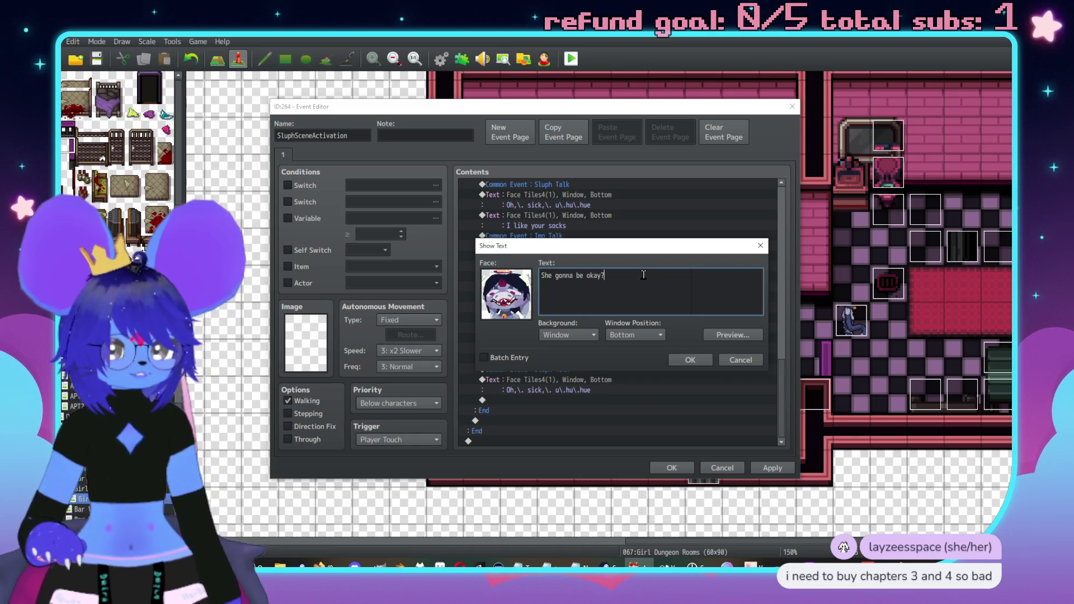
left_click_drag(642, 274, 536, 275)
type("Cute ")
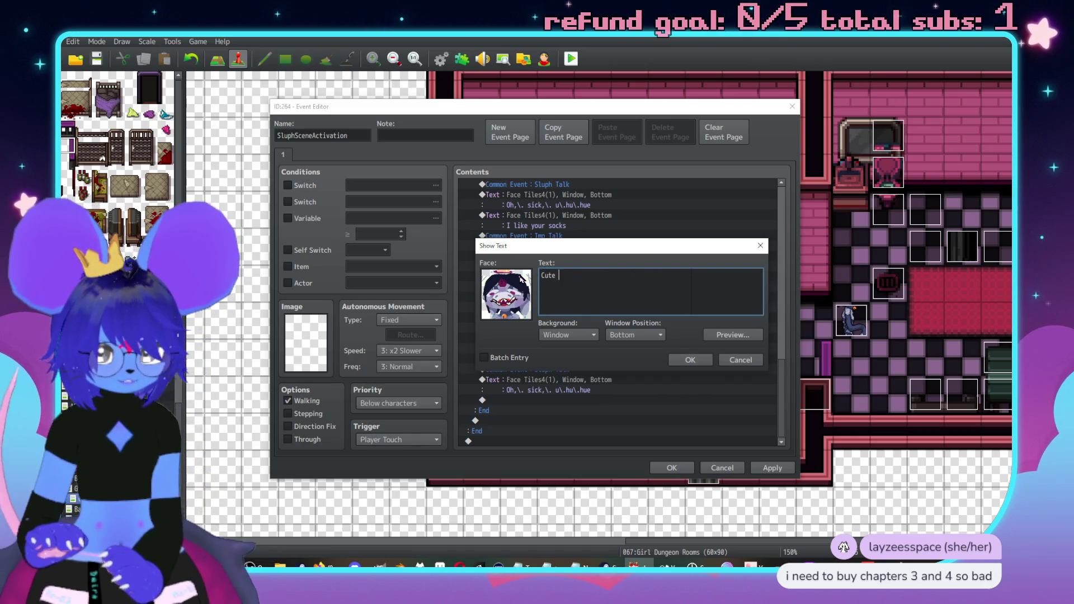
type("imp,\\. \\")
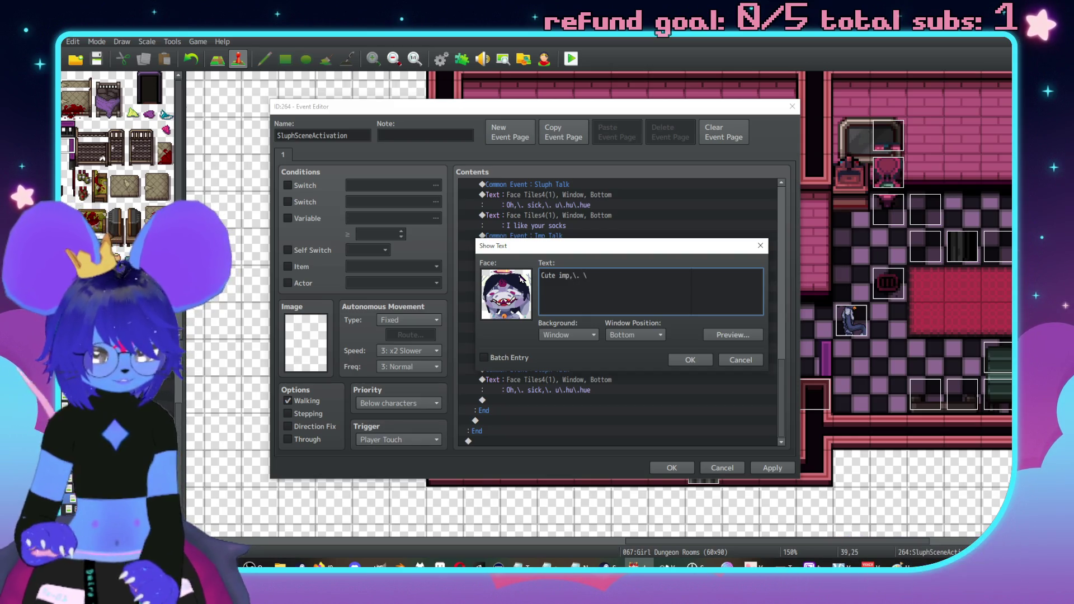
type("n[1")
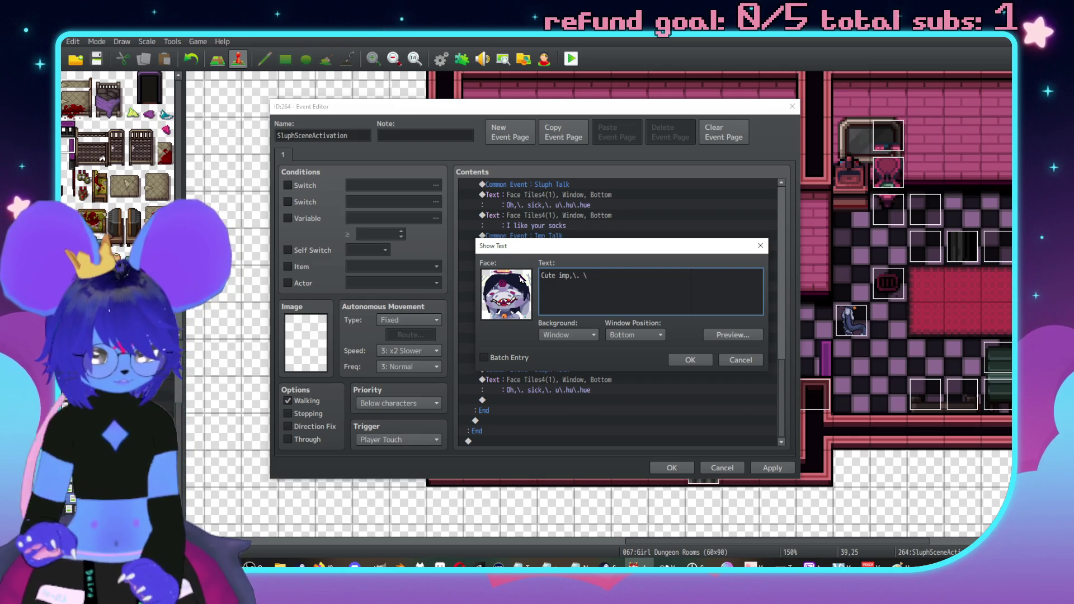
type("Red\\c[0],\\.")
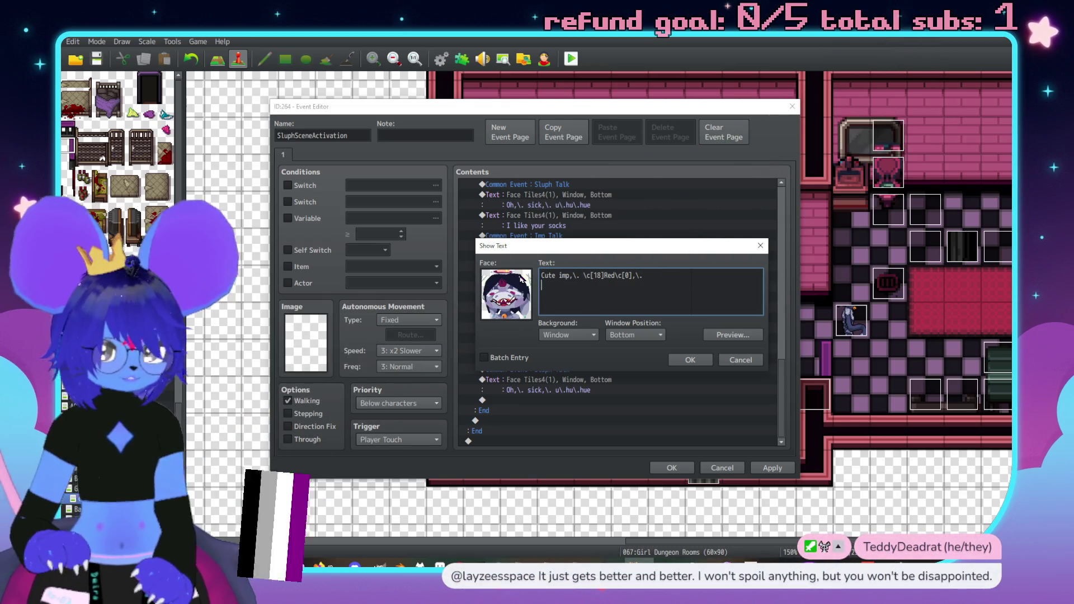
key("Return")
type("she gonna be okay?")
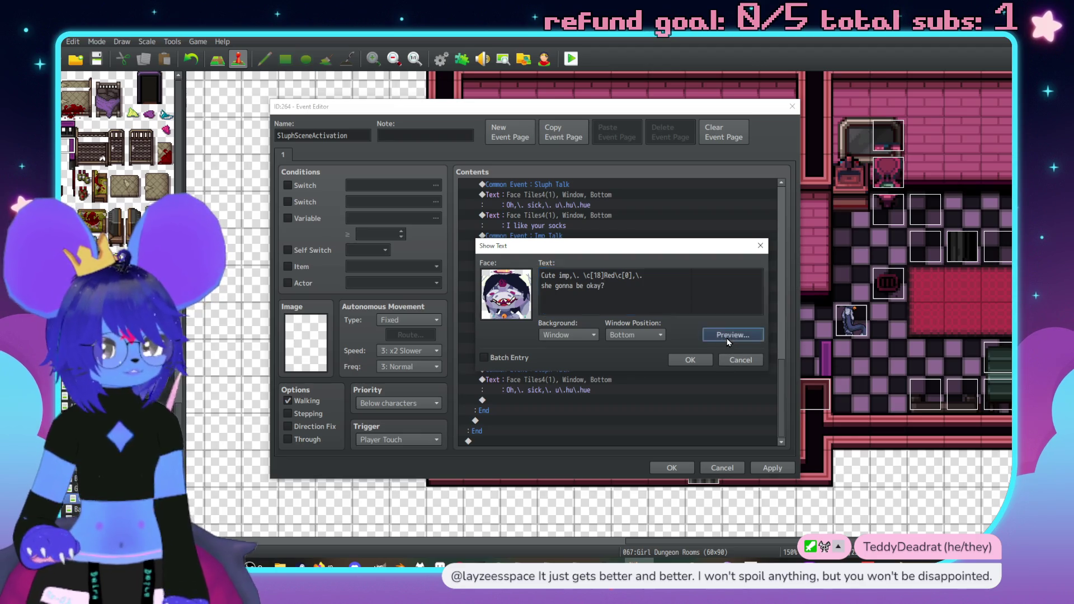
left_click(729, 339)
left_click(694, 285)
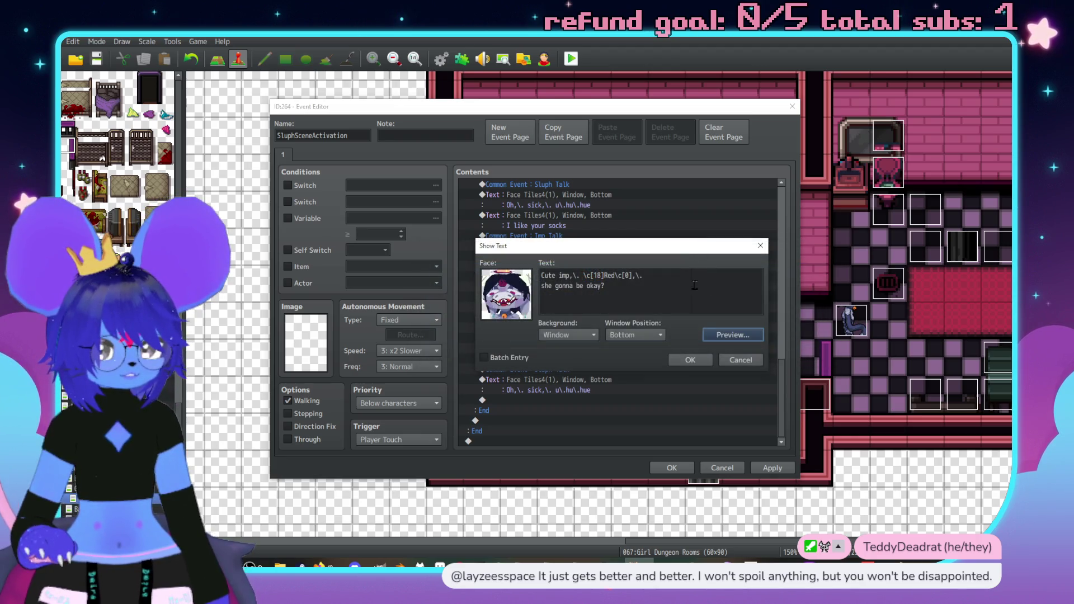
Join the message into one line, 'Cute imp, Red, is she gonna be okay?', preview it, and confirm.
key("Home")
key("BackSpace")
type("is")
left_click(730, 335)
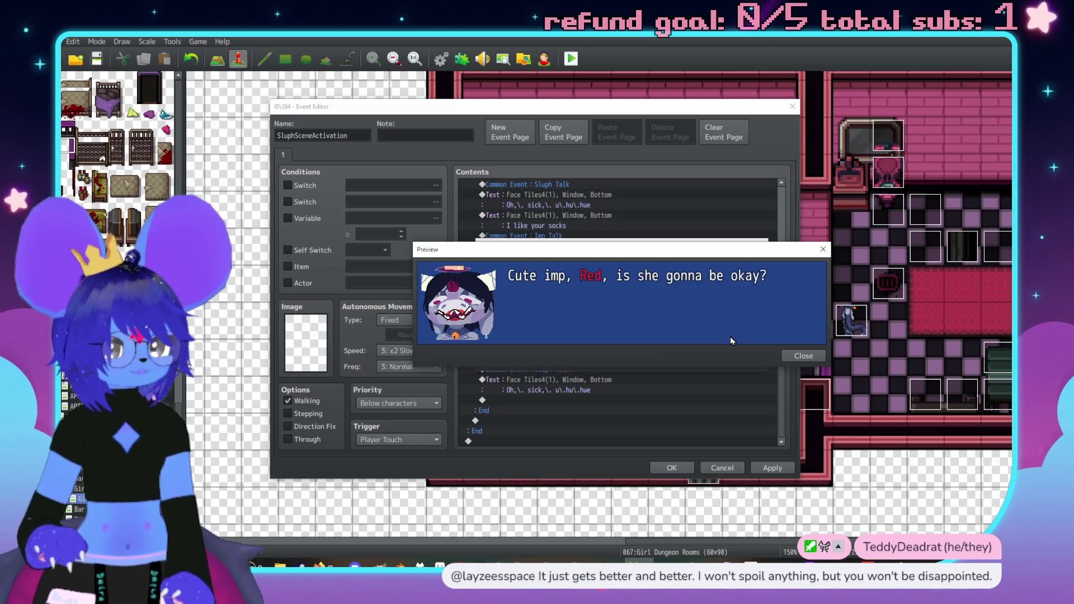
left_click(788, 358)
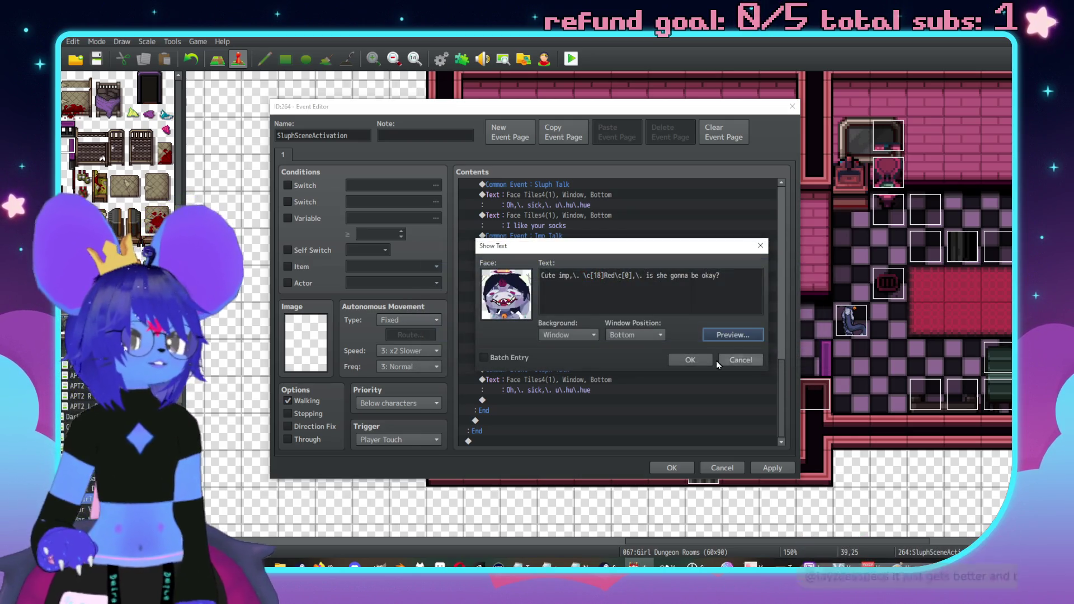
left_click(661, 277)
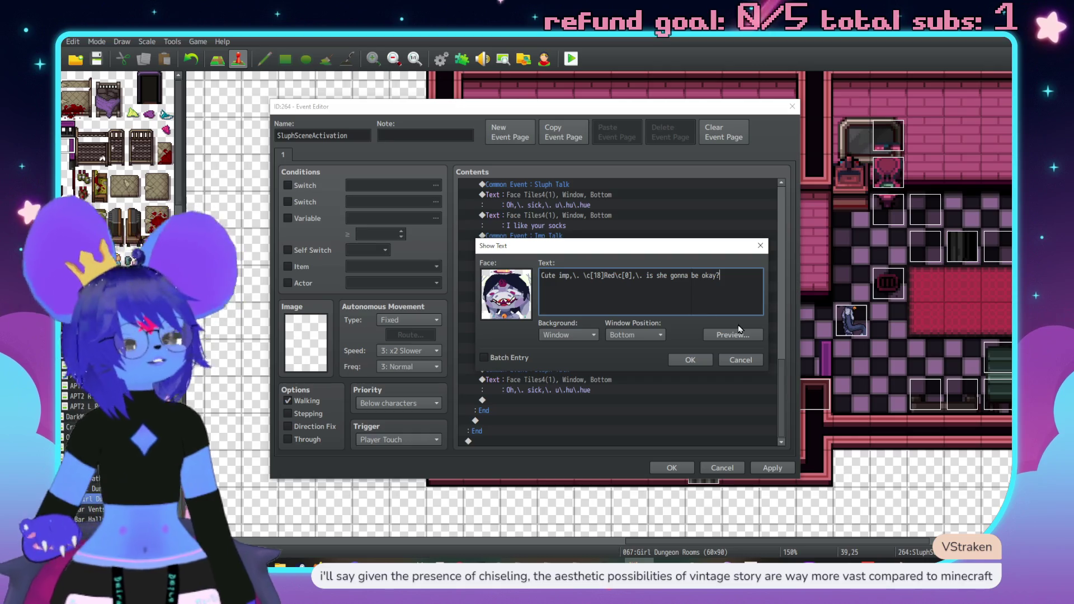
left_click(690, 361)
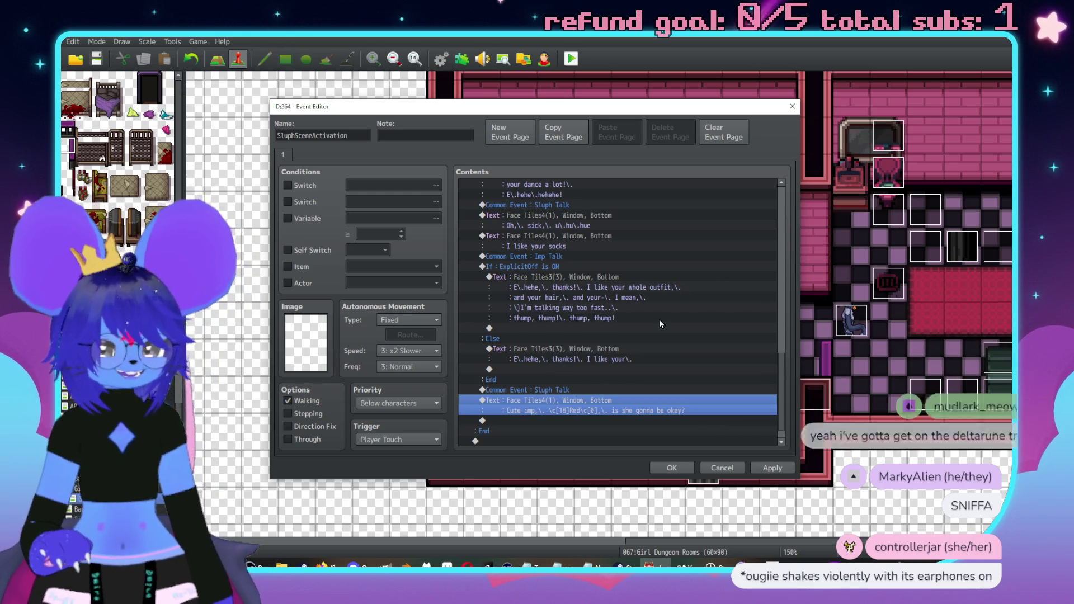
Replace ', is' with a semicolon so the line reads 'Cute imp, Red; she gonna be okay?', then preview.
scroll(681, 374, "down", 1)
double_click(681, 374)
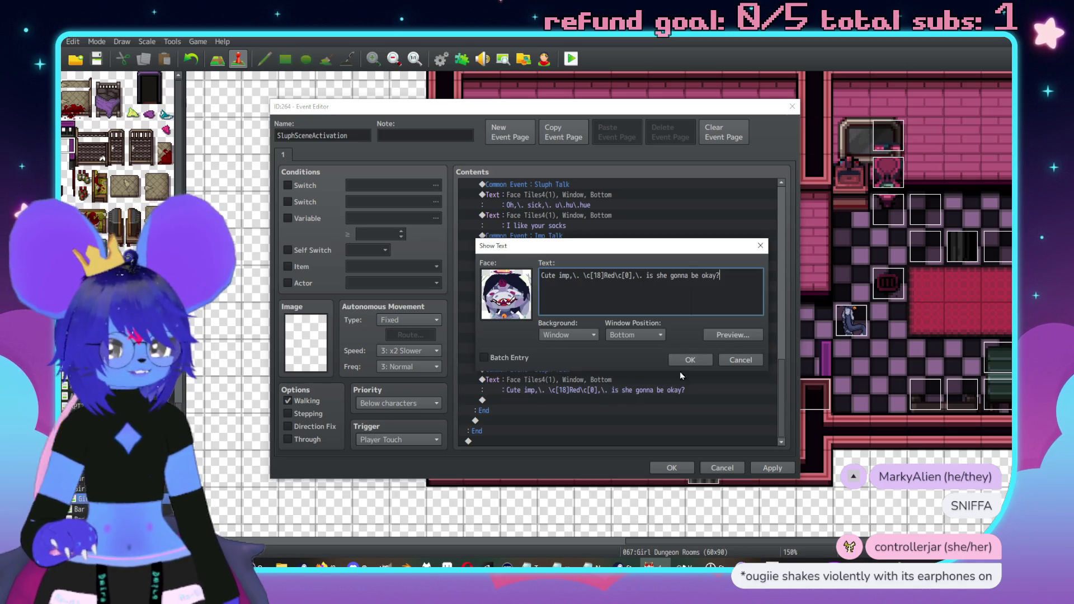
left_click(646, 275)
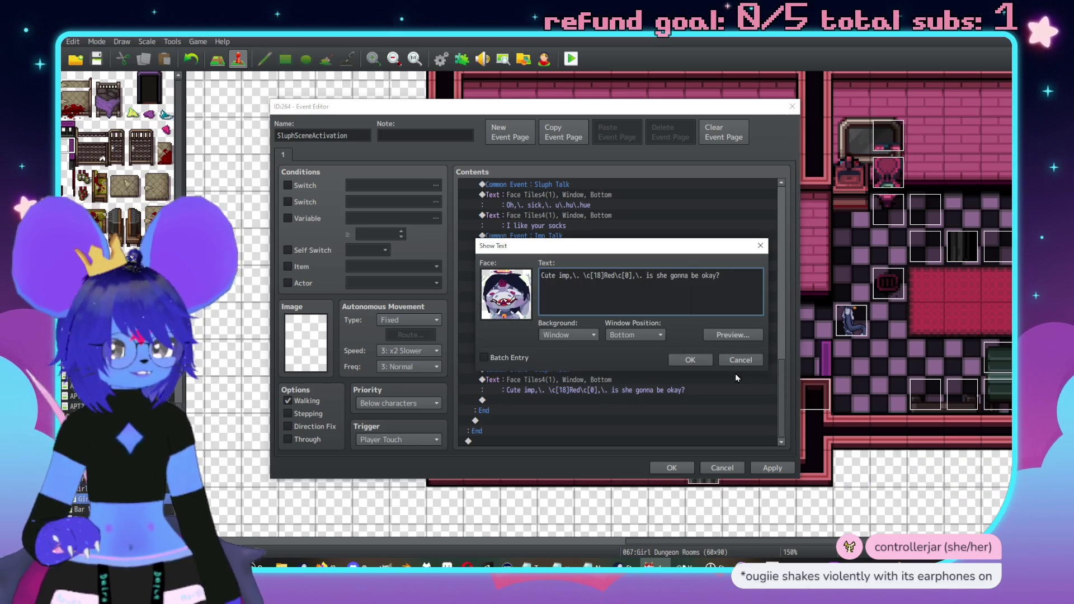
key("BackSpace")
key("BackSpace")
key("BackSpace")
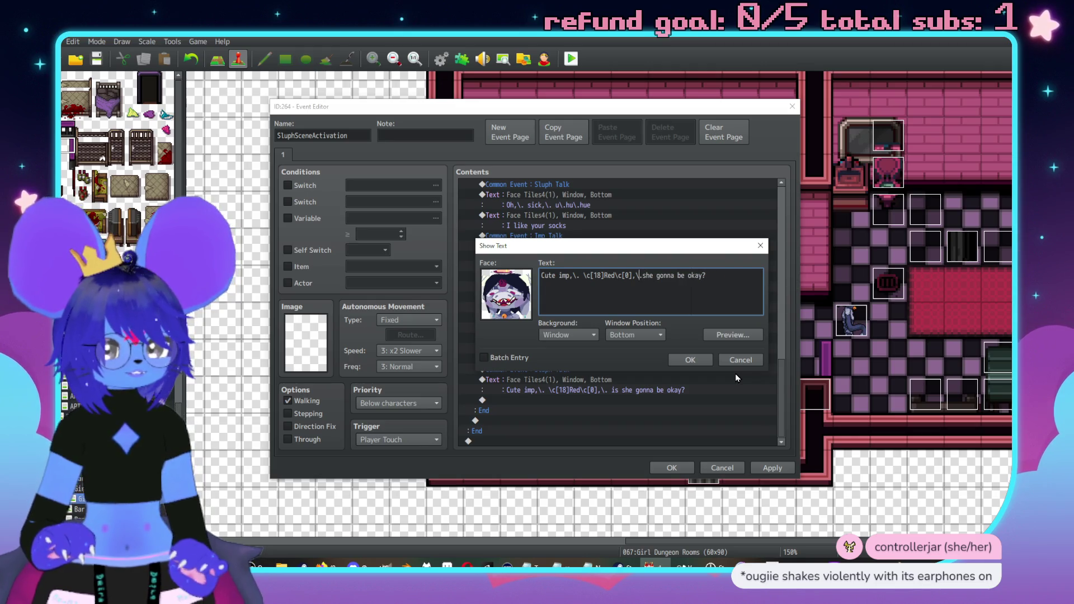
key("BackSpace")
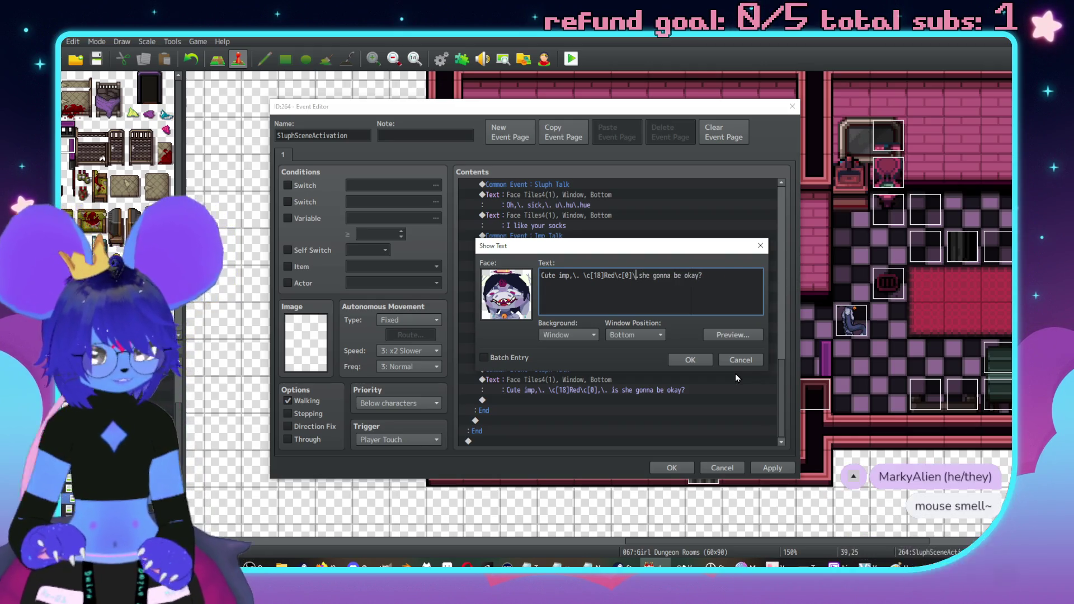
type(";")
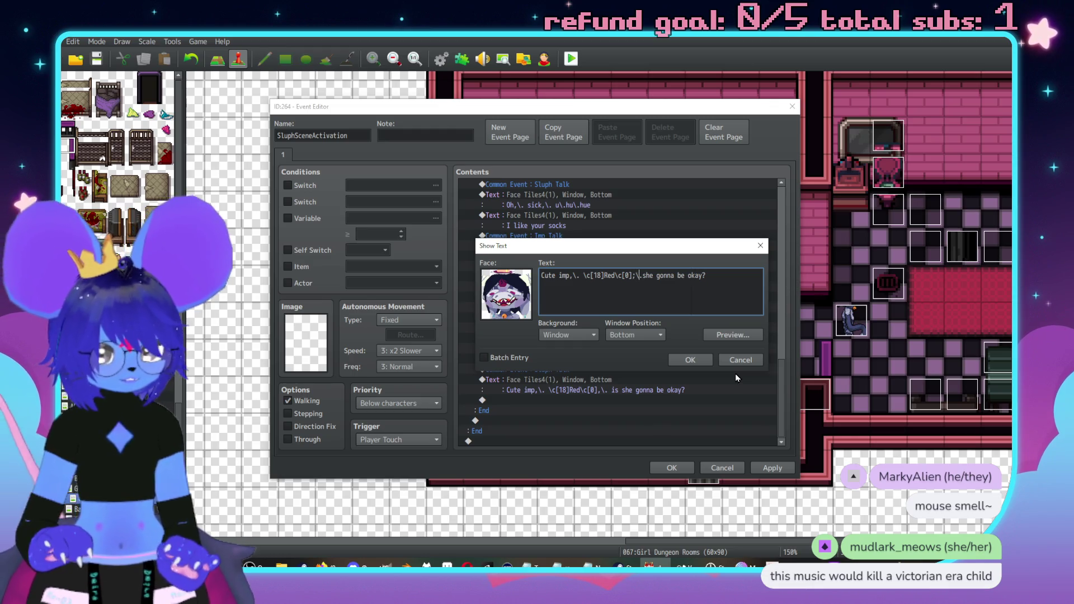
left_click(734, 335)
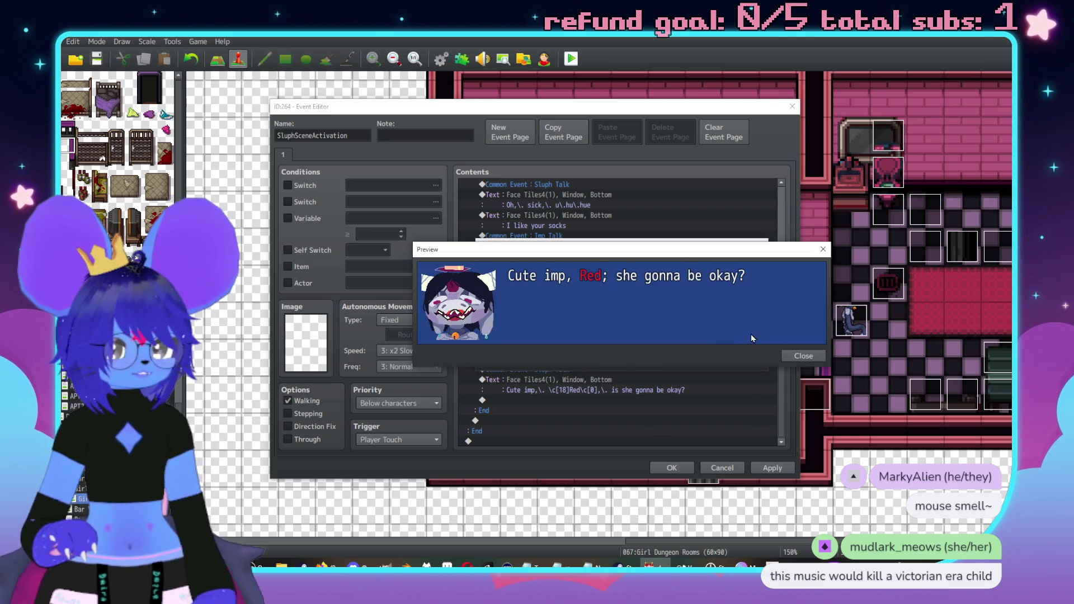
left_click(813, 359)
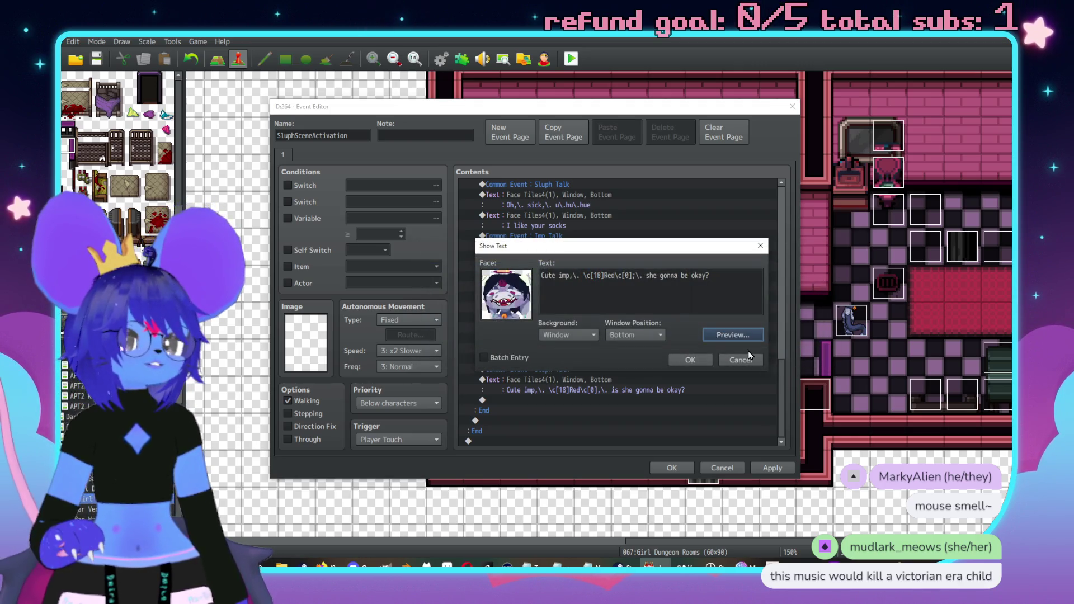
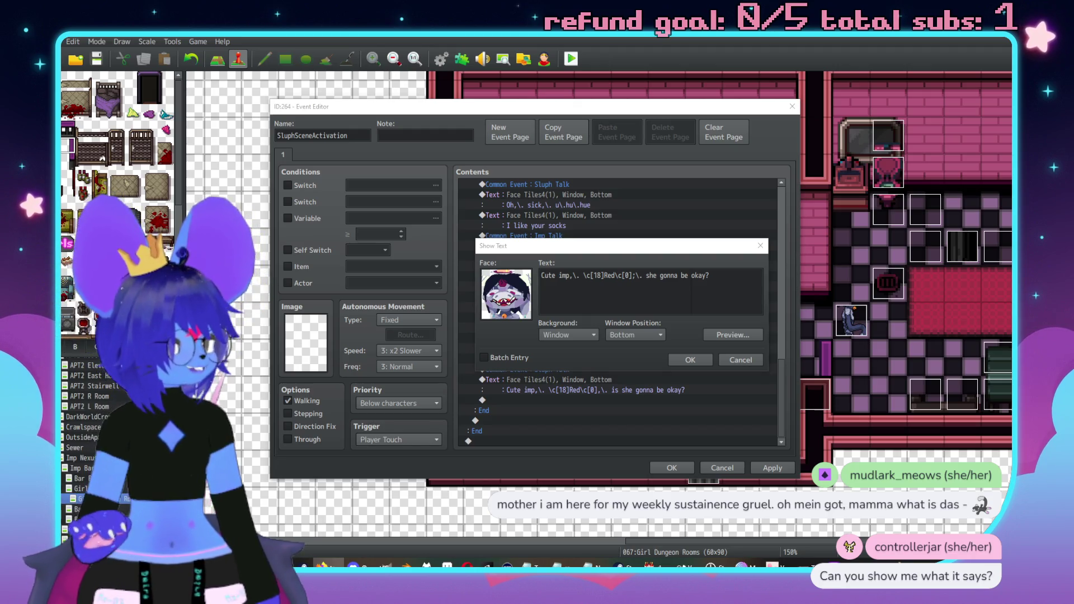
Bring the browser showing 'hard blows' translated to German 'harte Schläge' over the event editor.
mouse_move(1073, 205)
left_mouse_down()
mouse_move(890, 180)
mouse_move(838, 144)
mouse_move(815, 110)
left_mouse_up()
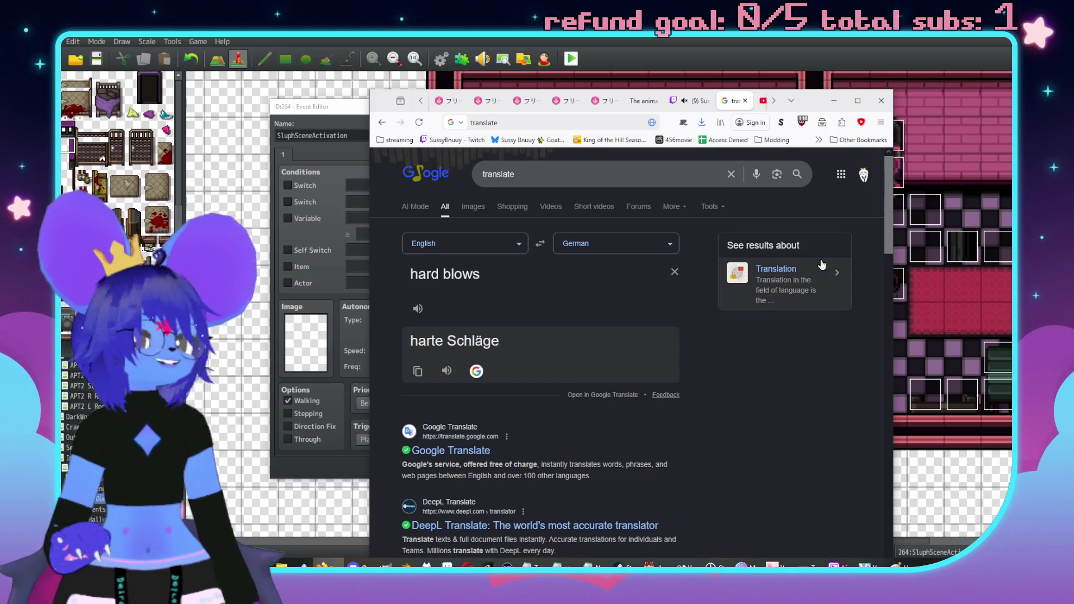
Minimize the browser to reveal the Show Text dialog with the edited cute-imp line.
left_click(833, 101)
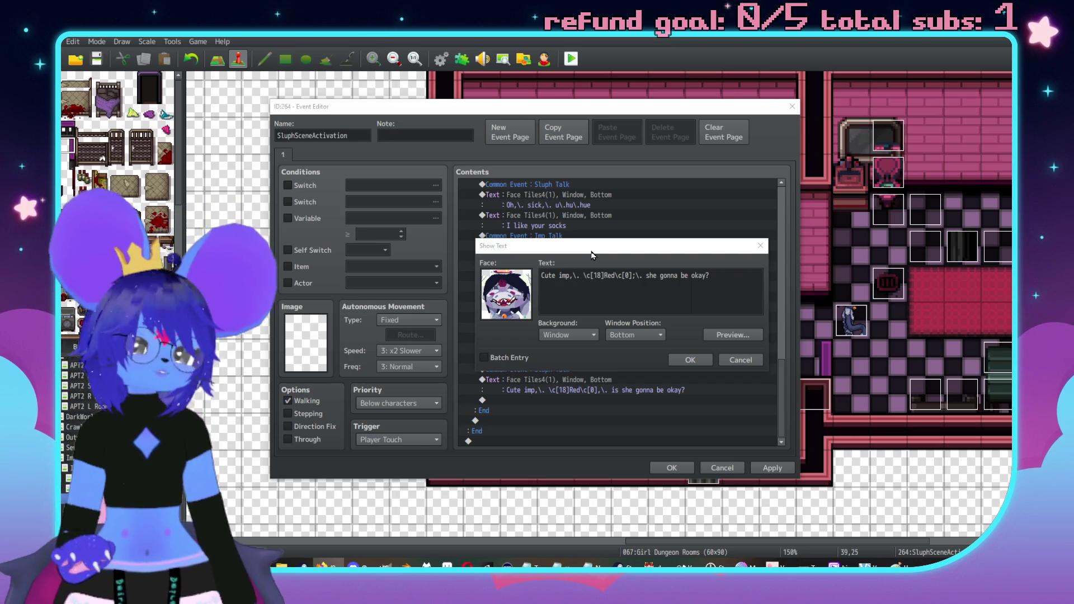
Save the 'she gonna be okay?' imp line and dismiss the Event Commands list unused.
left_click(690, 360)
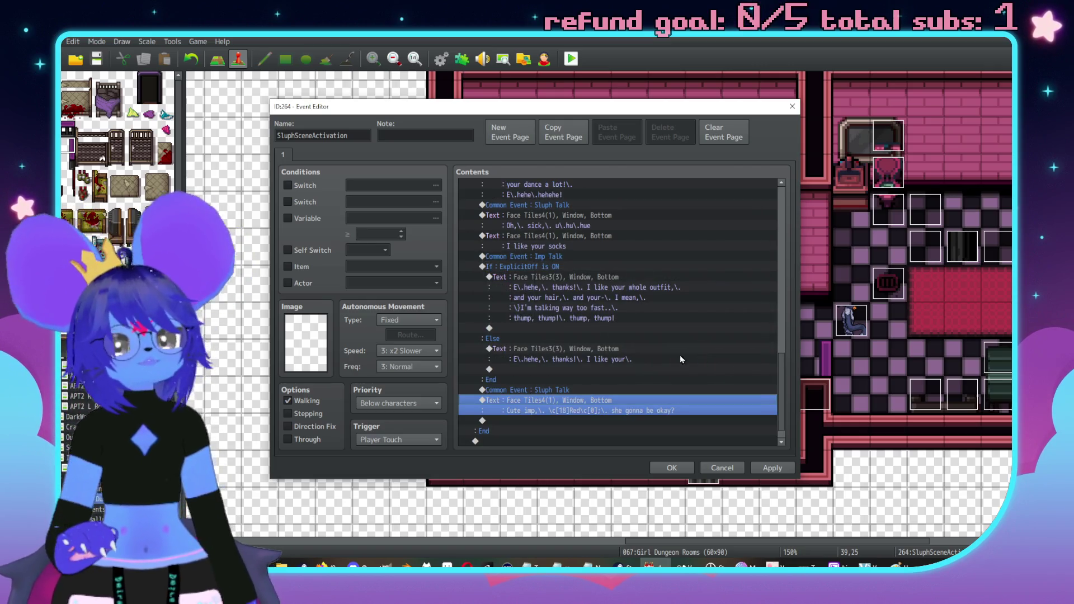
scroll(617, 352, "down", 1)
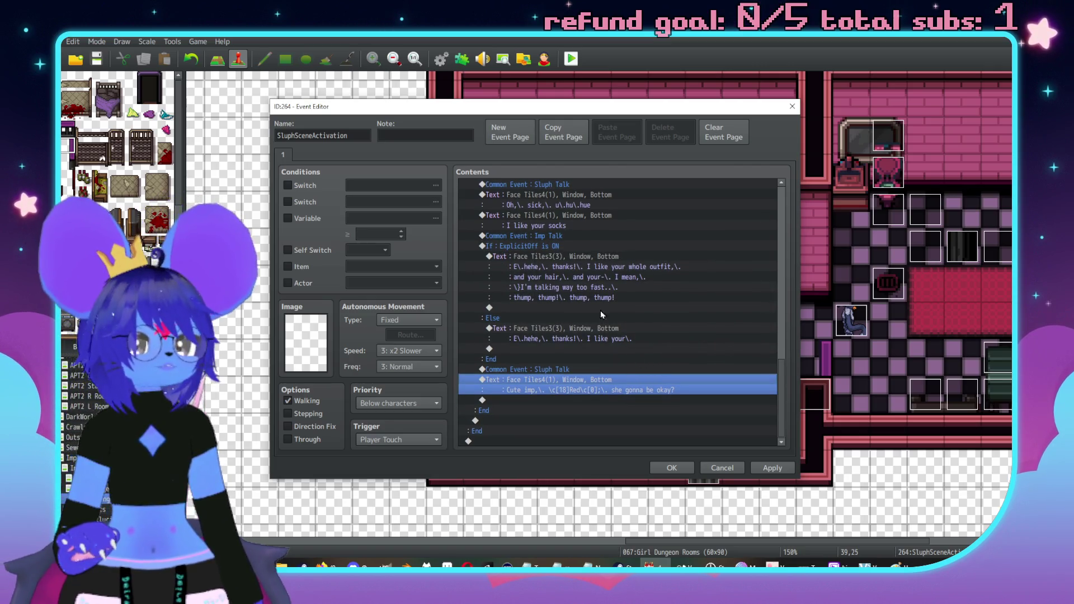
left_click(582, 404)
double_click(582, 403)
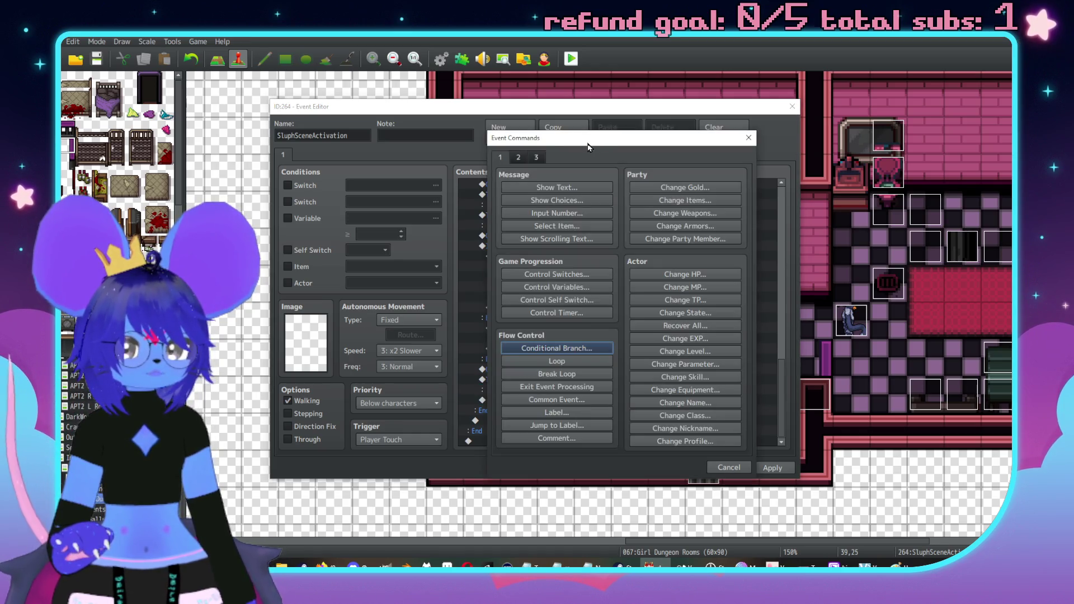
left_click_drag(615, 130, 752, 124)
left_click(883, 123)
Review the Checker-in-party branch and the Else-branch dialogue lines in the Contents list.
scroll(517, 361, "up", 7)
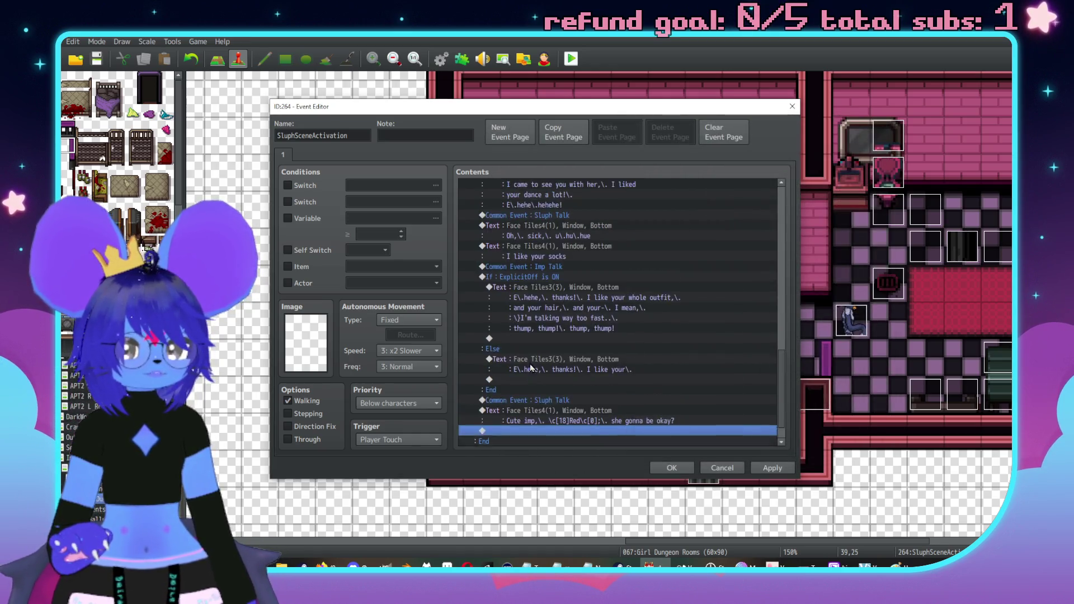
scroll(531, 313, "up", 5)
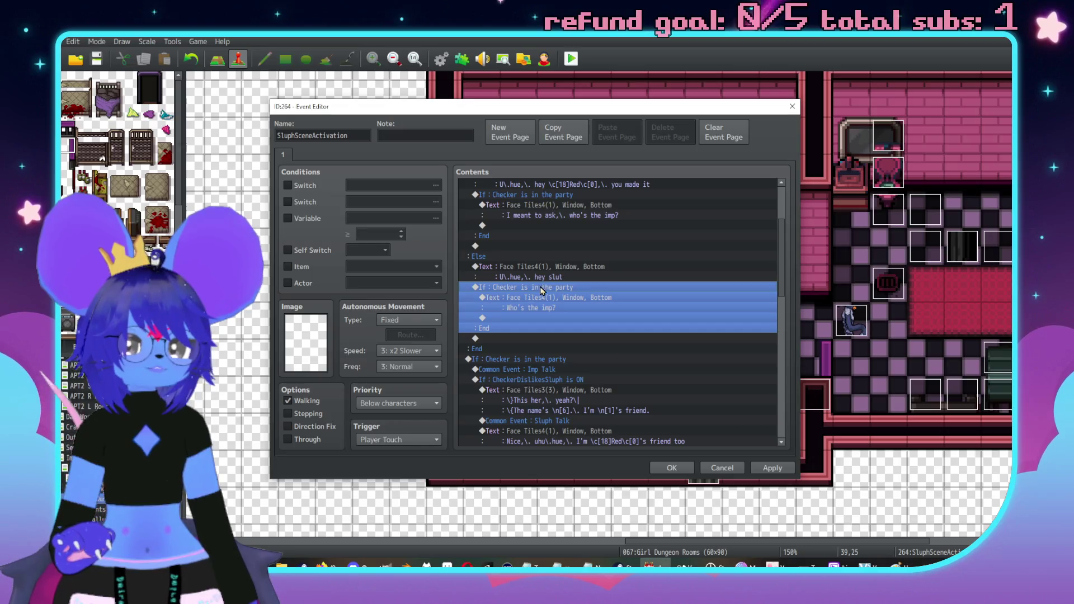
left_click(547, 299)
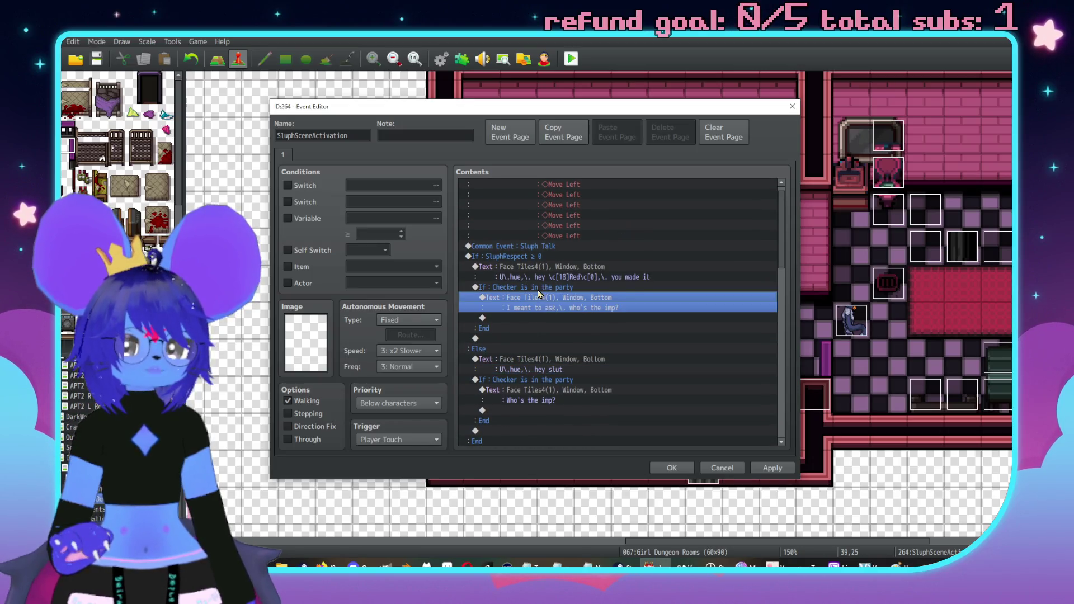
left_click(538, 290)
left_click(548, 365)
scroll(548, 366, "down", 8)
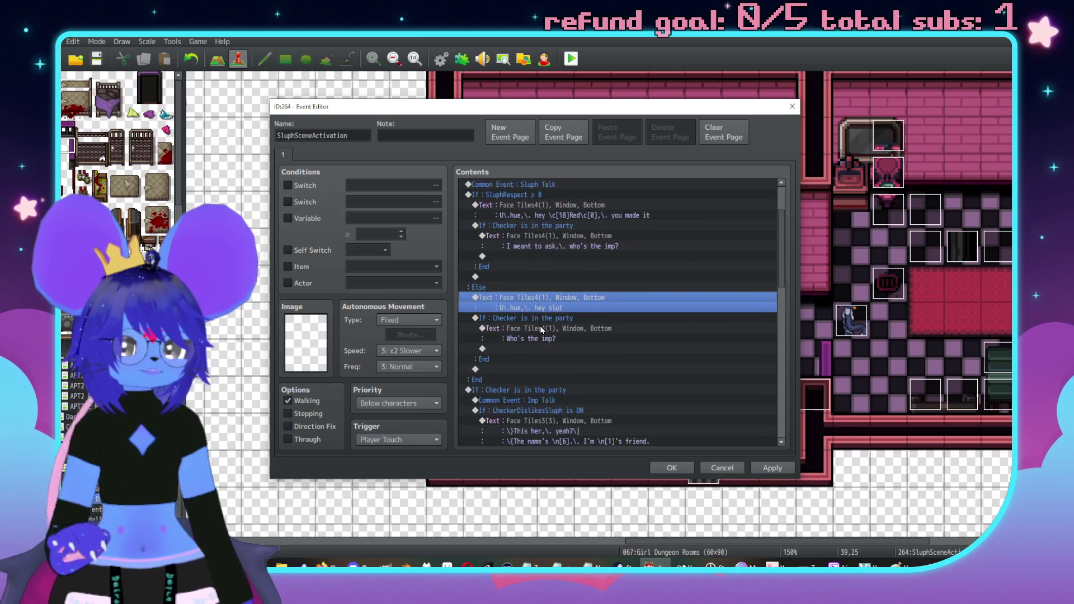
scroll(563, 272, "down", 10)
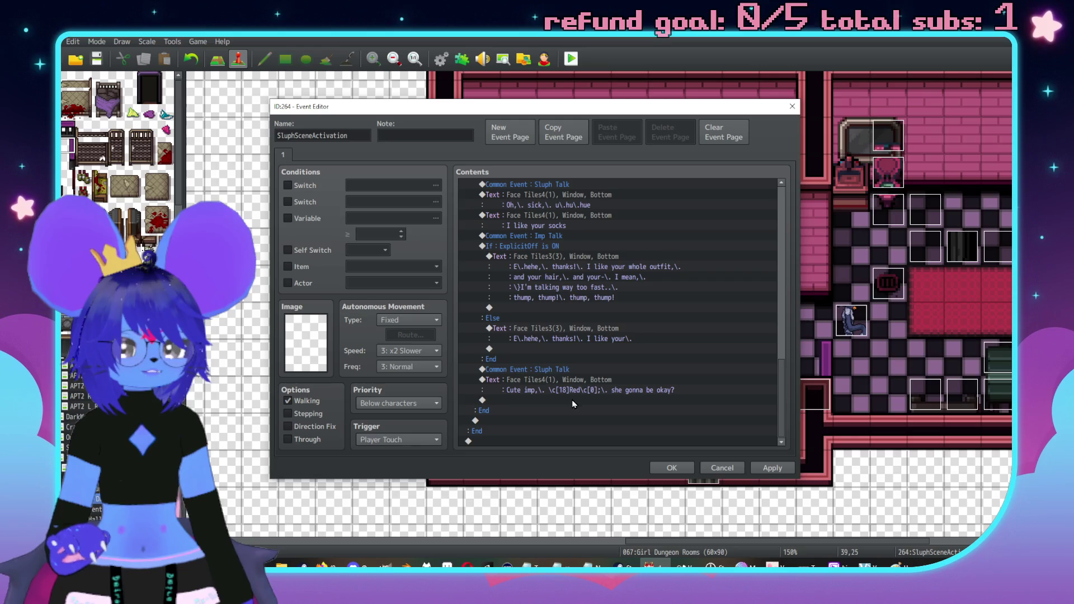
double_click(572, 400)
left_click(550, 185)
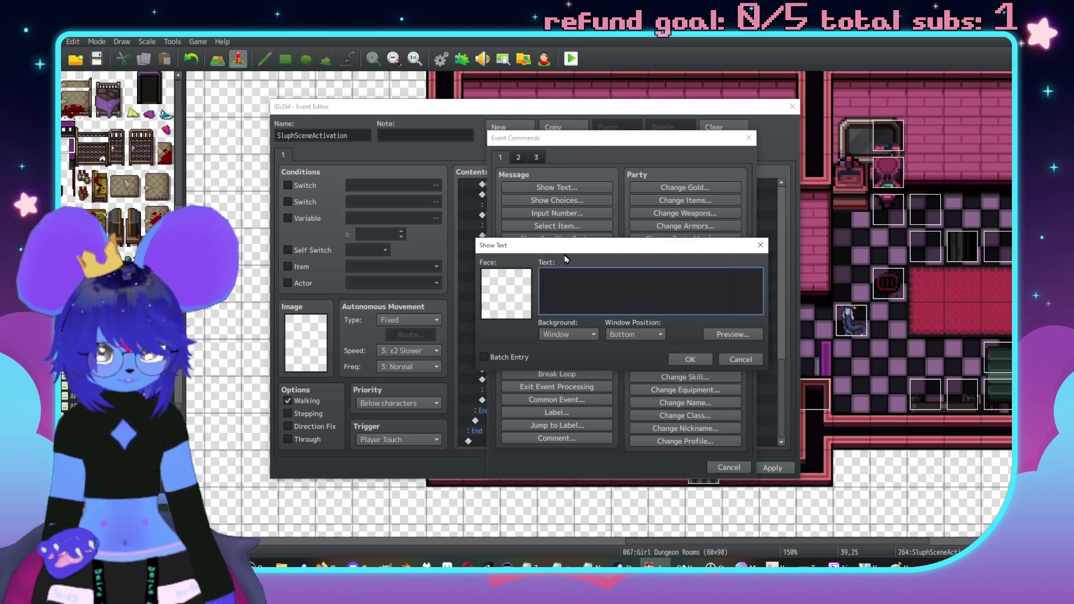
double_click(506, 293)
left_click(491, 241)
double_click(635, 231)
left_click(619, 293)
type("yway uh")
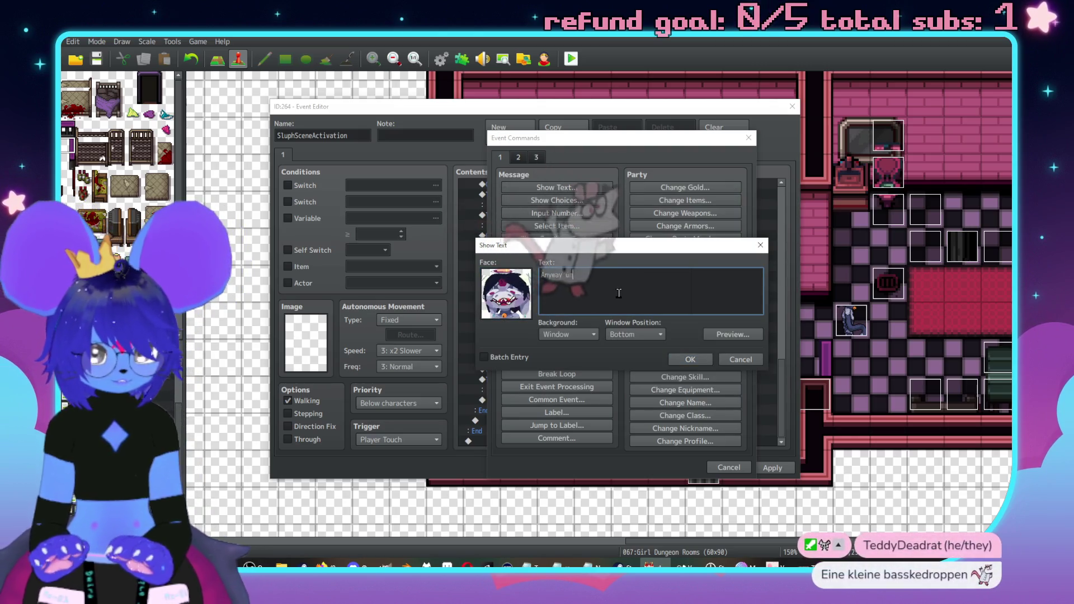
type("h,\\. ")
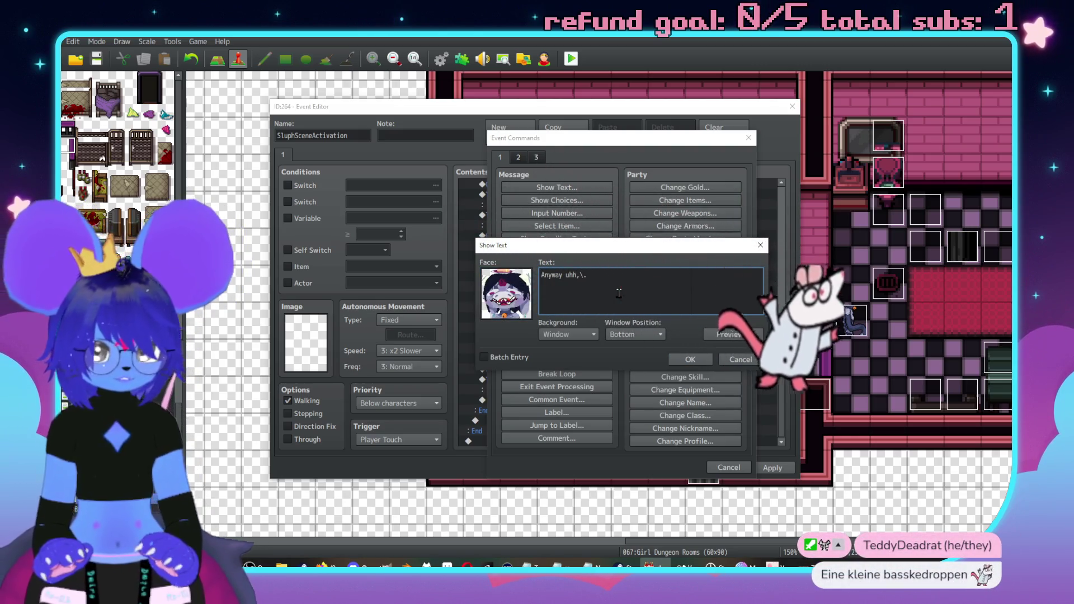
type("we gott")
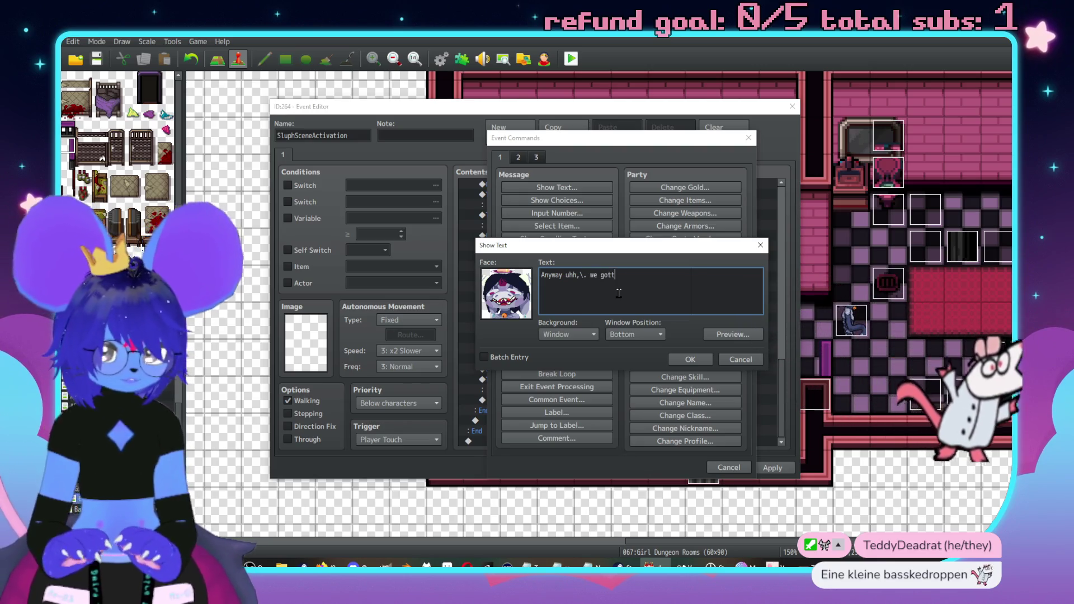
type("a get the fuc")
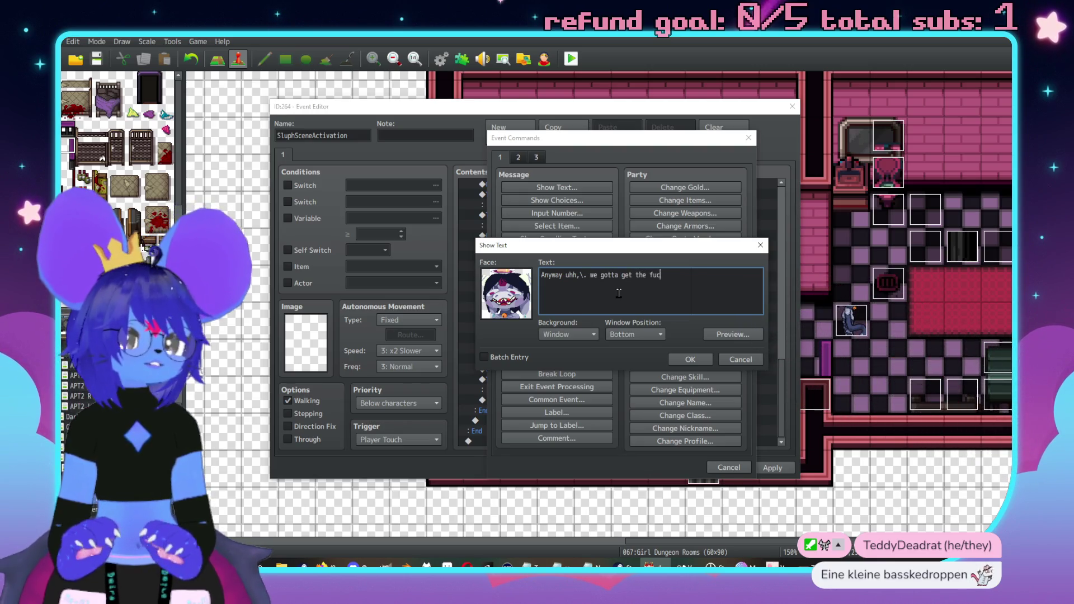
type("k outta here")
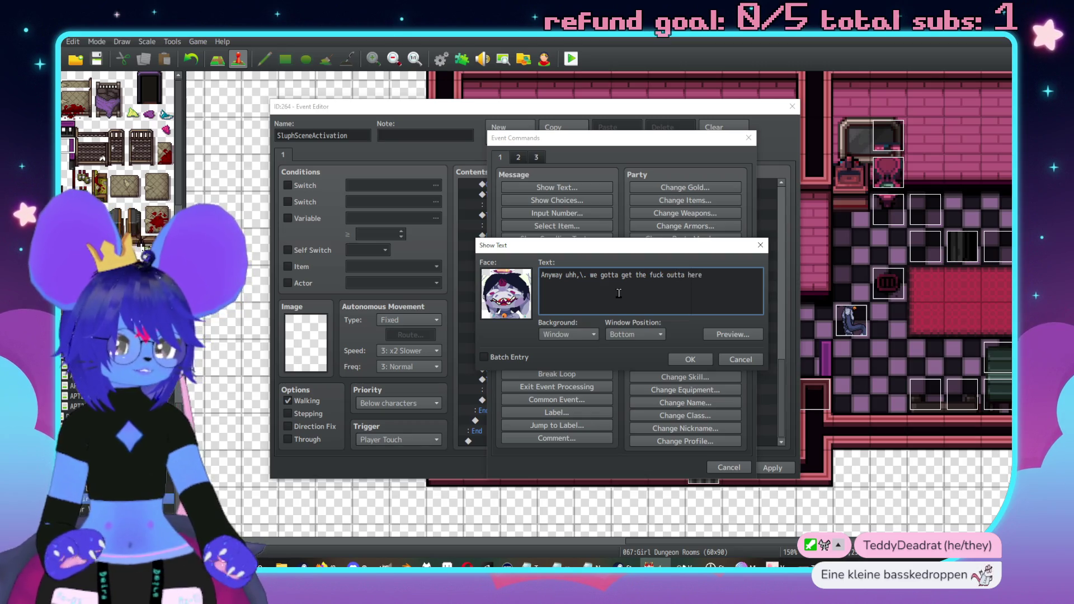
left_click(696, 361)
key("Up")
key("Delete")
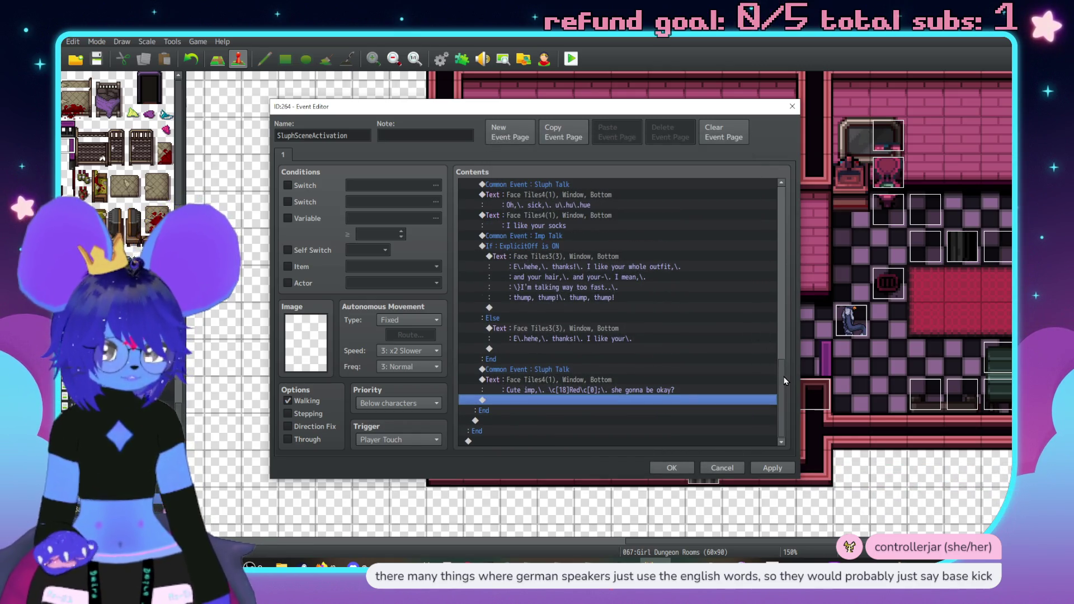
left_click_drag(785, 381, 791, 198)
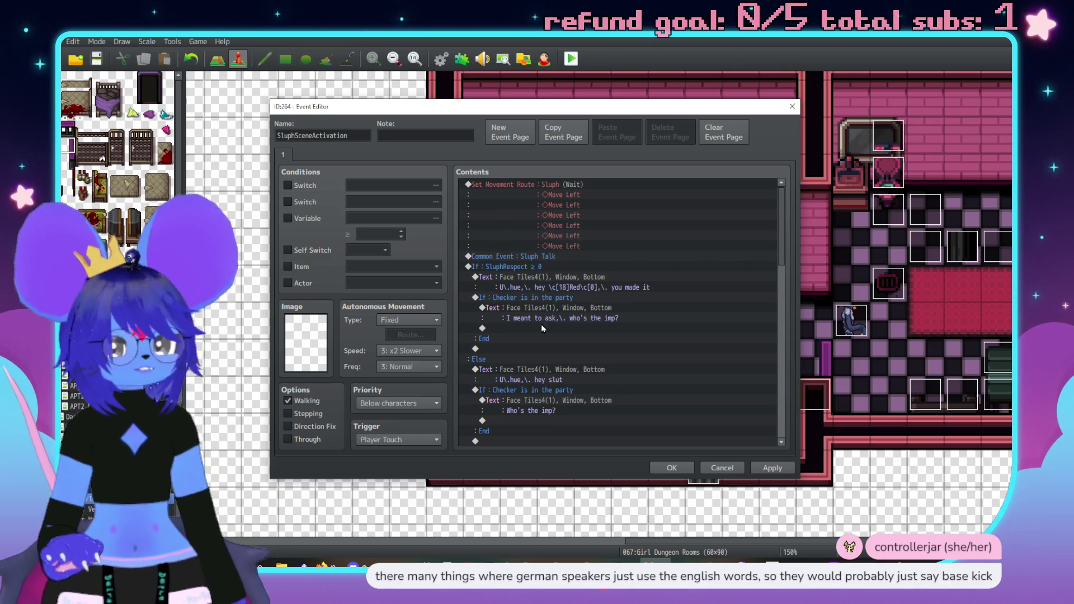
left_click_drag(789, 241, 775, 424)
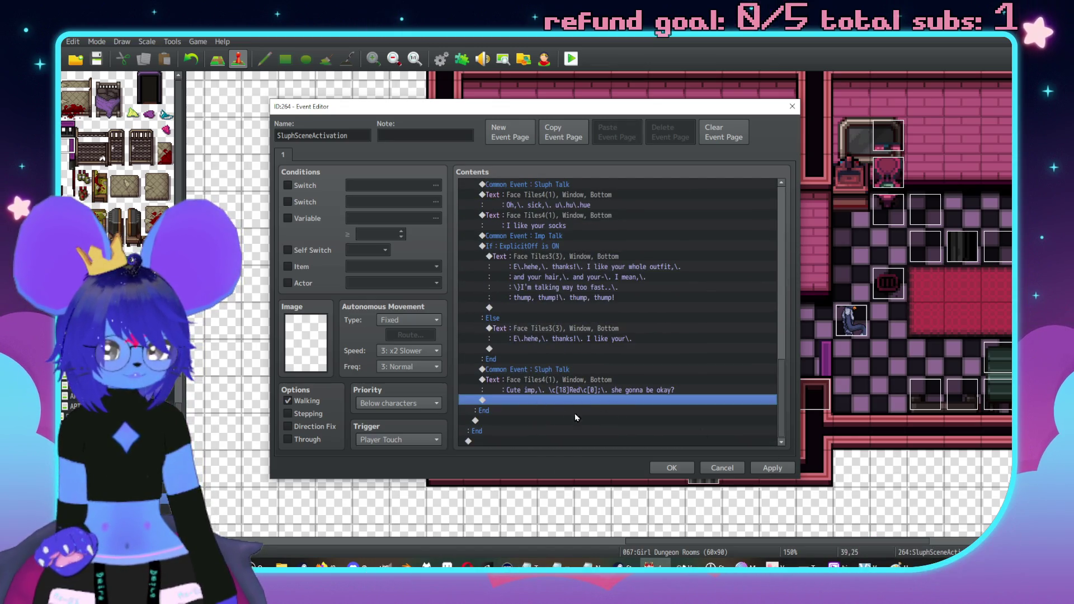
mouse_move(536, 274)
left_mouse_down()
mouse_move(536, 368)
mouse_move(559, 407)
left_mouse_up()
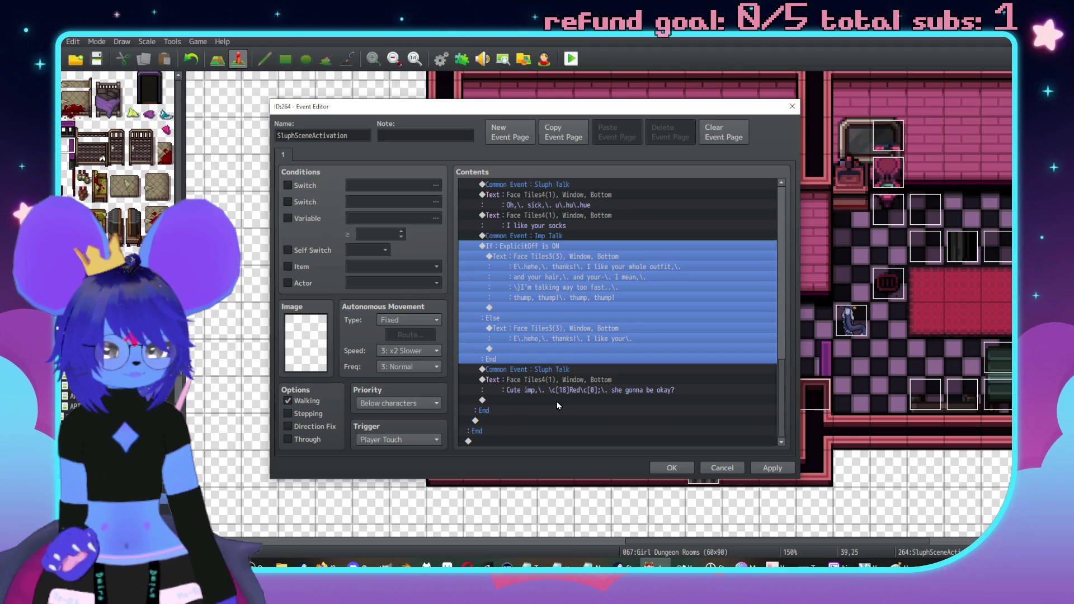
left_click(555, 401)
Paste the Anyway line back and write the imp's Else-branch line ending in 'thump, thump'.
key("ctrl+v")
double_click(600, 328)
left_click_drag(644, 245, 626, 333)
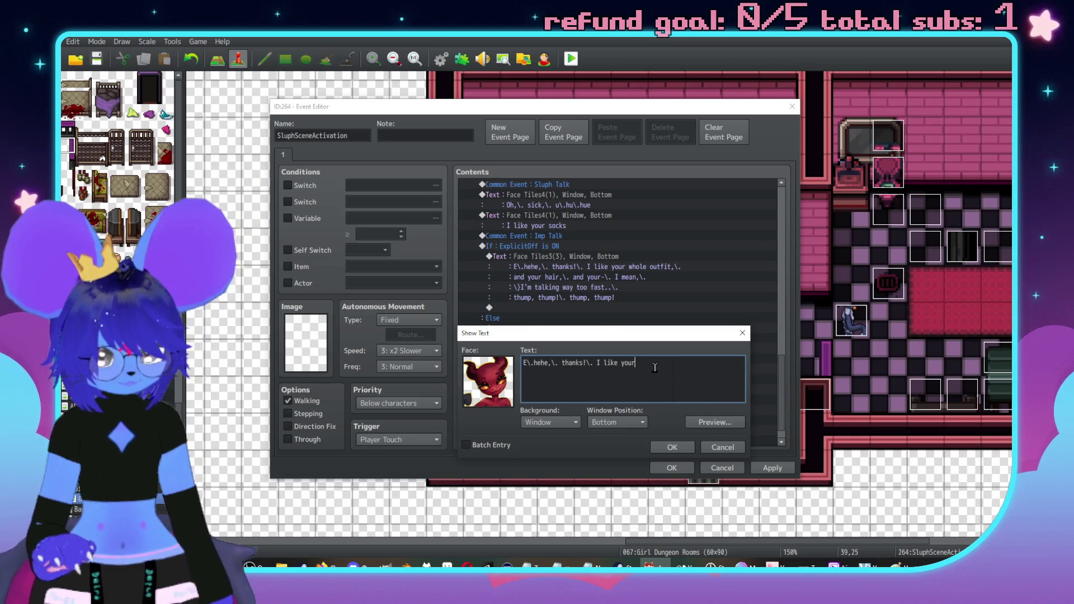
type(" hair,\\. ane")
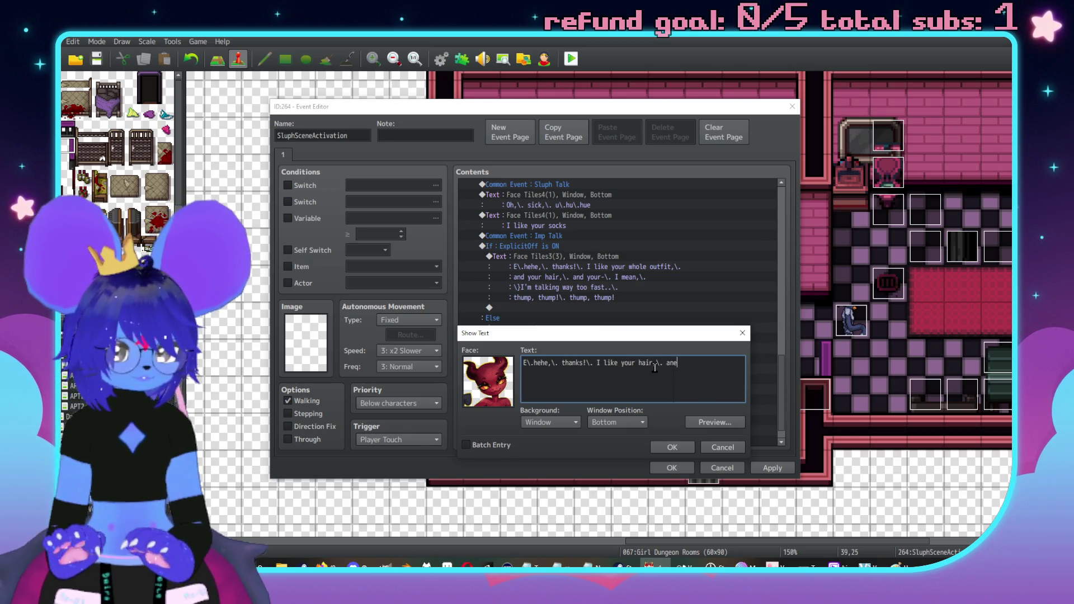
key("BackSpace")
type("d")
key("Return")
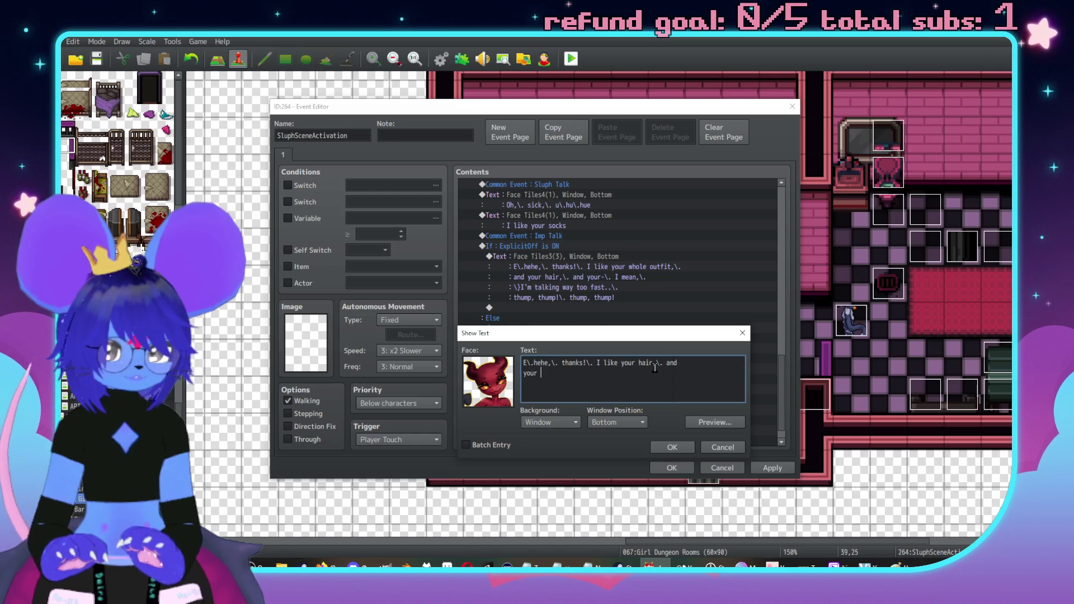
type("outfit,\\..")
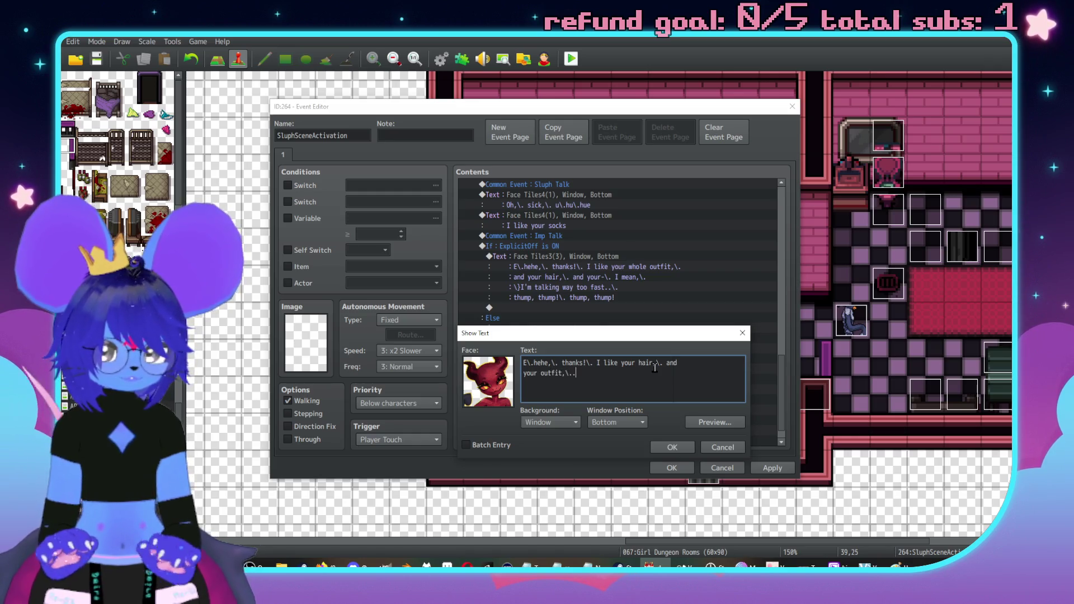
key("BackSpace")
type(" and")
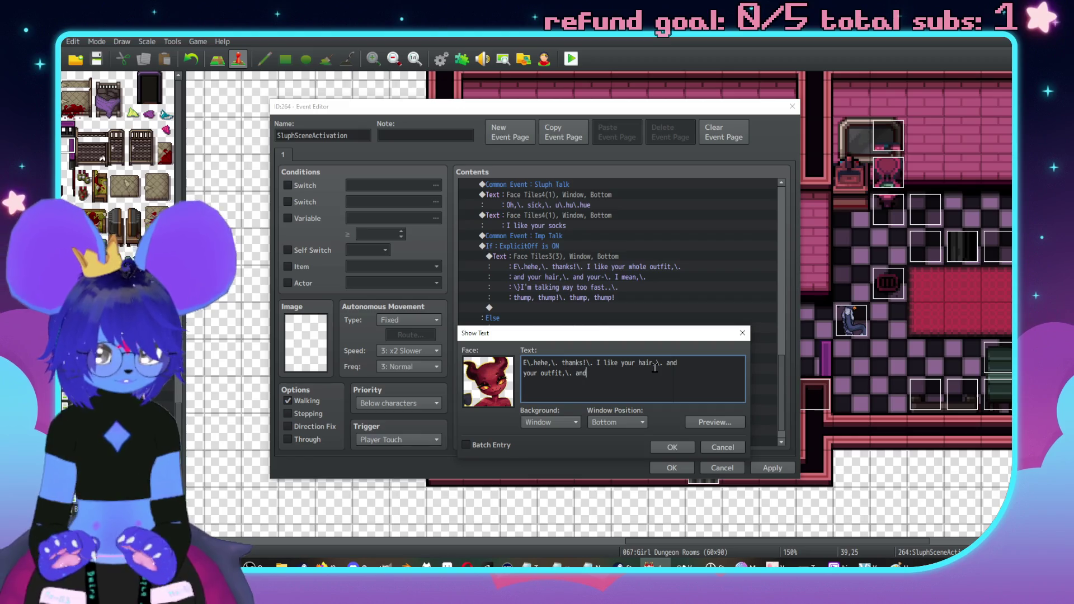
type(" your HUGE tendril,")
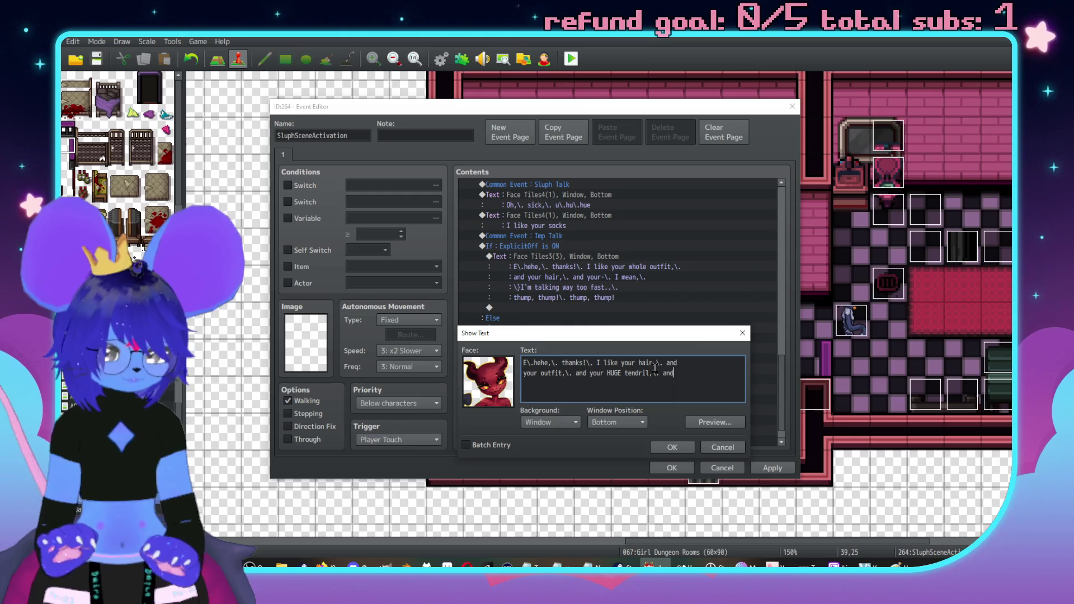
type("\\.")
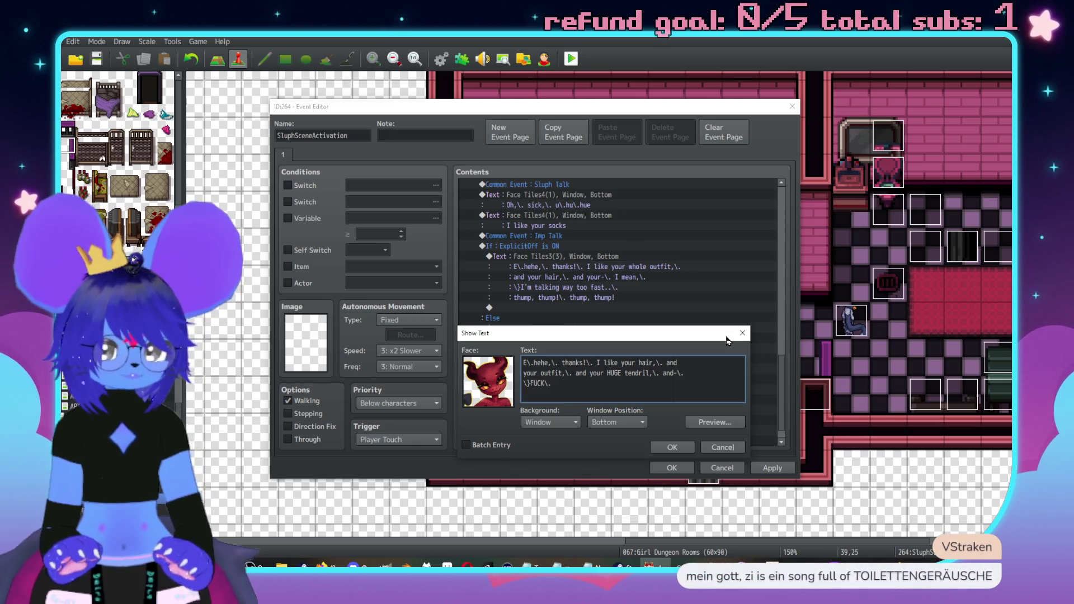
key("Return")
type("\\")
key("BackSpace")
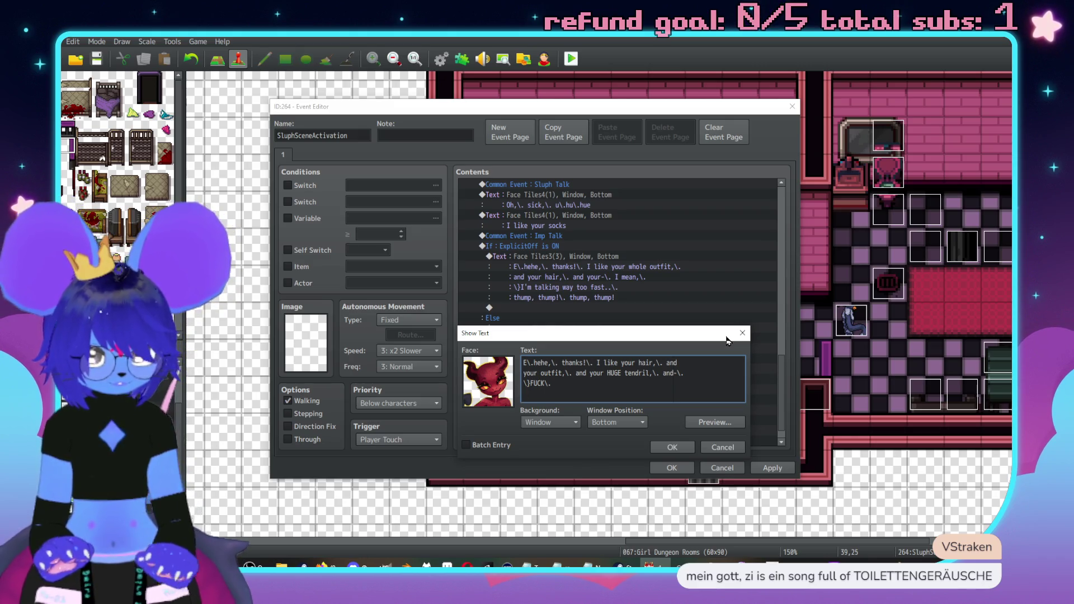
type("ump")
type("!\\. t")
key("BackSpace")
key("BackSpace")
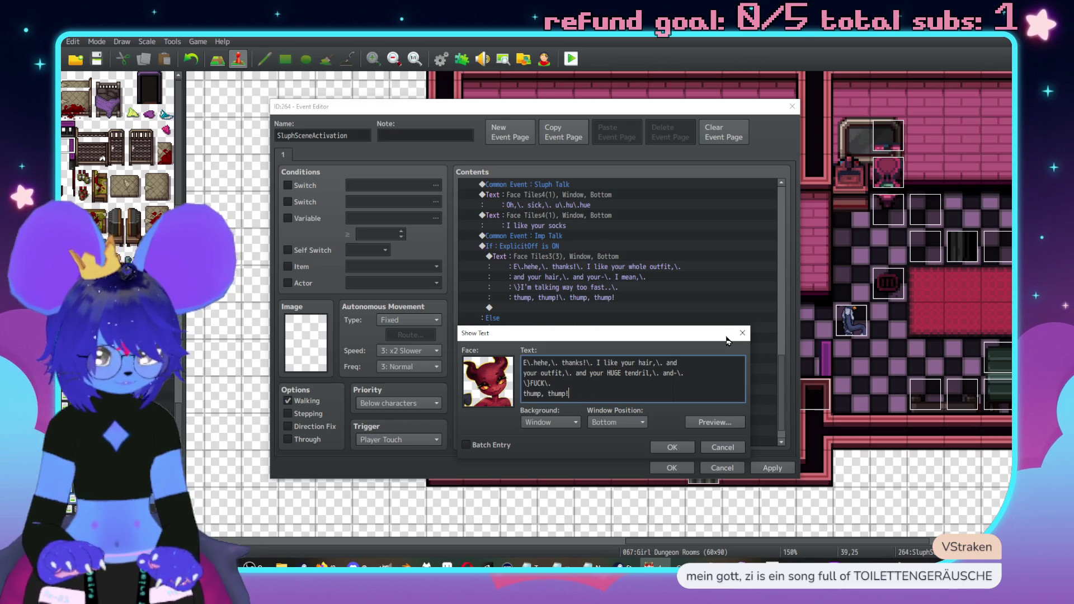
type("thump,\\")
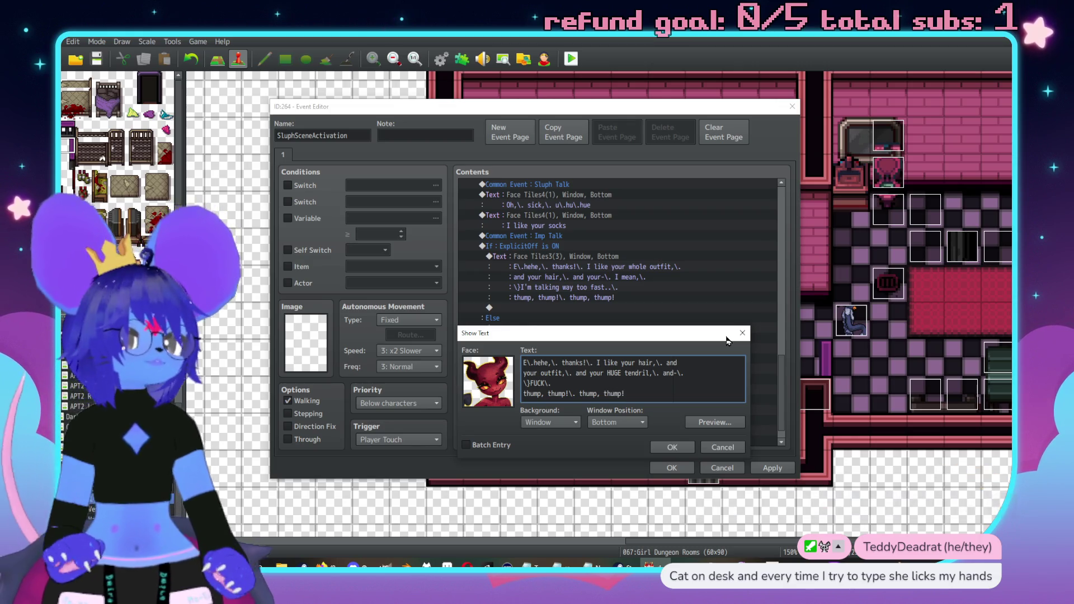
Preview the message, switch the waits after 'and-' and 'FUCK' to long waits, and save.
left_click(720, 425)
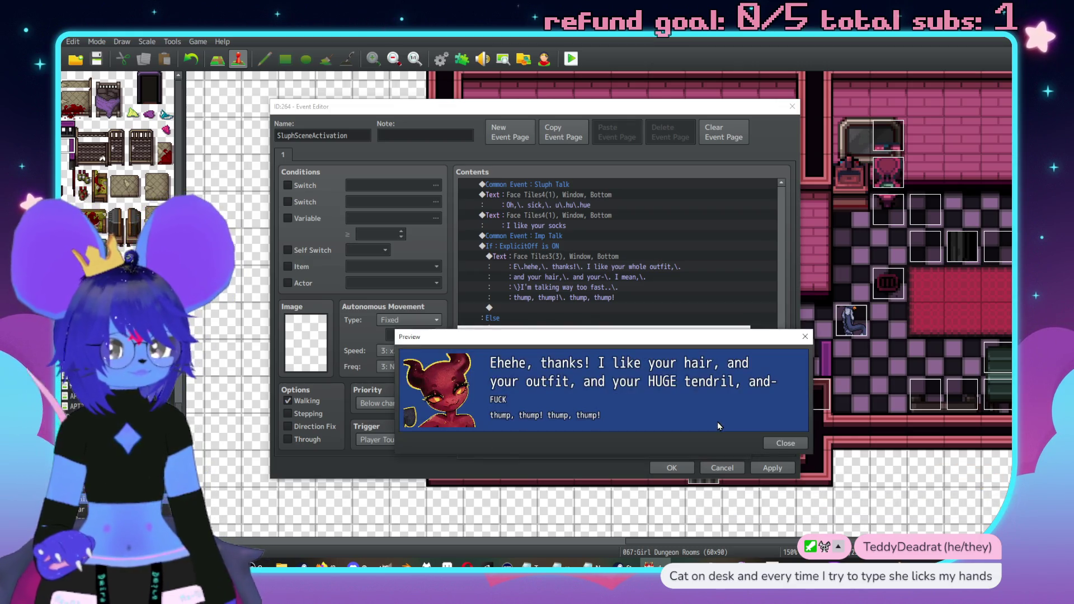
left_click(786, 443)
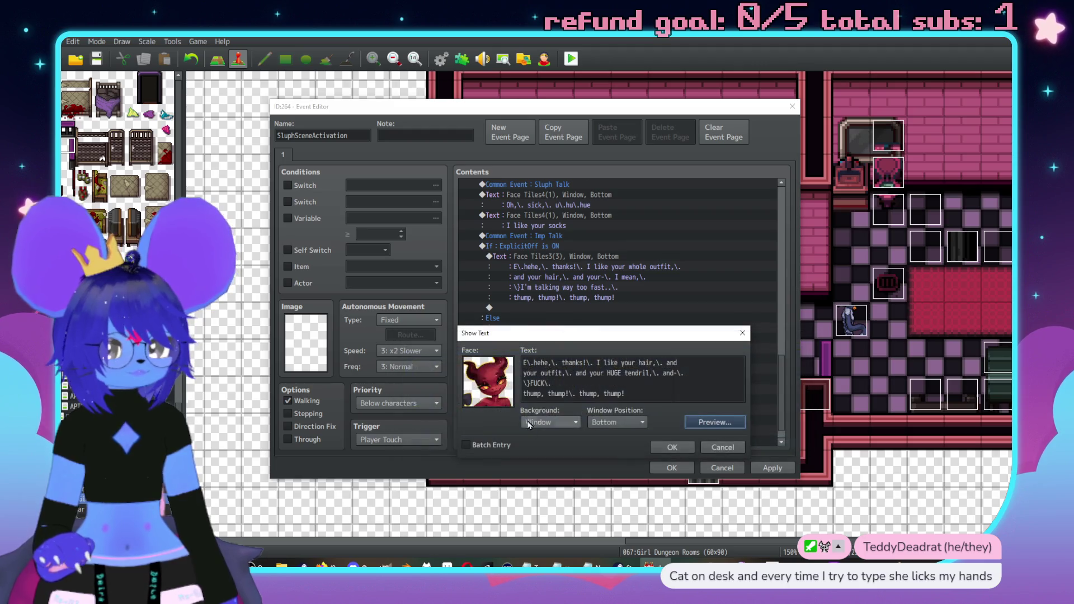
left_click(553, 383)
left_click(693, 375)
left_click(595, 384)
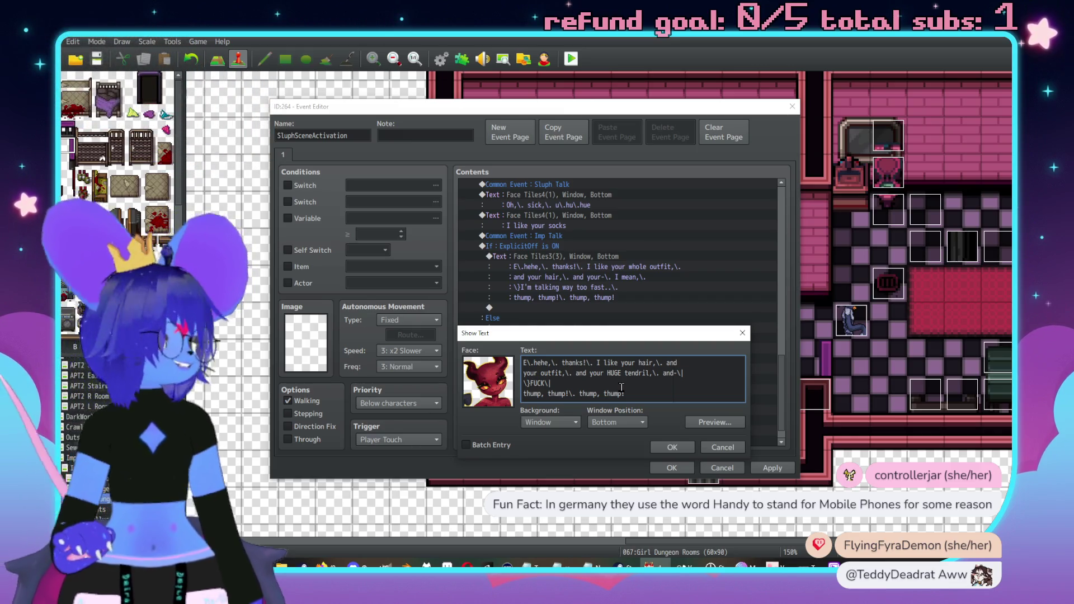
left_click(672, 447)
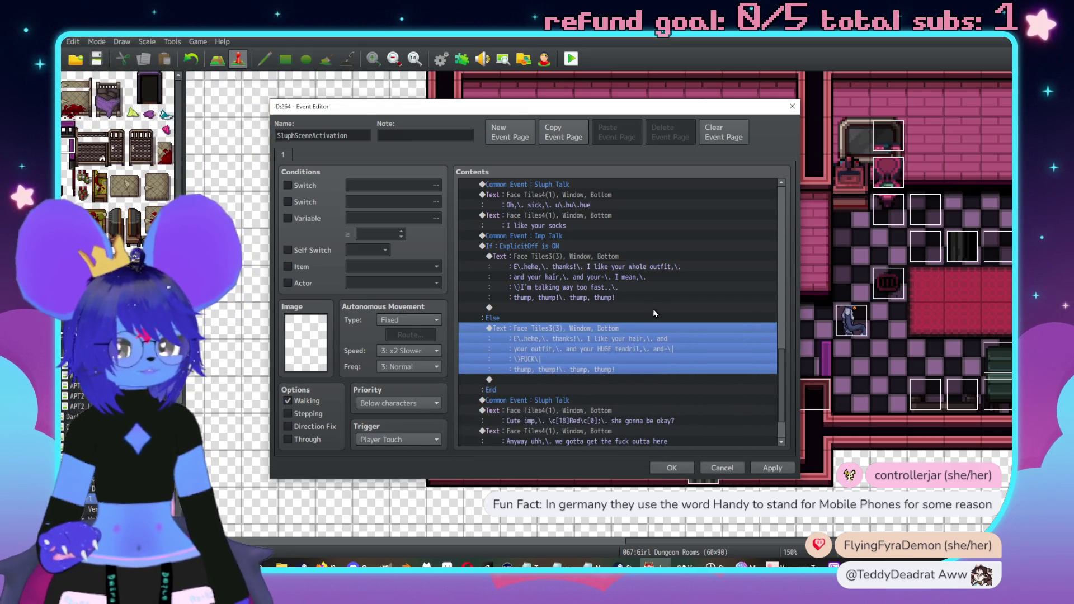
Inspect the 'Cute imp' line and close it unchanged.
scroll(549, 397, "down", 1)
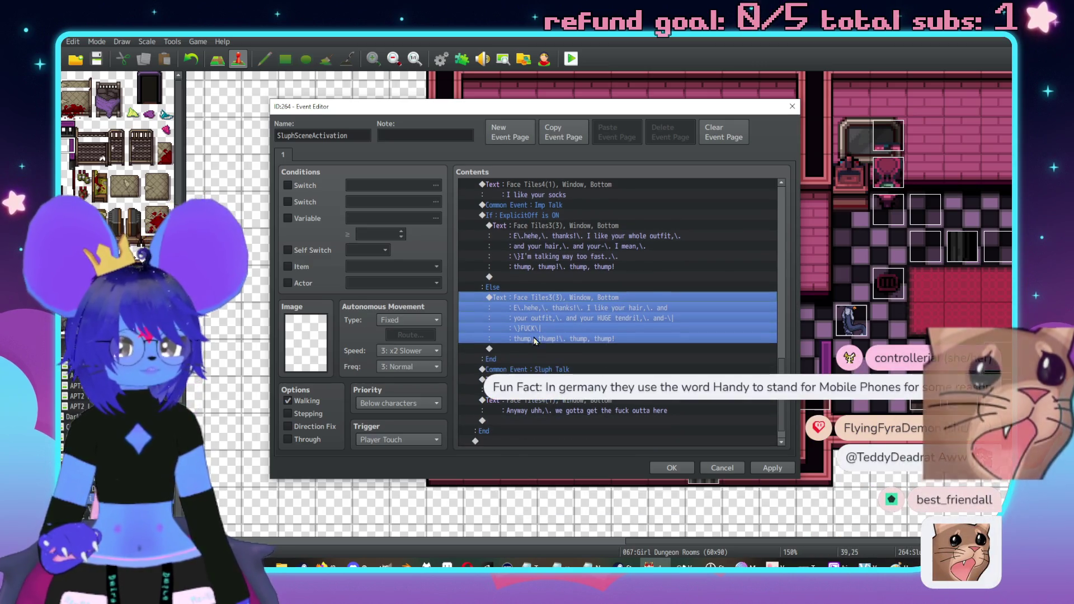
double_click(536, 380)
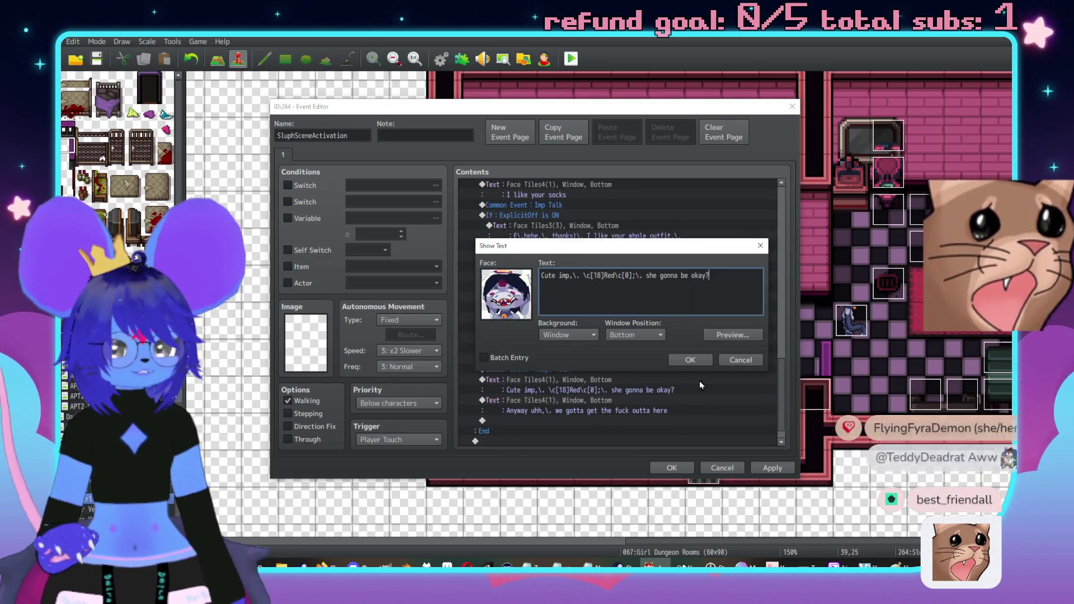
left_click(754, 359)
Insert a Show Text line with the first Tiles4 face reading 'U\.hu\.hue,\. awesome'.
double_click(561, 378)
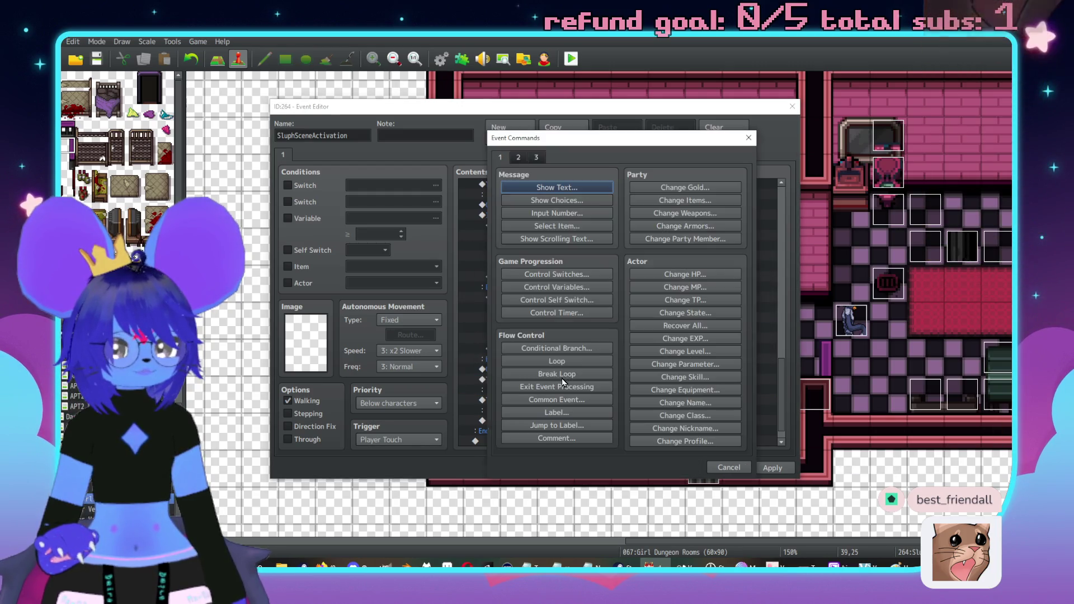
left_click_drag(556, 151, 700, 166)
left_click(701, 202)
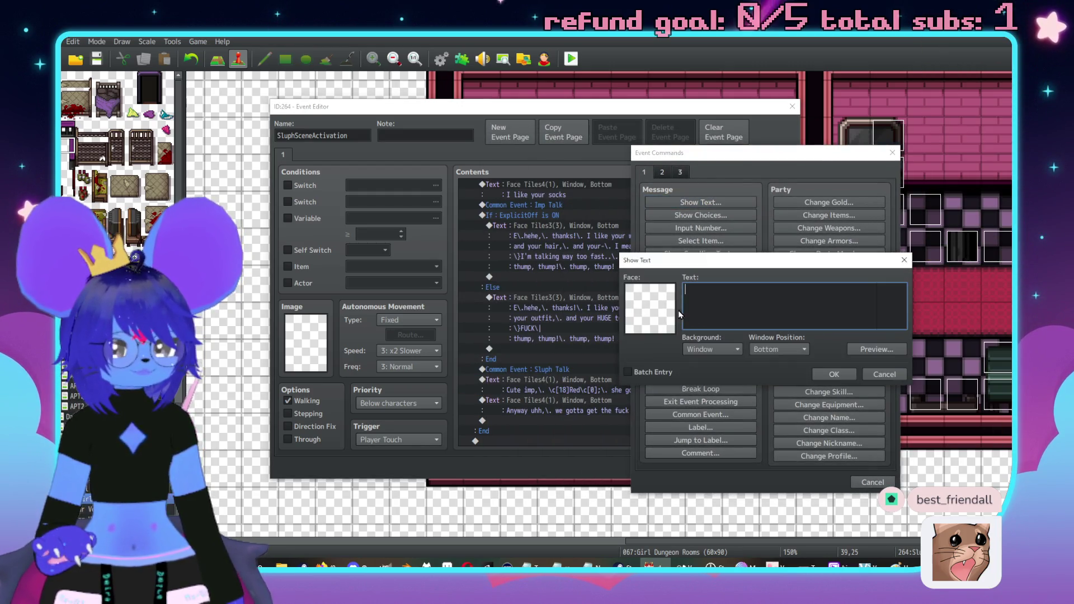
double_click(659, 306)
left_click(615, 254)
double_click(744, 234)
left_click(740, 323)
type("U")
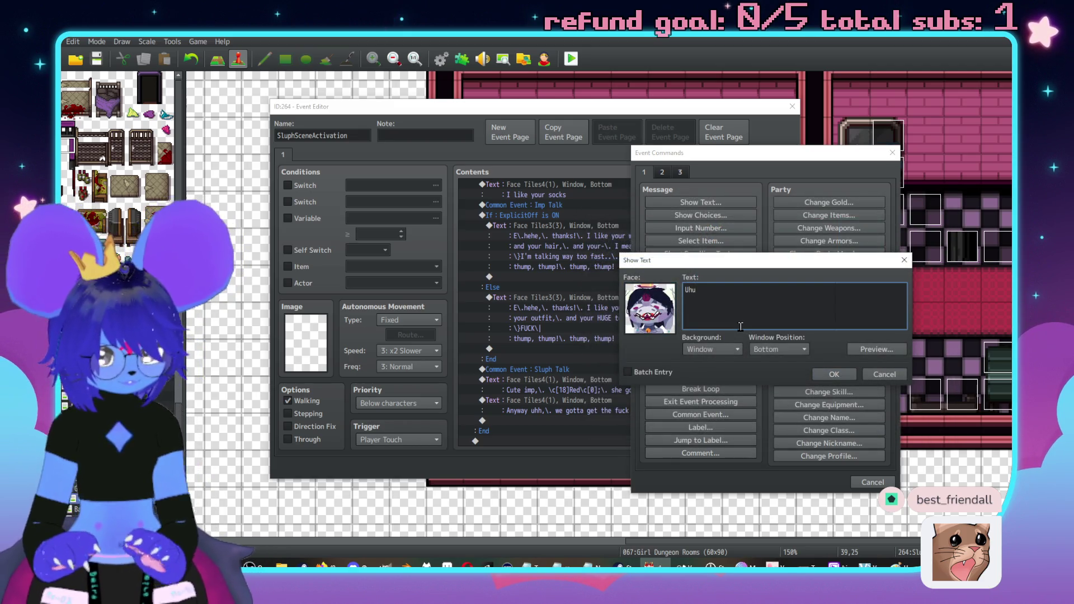
type("\\.hu\\.hue,\\. awesome")
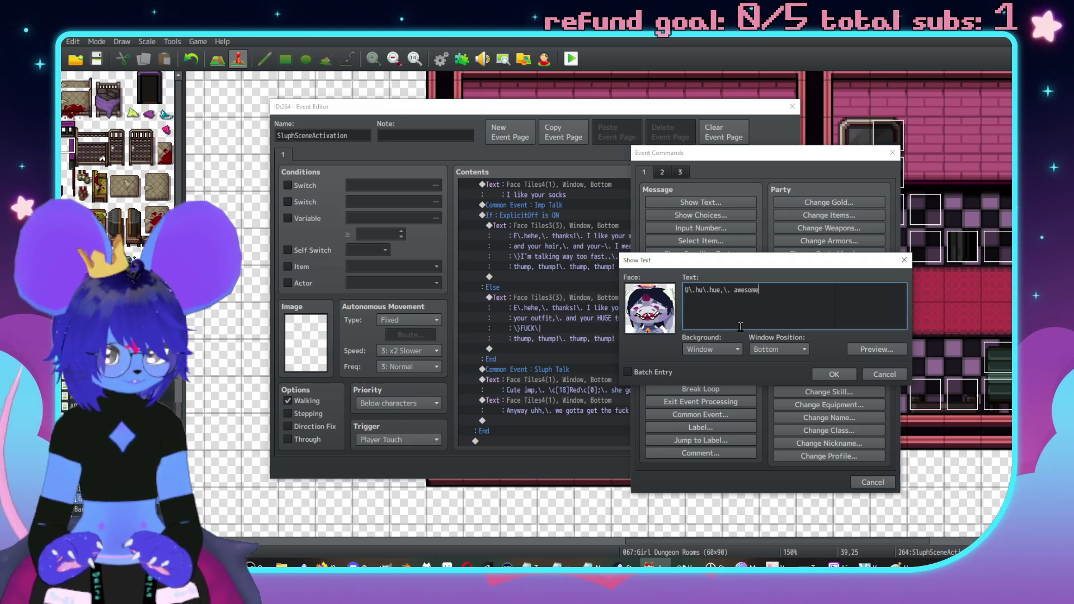
left_click(834, 374)
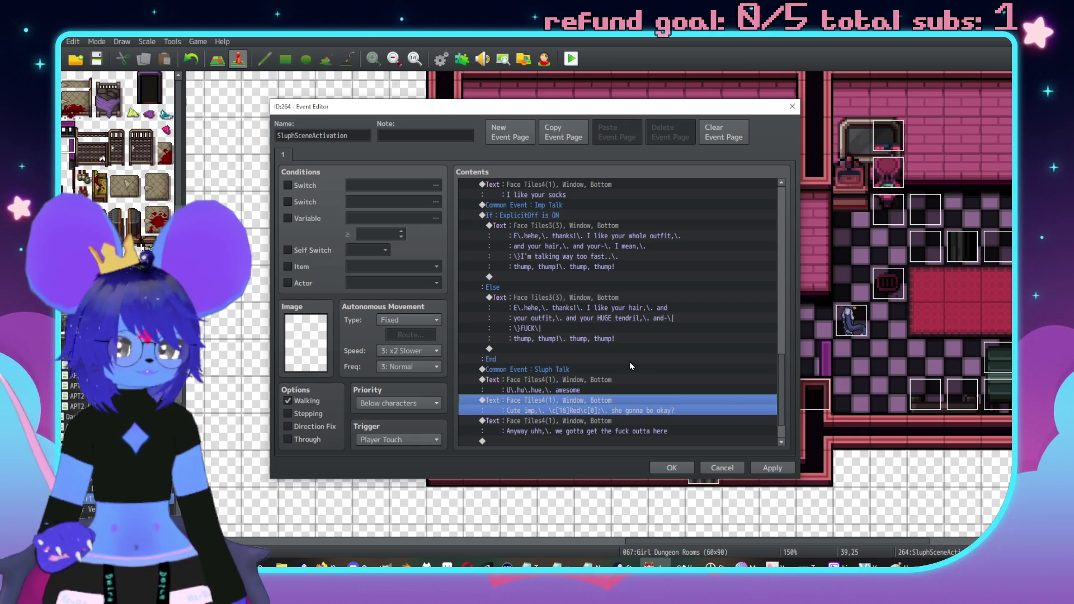
Join 'FUCK' onto the 'and-' line, add a blank line before 'thump, thump!', and save.
double_click(718, 321)
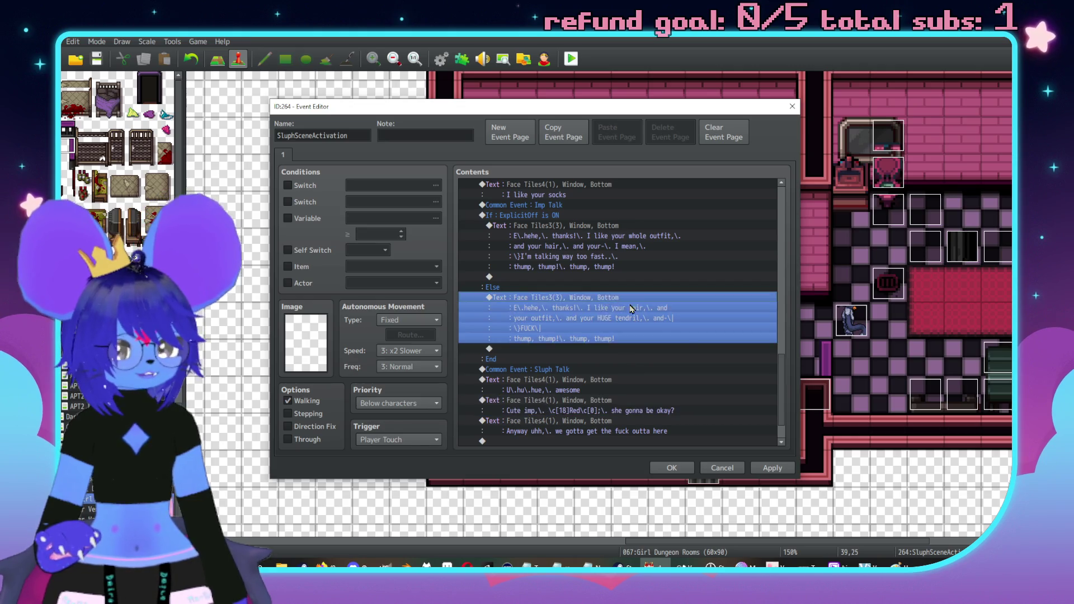
left_click(744, 336)
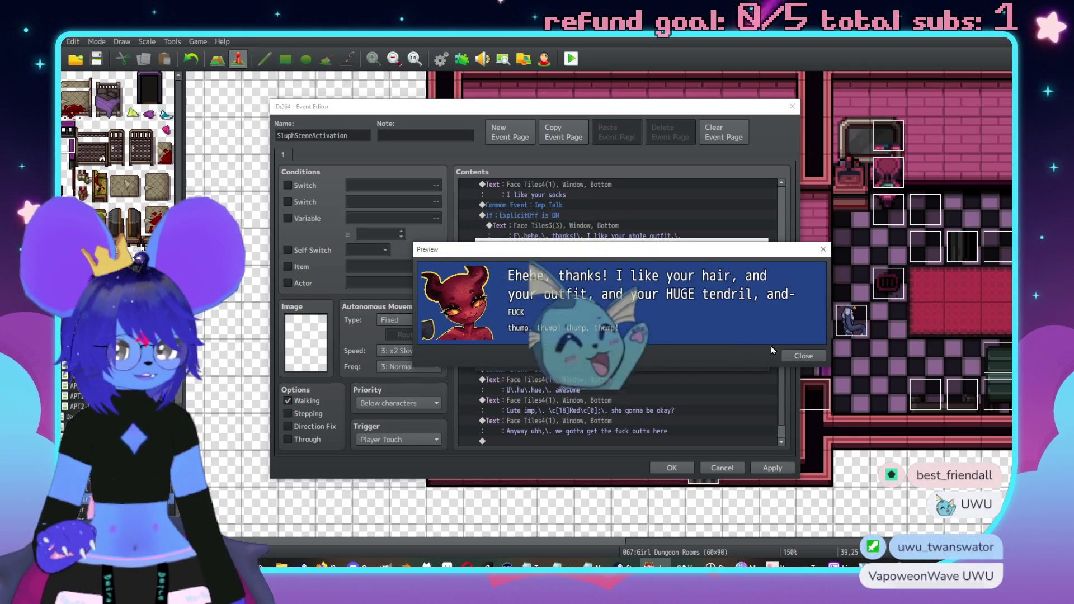
left_click(804, 356)
left_click(549, 296)
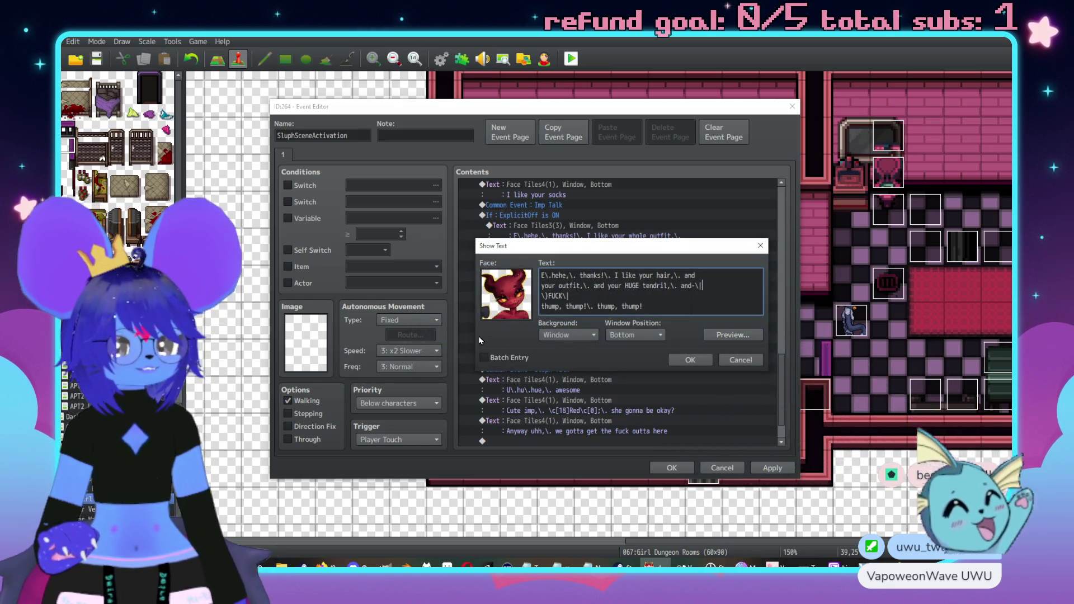
type("}")
key("Home")
key("BackSpace")
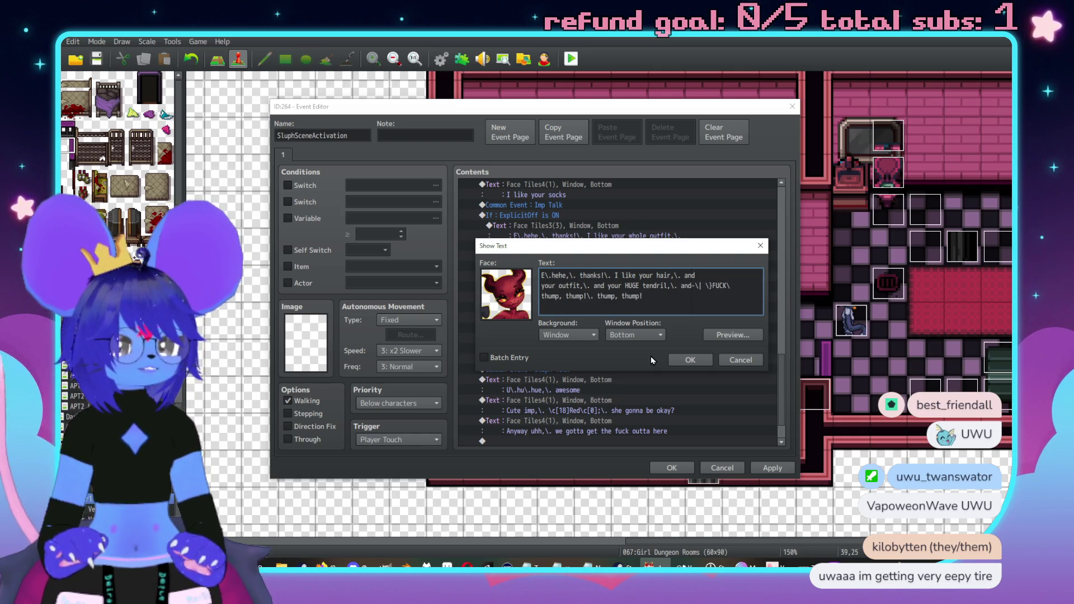
type("|")
key("Return")
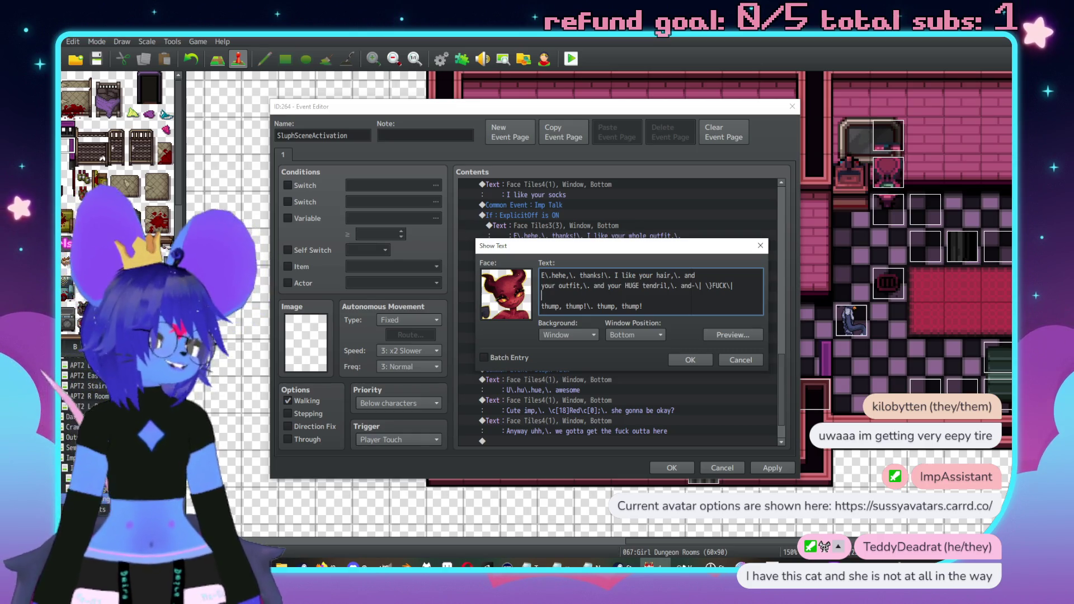
key("alt+Tab")
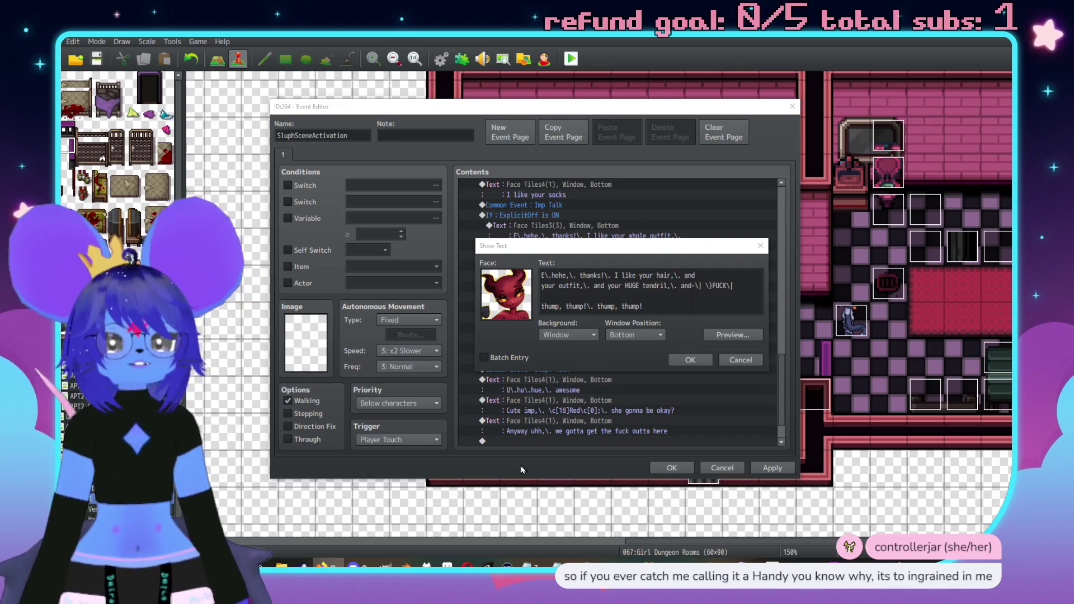
left_click(690, 360)
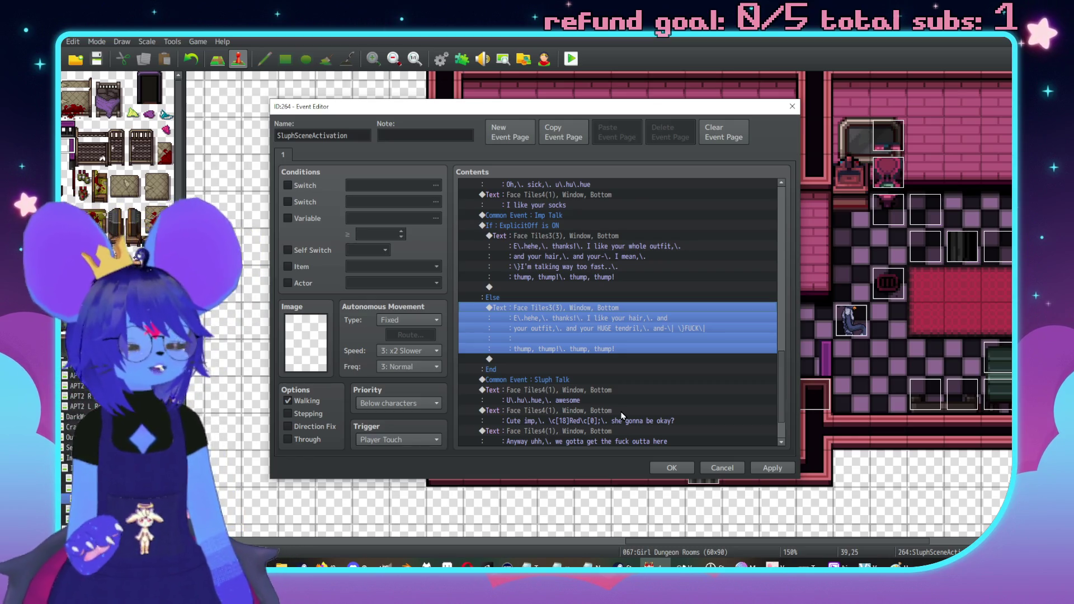
key("alt+Tab")
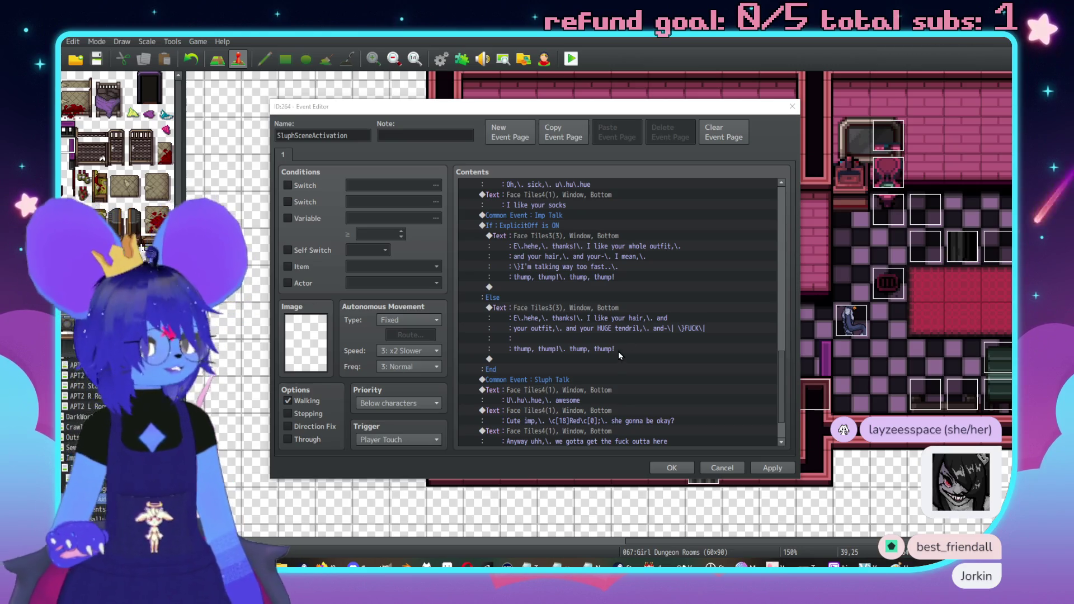
scroll(575, 365, "up", 2)
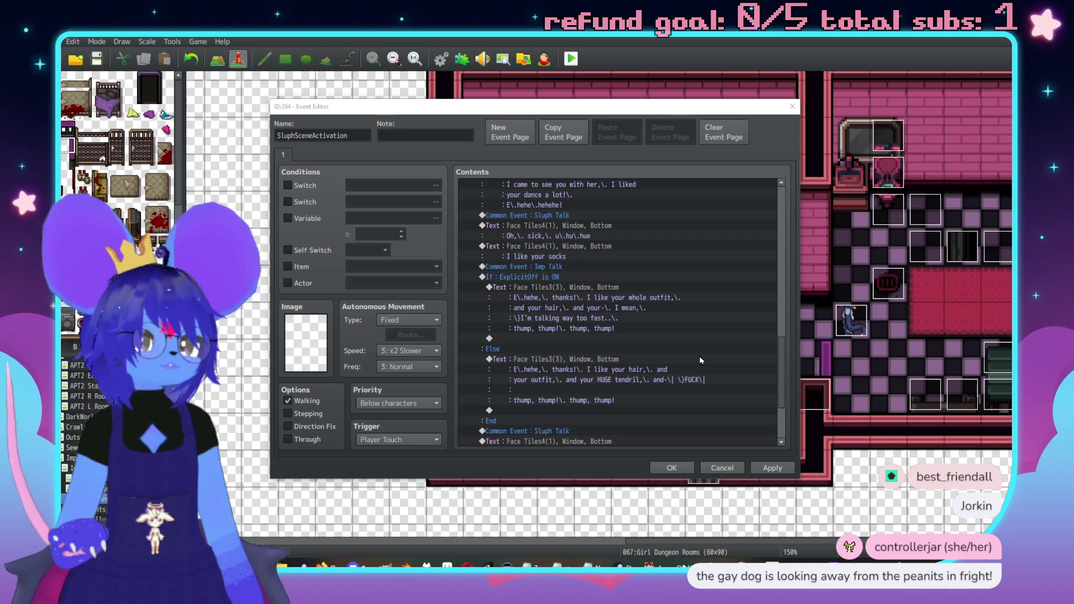
scroll(655, 313, "up", 5)
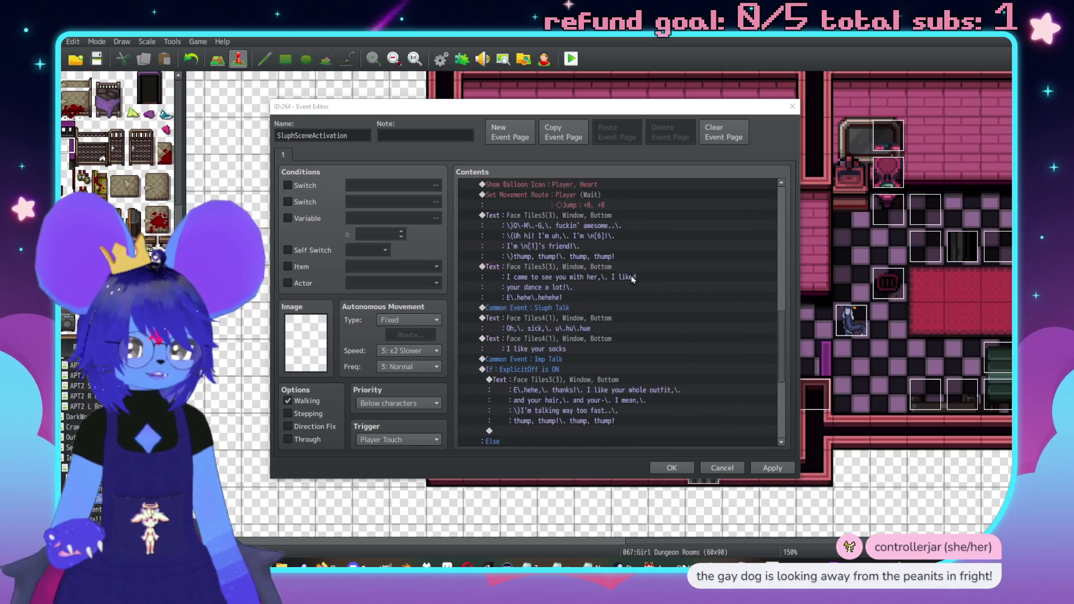
scroll(649, 349, "down", 8)
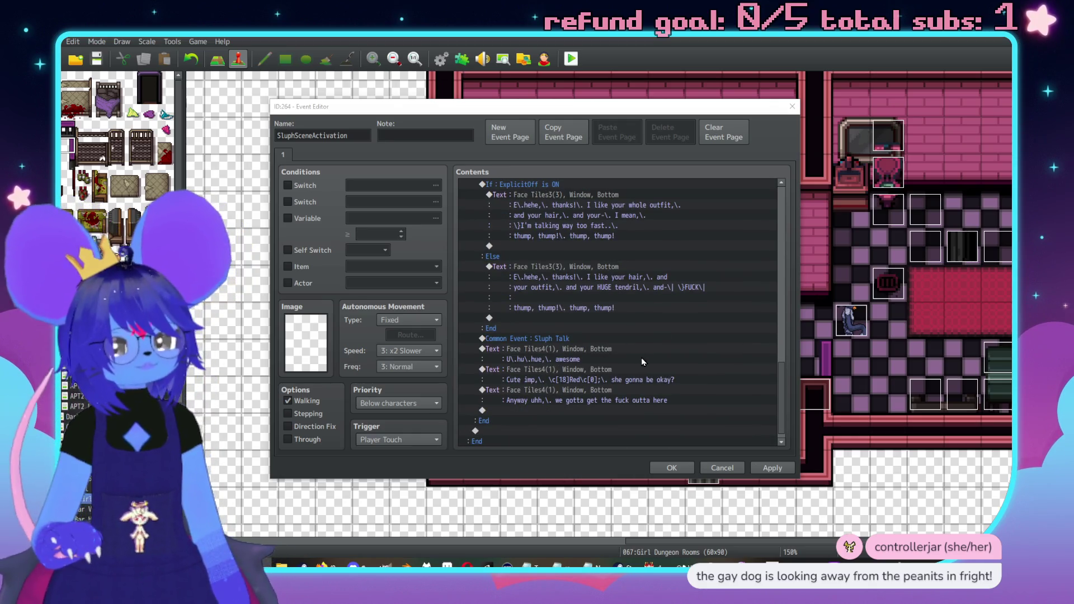
double_click(613, 378)
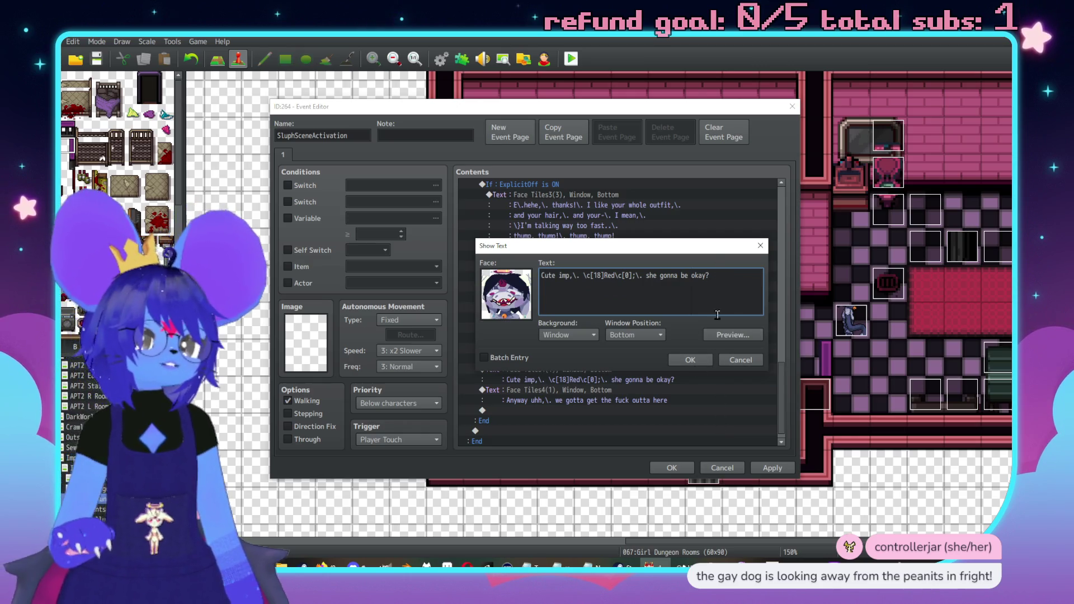
left_click(690, 361)
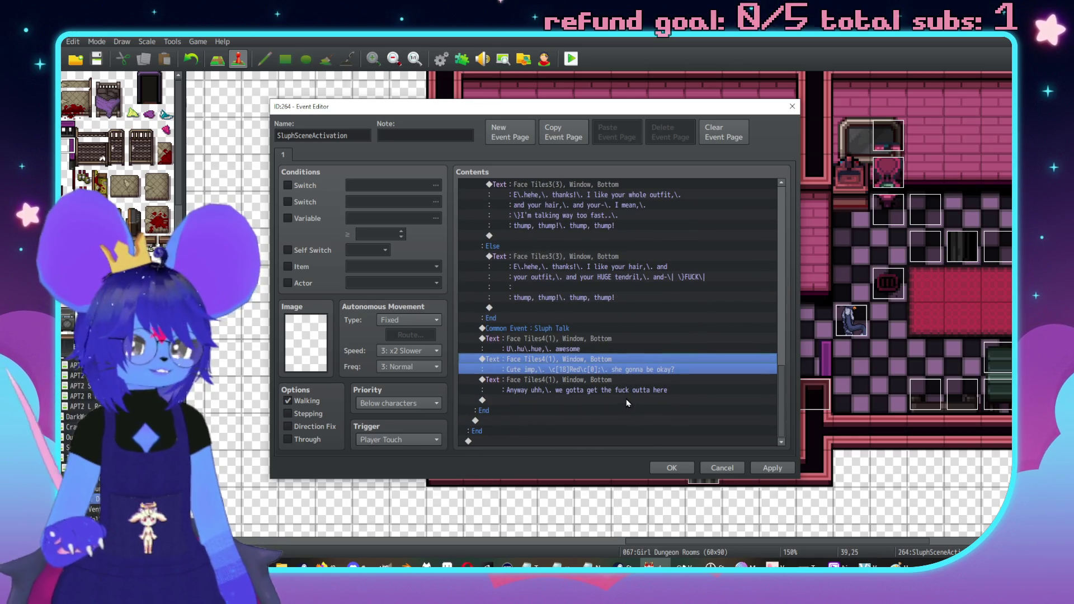
scroll(621, 392, "up", 10)
scroll(604, 378, "up", 10)
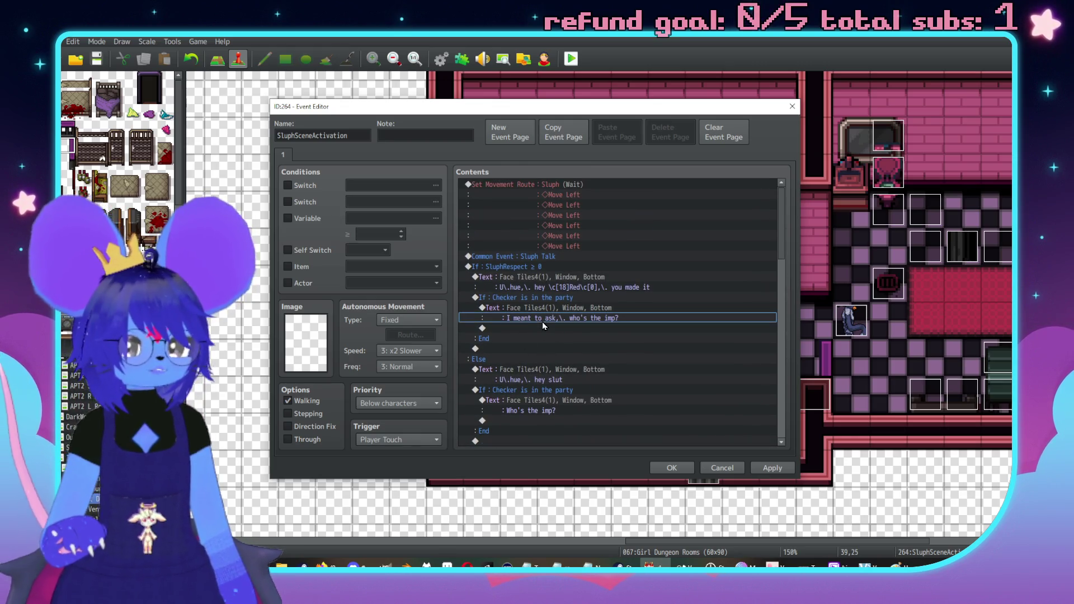
Delete the trailing 'If : Checker is in the party' branch.
left_click(569, 336)
scroll(570, 331, "down", 1)
left_click(571, 370)
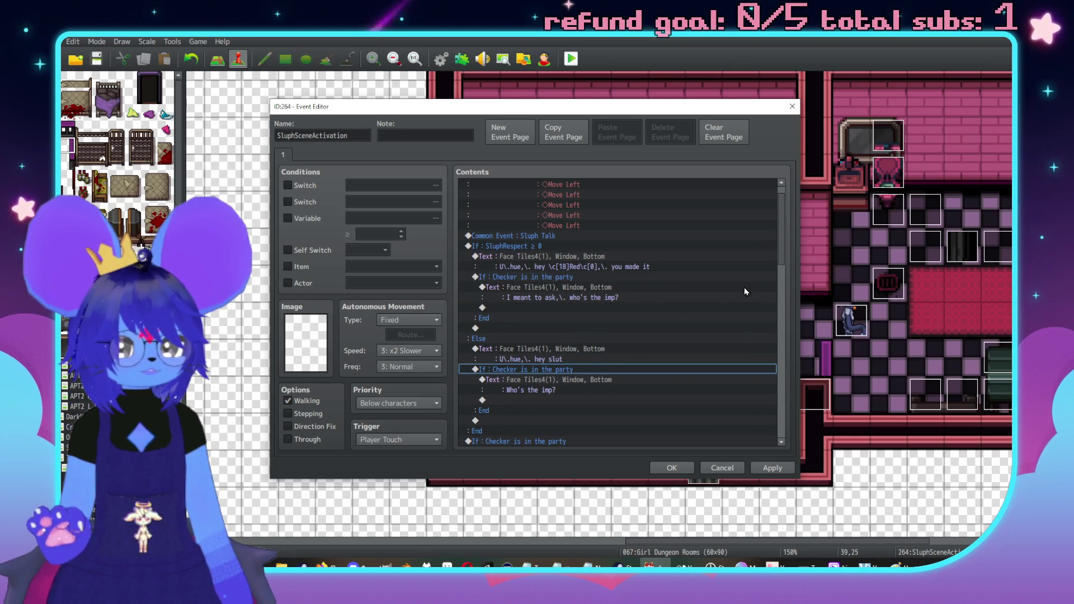
left_click_drag(783, 242, 782, 414)
scroll(604, 347, "up", 10)
scroll(590, 350, "up", 5)
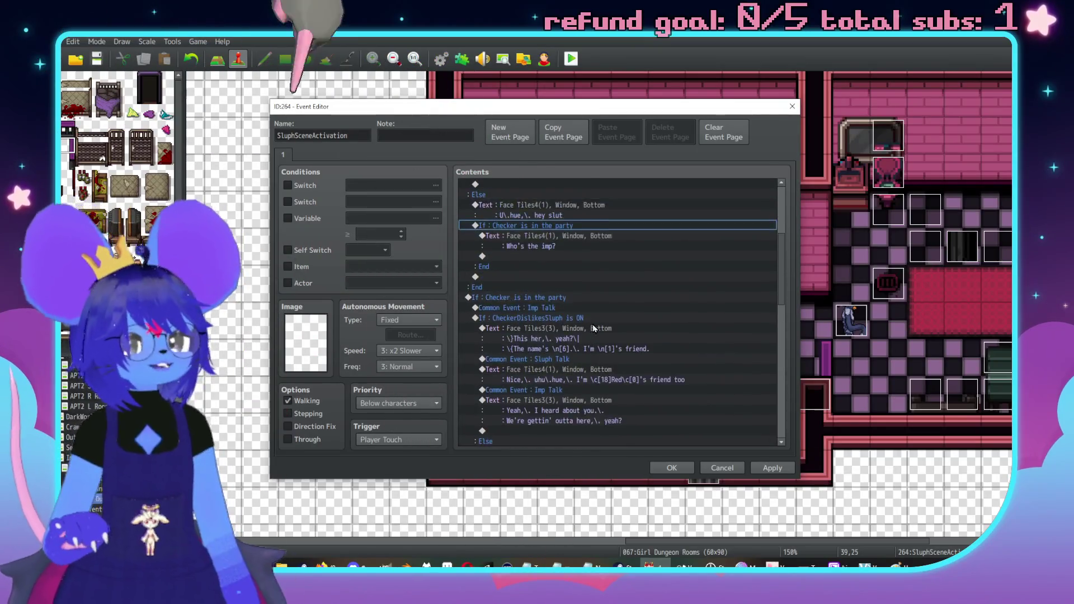
scroll(566, 245, "down", 1)
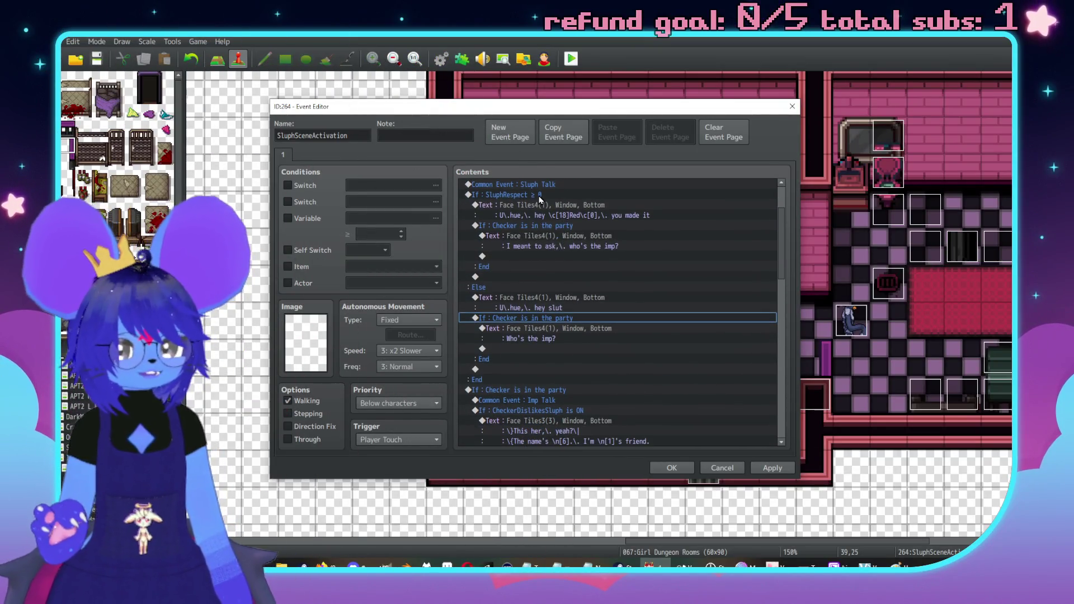
left_click(541, 196)
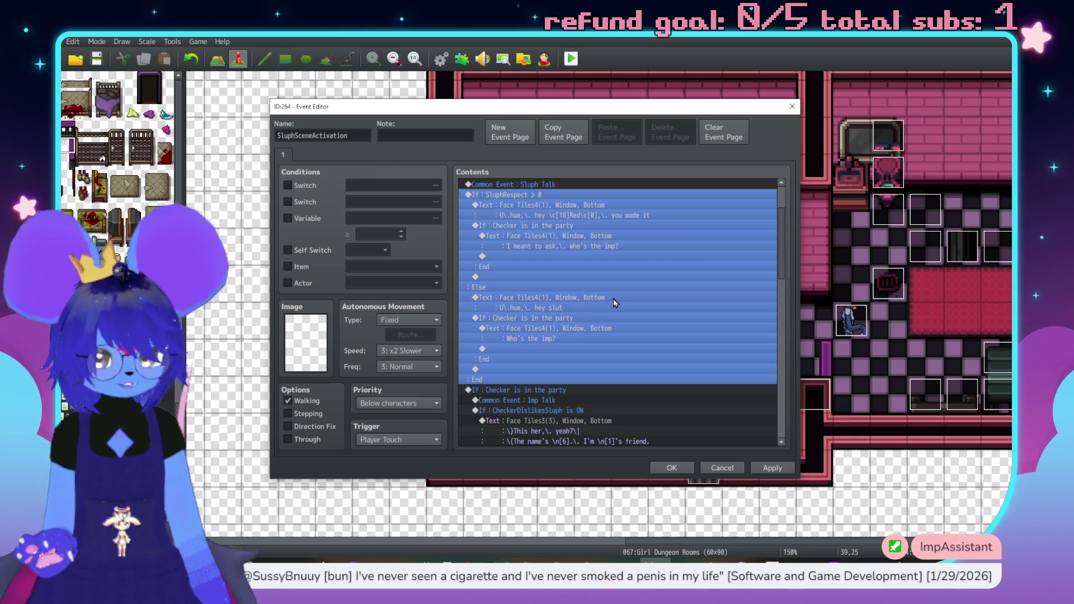
scroll(582, 427, "down", 14)
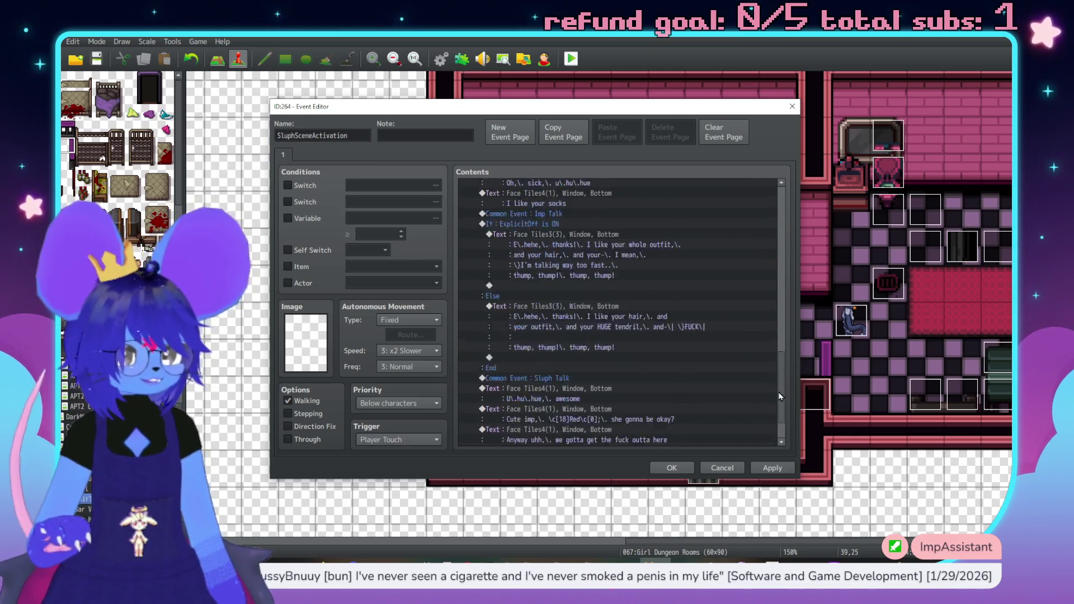
scroll(553, 354, "up", 10)
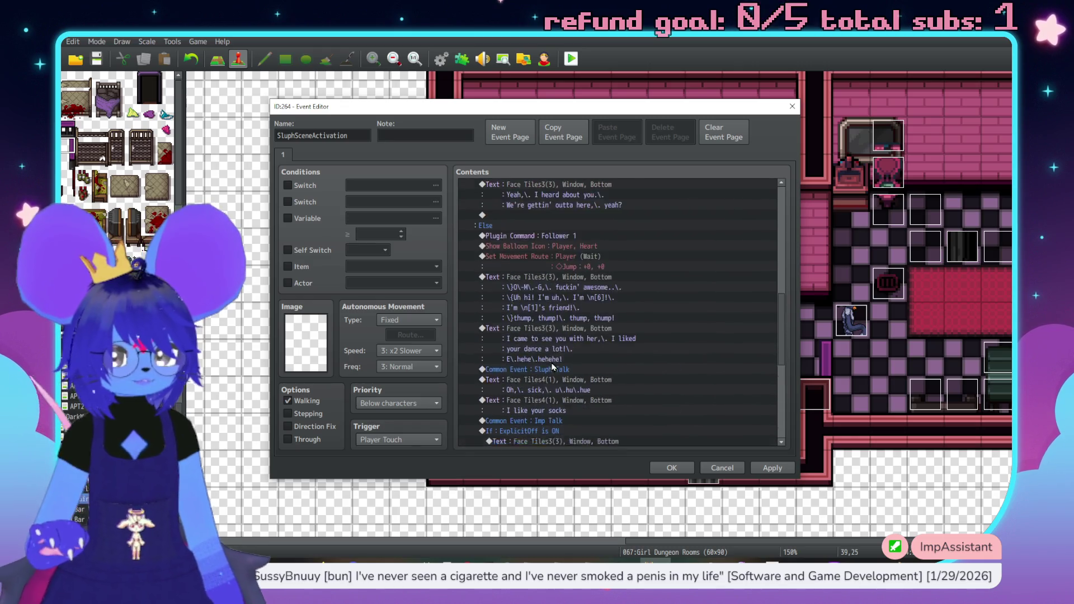
left_click(543, 266)
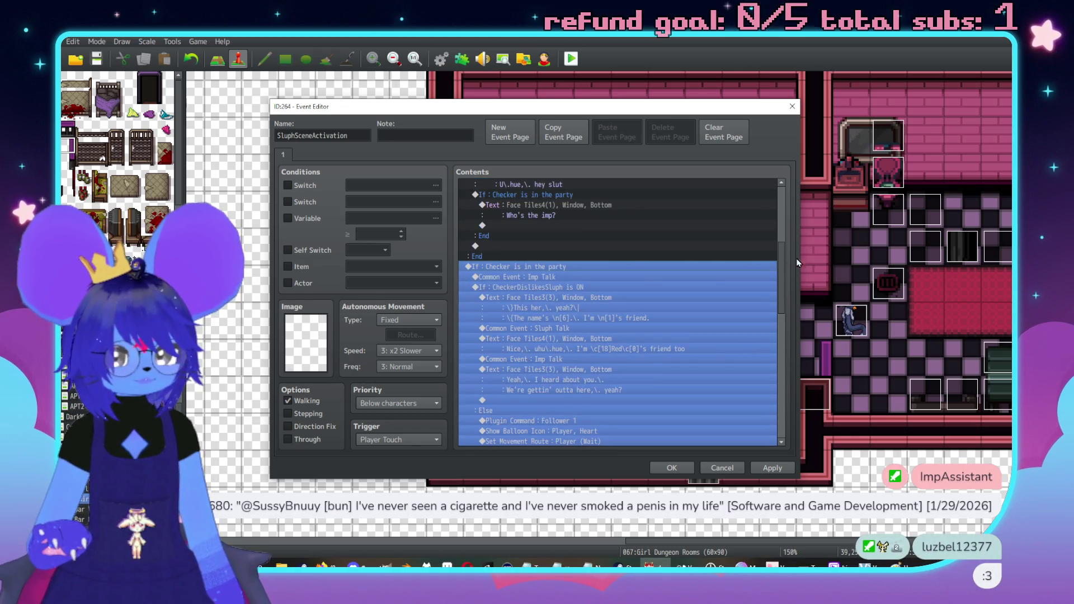
left_click_drag(785, 265, 788, 439)
key("Delete")
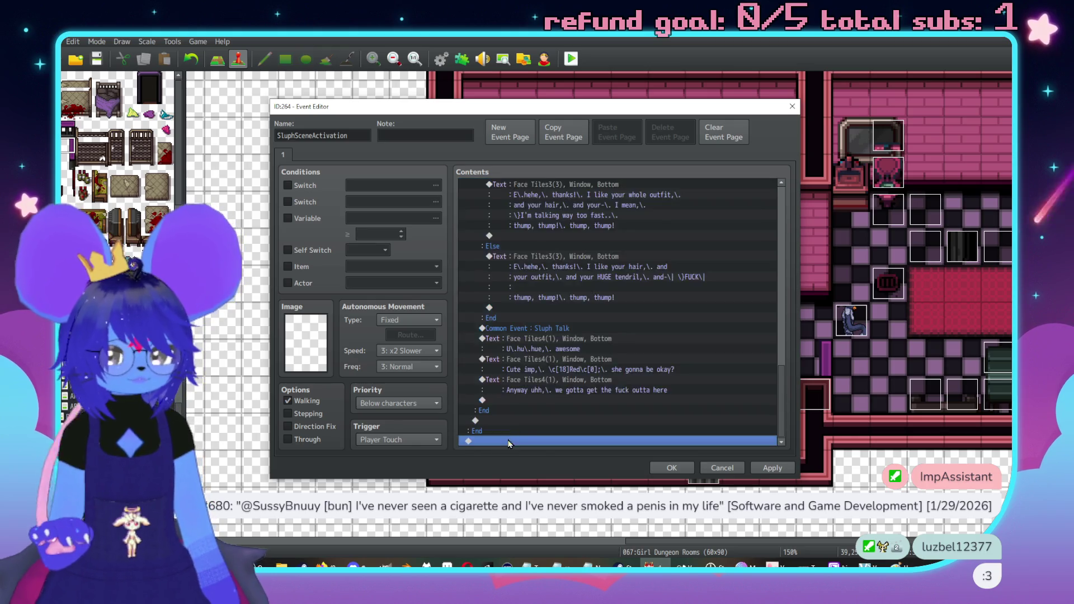
Delete the Checker branches nested in SluphRespect ≥ 0 and under Else.
left_click(556, 258)
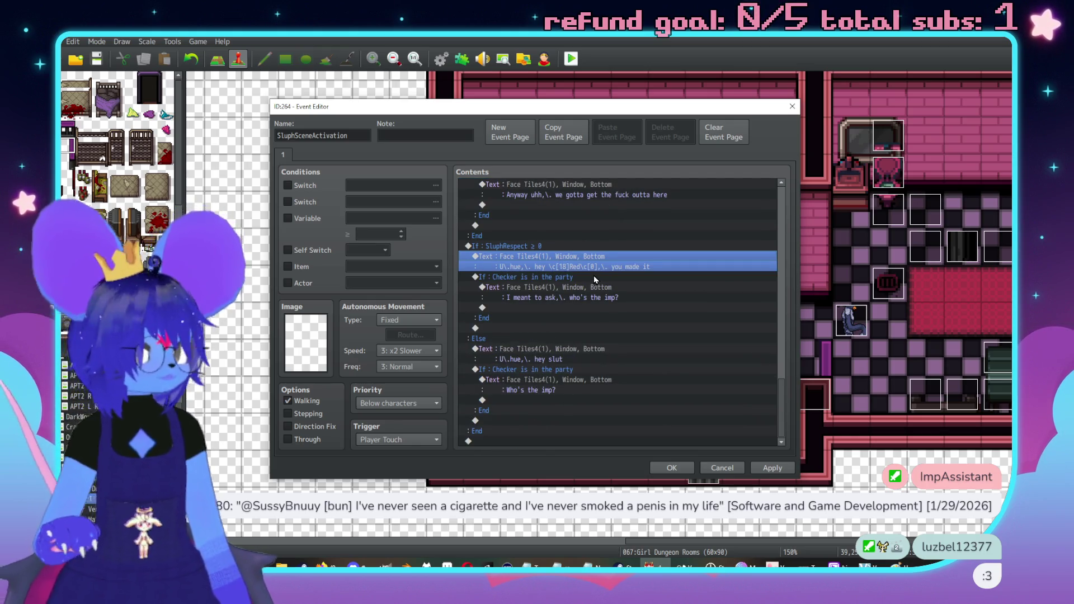
left_click(526, 278)
key("Delete")
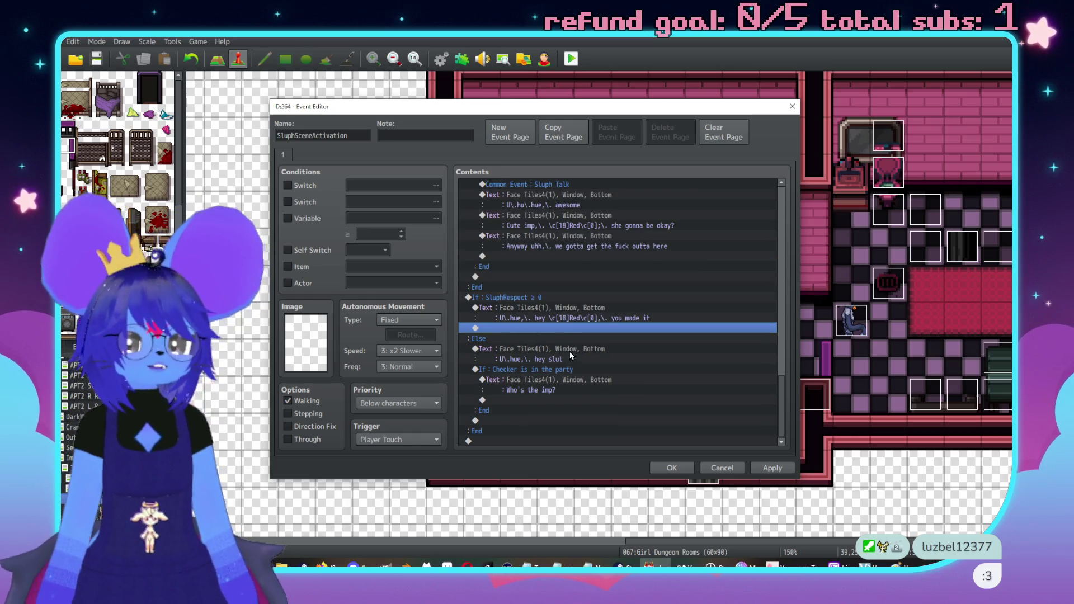
left_click(553, 374)
key("Delete")
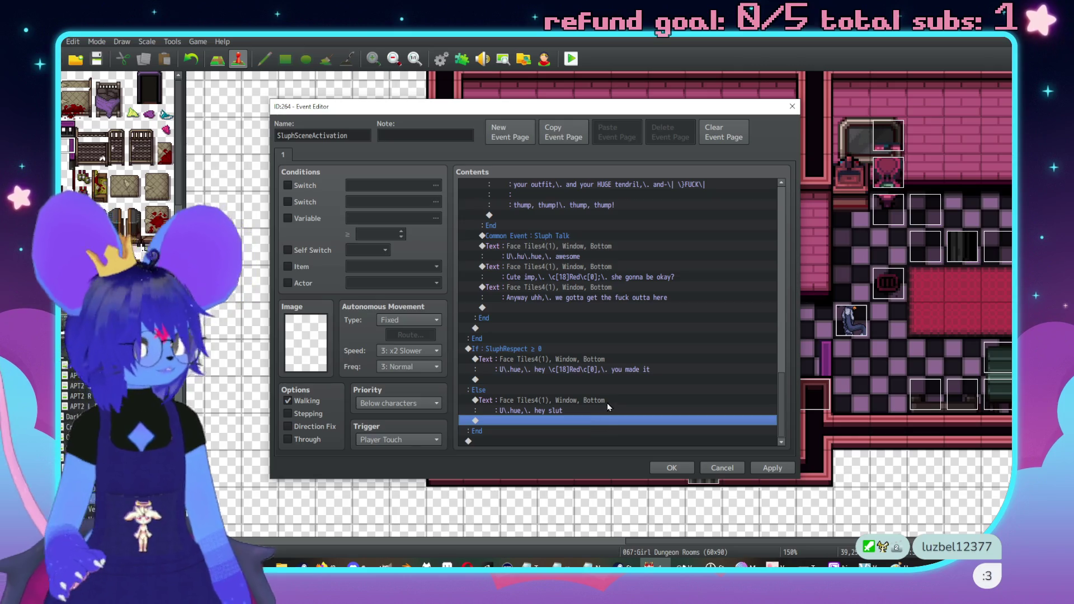
left_click(596, 361)
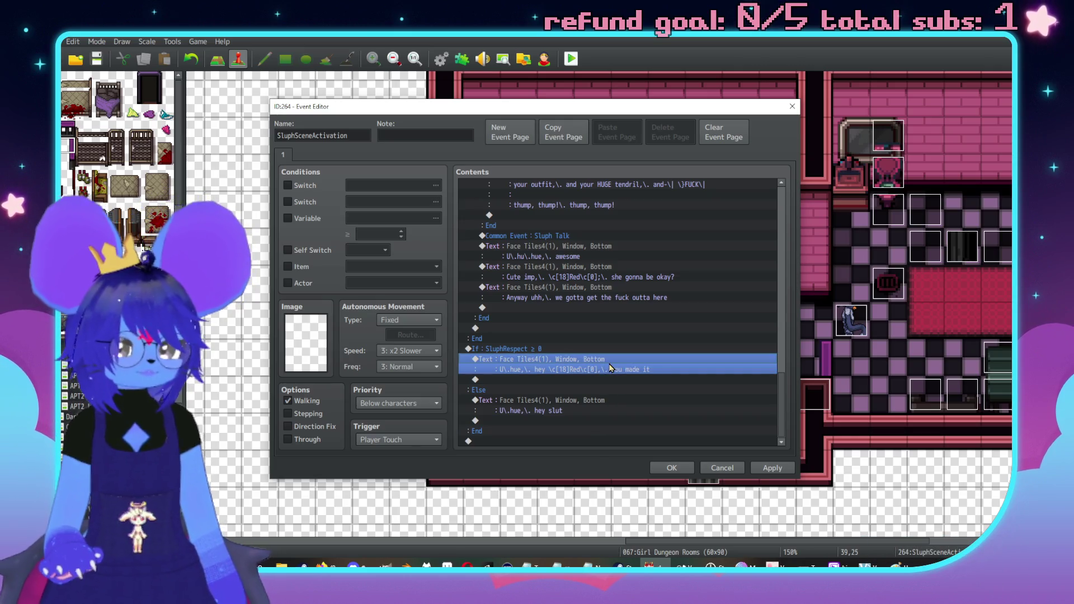
Replace 'you made it' with 'I'm surprised you found me really, this master freak's…' lines.
double_click(615, 364)
mouse_move(650, 242)
left_mouse_down()
mouse_move(733, 244)
mouse_move(775, 223)
left_mouse_up()
left_click_drag(834, 255, 660, 251)
type("I")
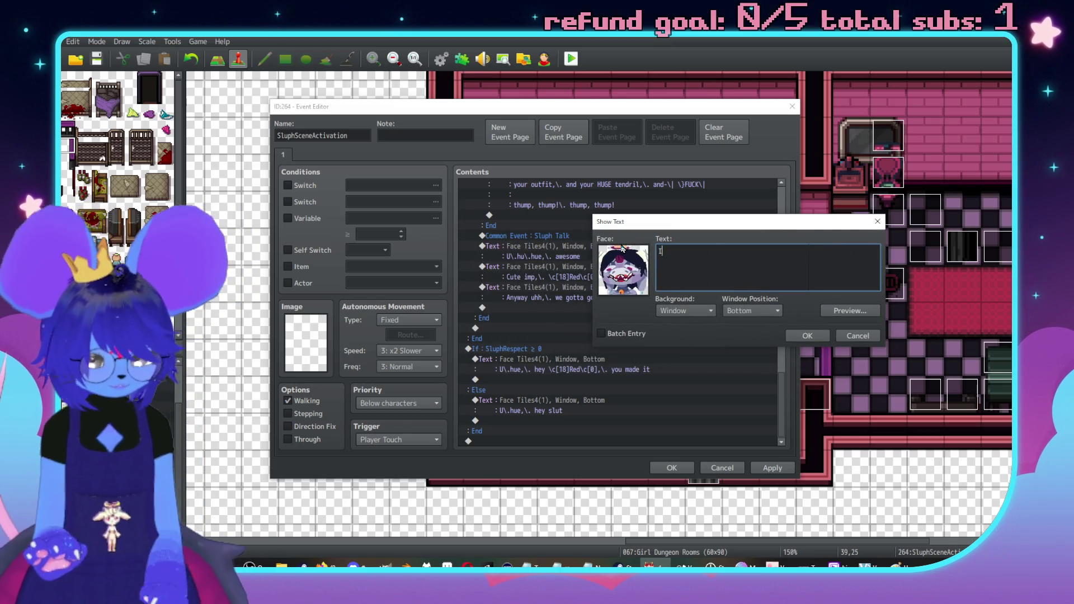
type("'m surpris")
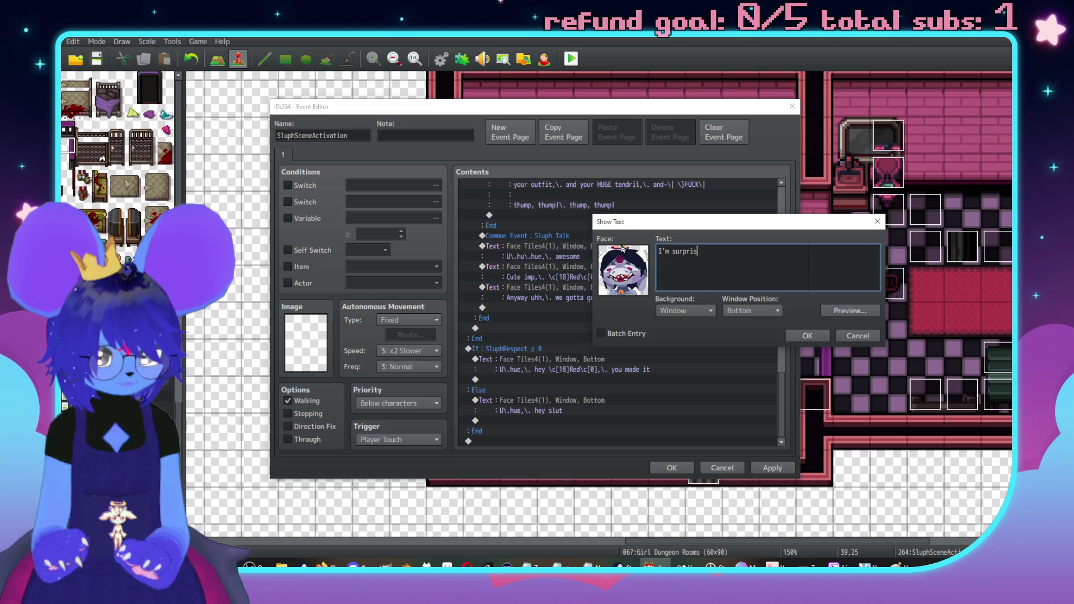
type("ed you found me ")
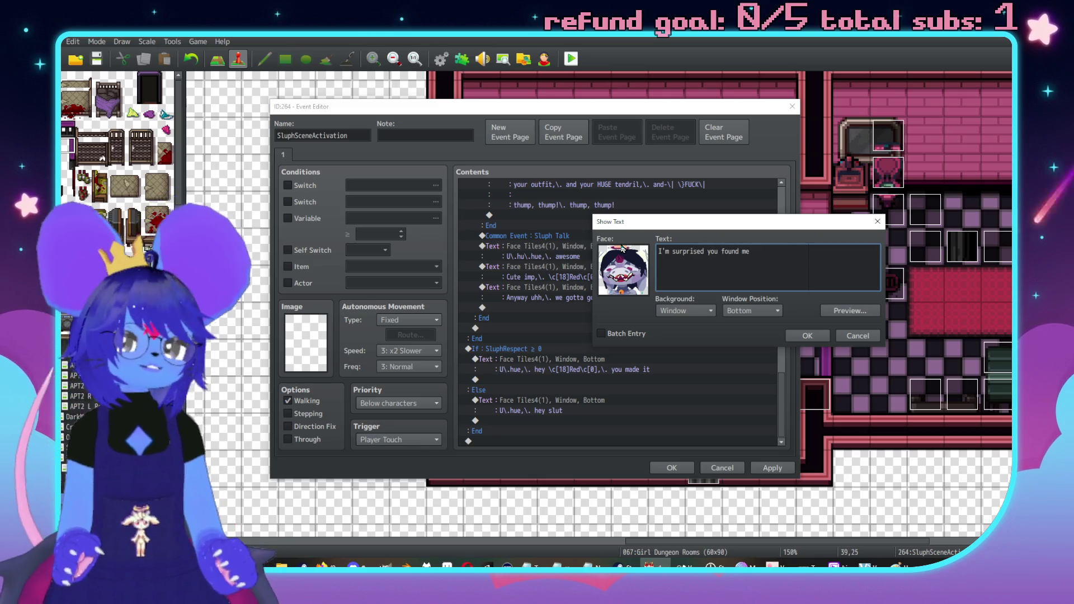
type("re")
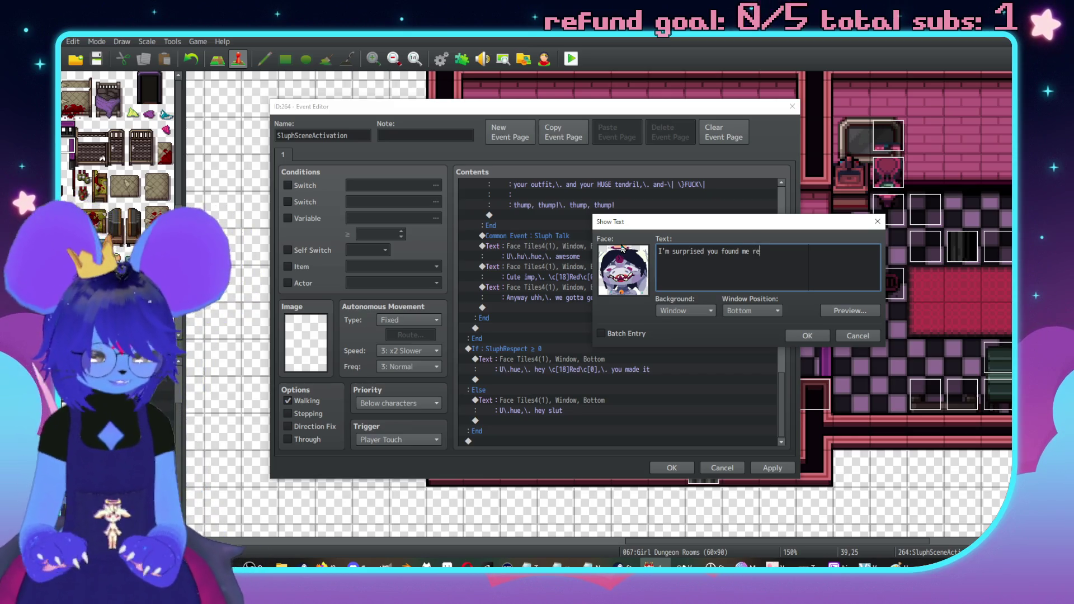
type("ally,\\. this")
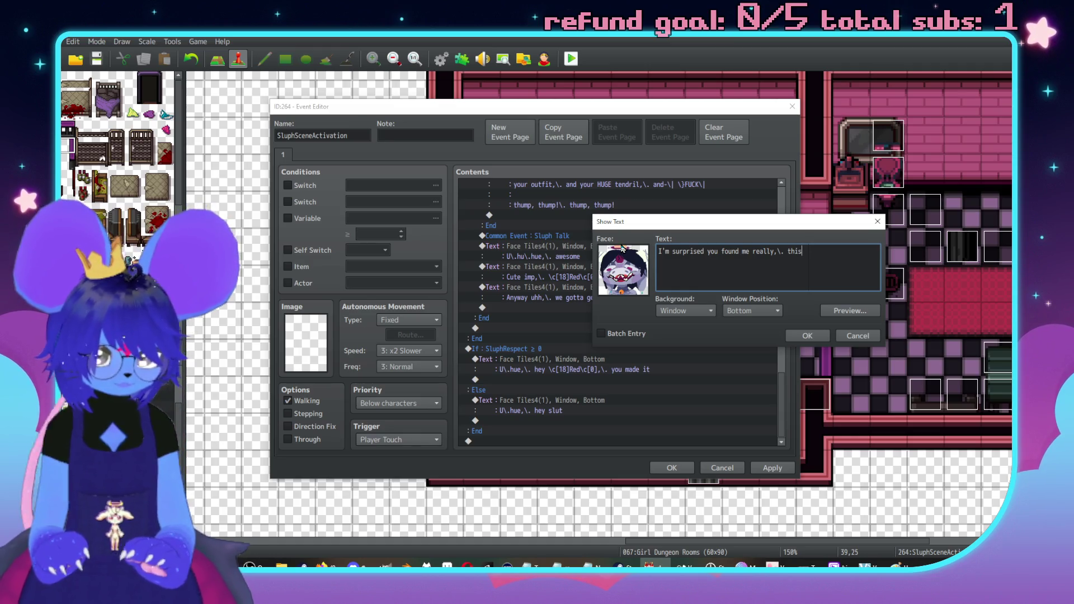
type(" master freak's d")
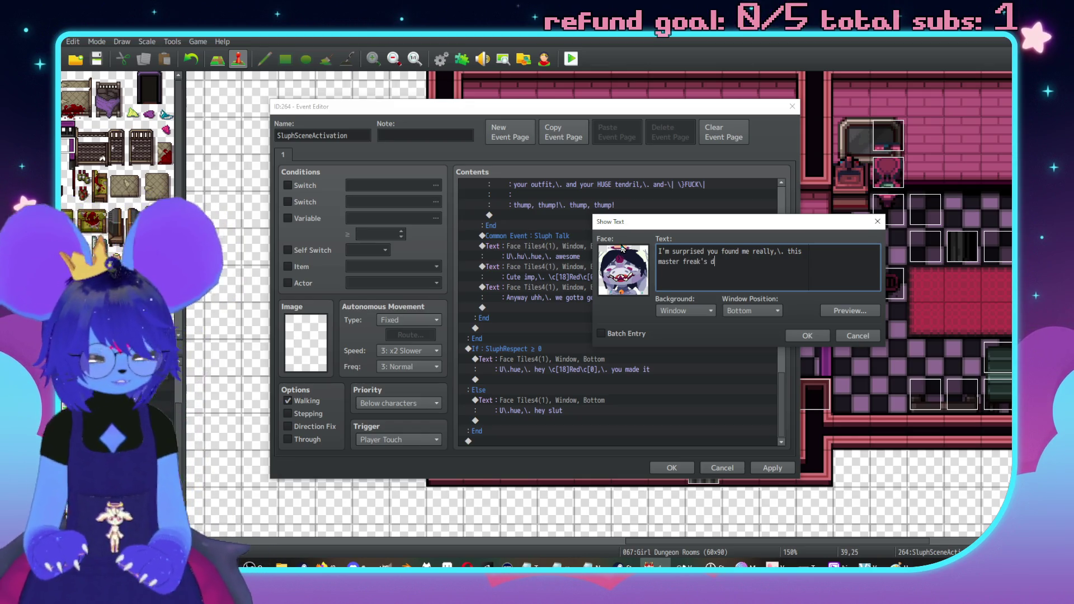
type("to lock me in")
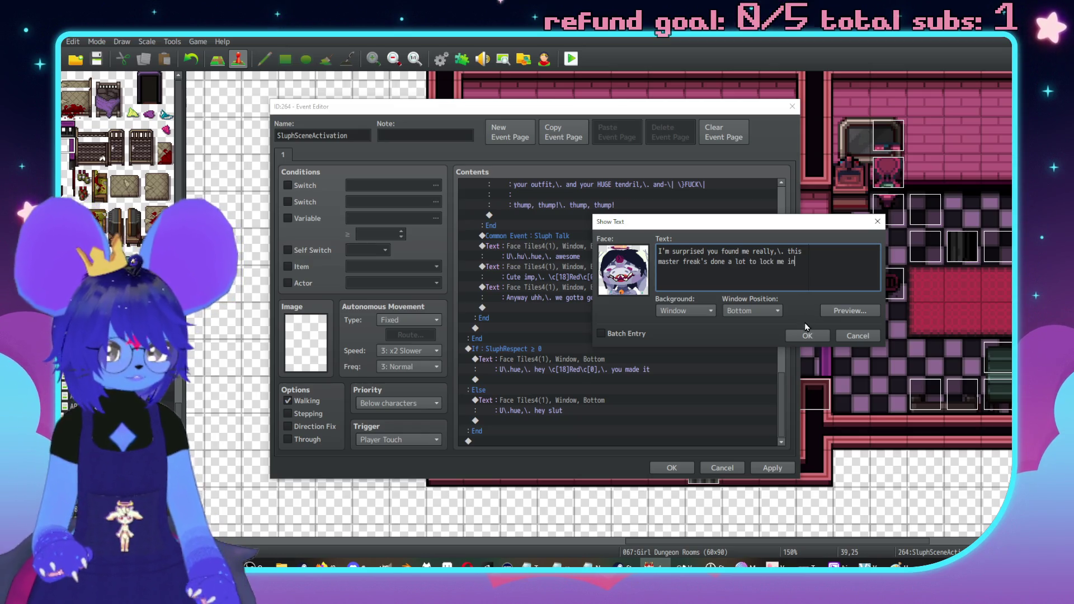
left_click(807, 336)
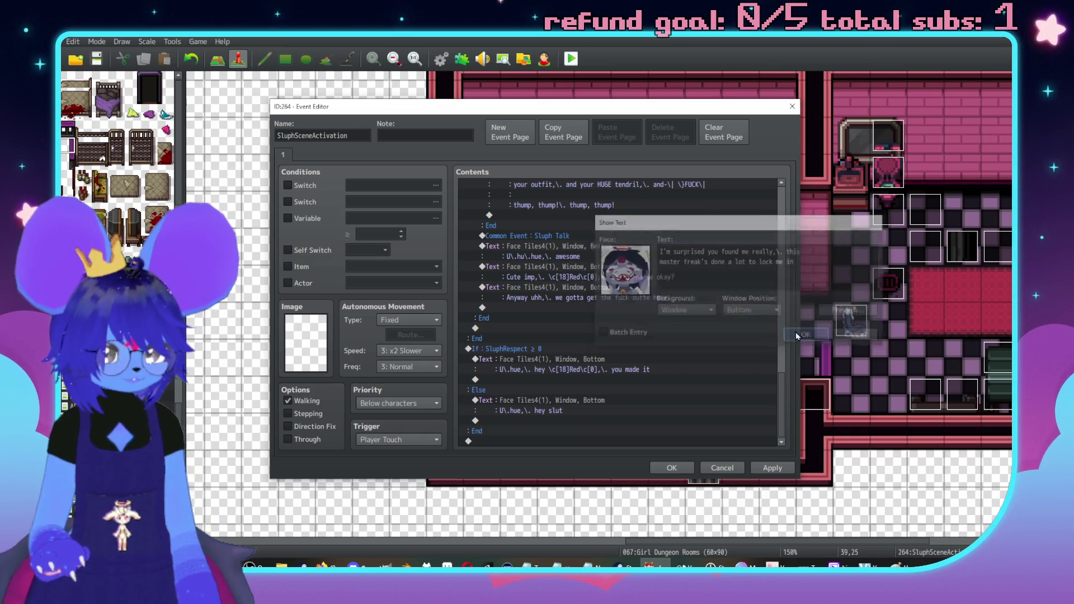
Open the Else-branch 'hey slut' line and clear its text.
left_click(593, 405)
key("Return")
left_click_drag(666, 249, 860, 190)
key("ctrl+a")
key("BackSpace")
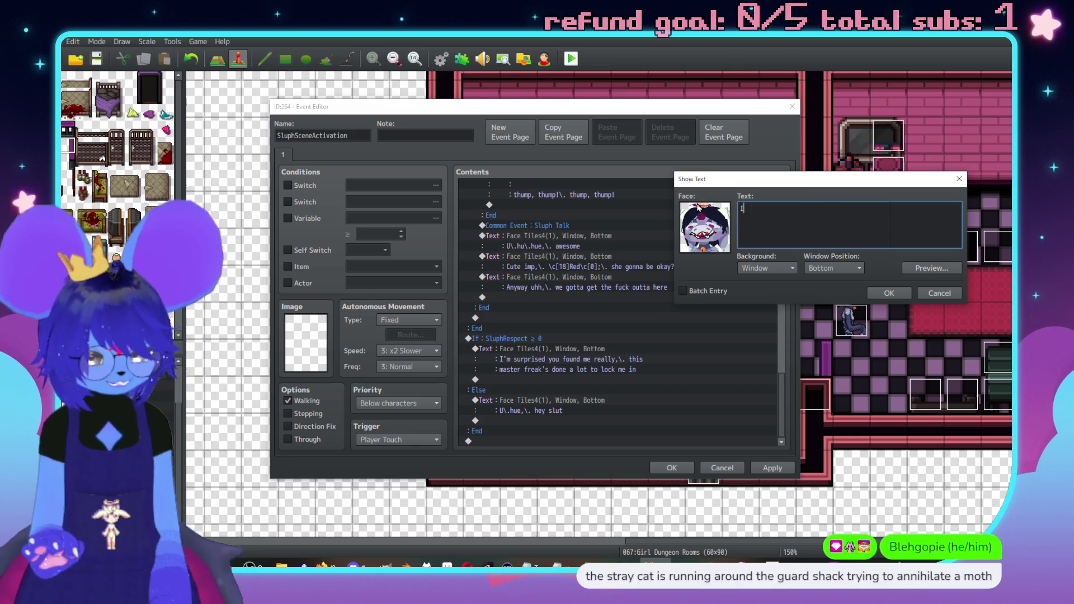
Write 'I'm uhh, surprised you came to find me? Considering how our history's been…' and save.
type("'m uhh,")
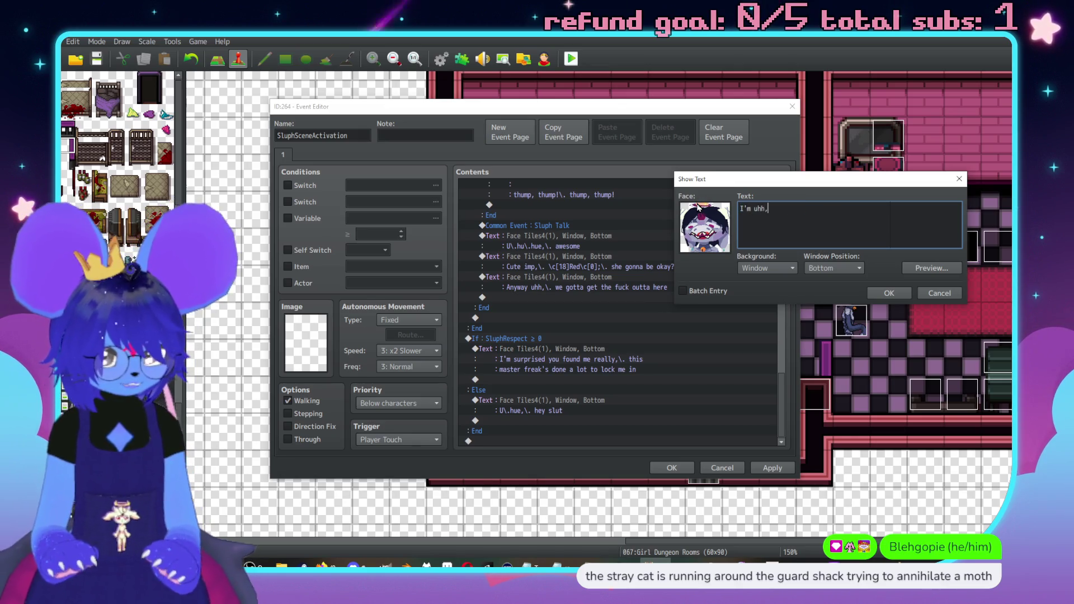
type("\\. surprise")
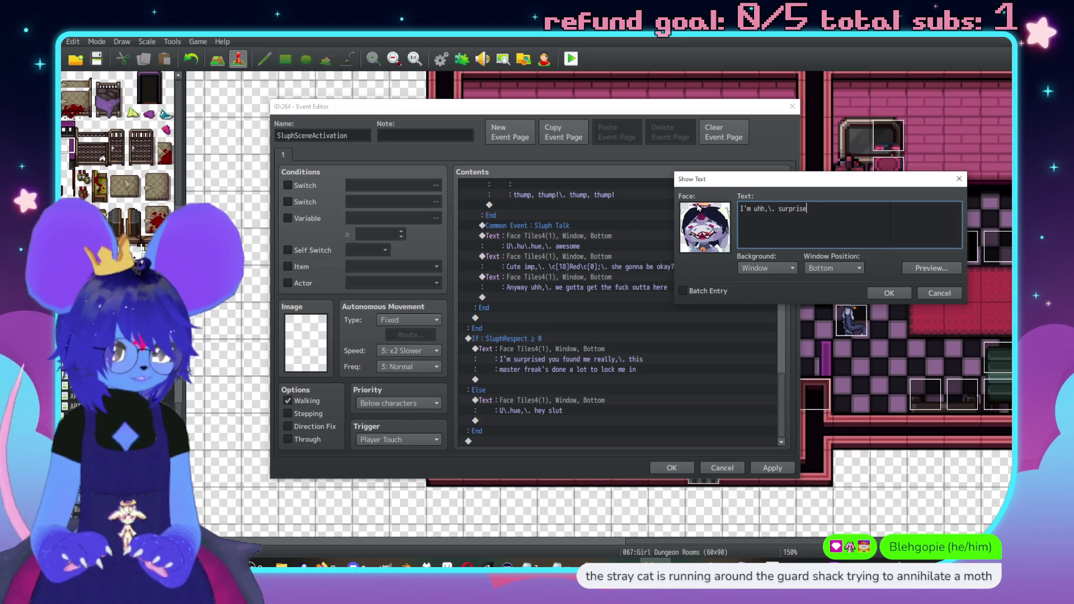
type("d you")
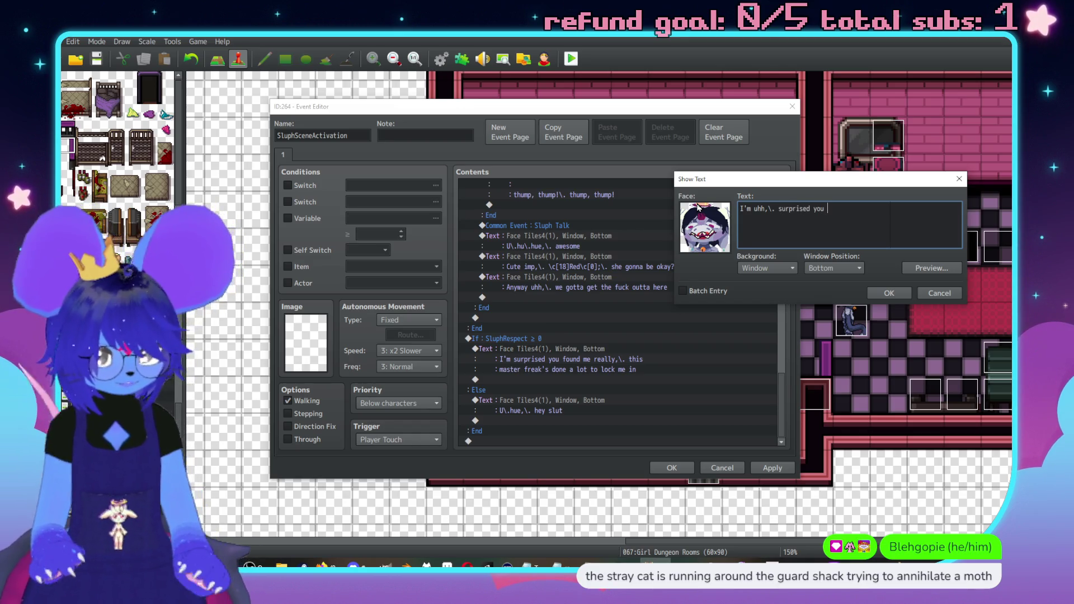
type(" came to find me?\\.")
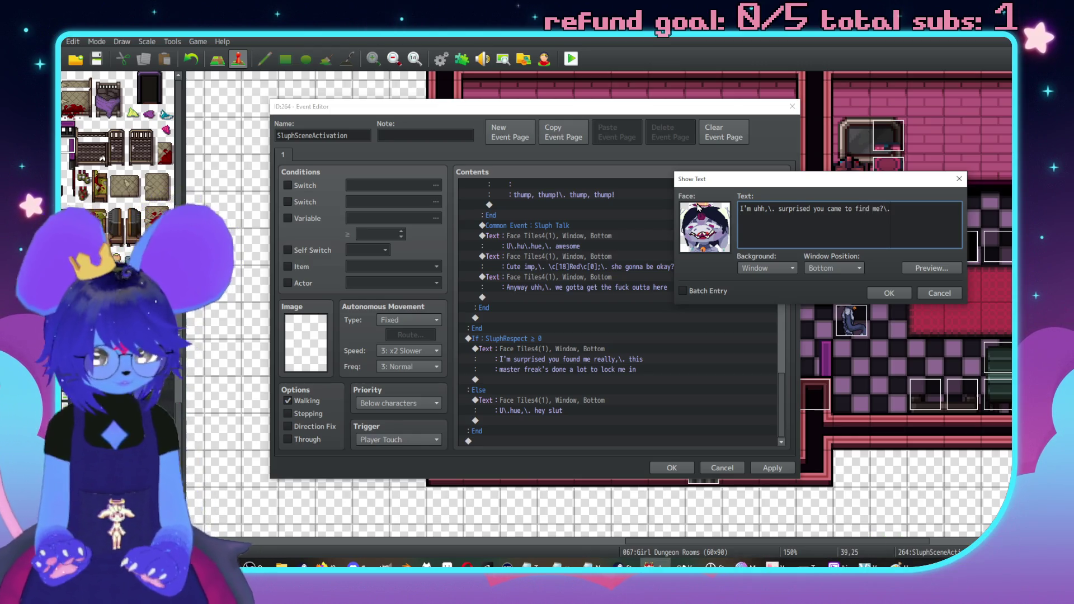
key("Return")
type("Considering ")
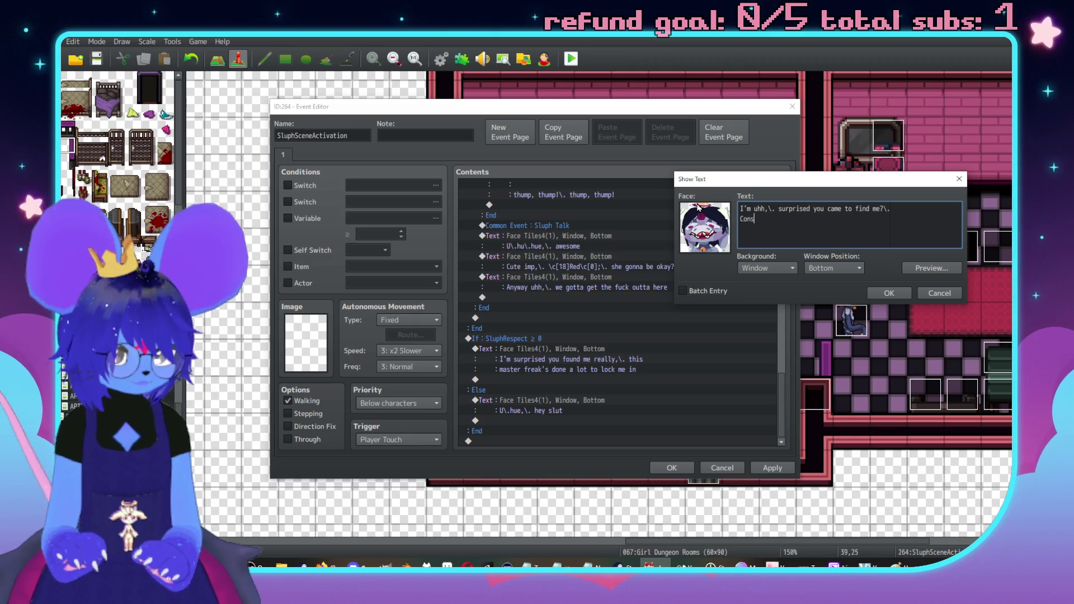
type("our rel")
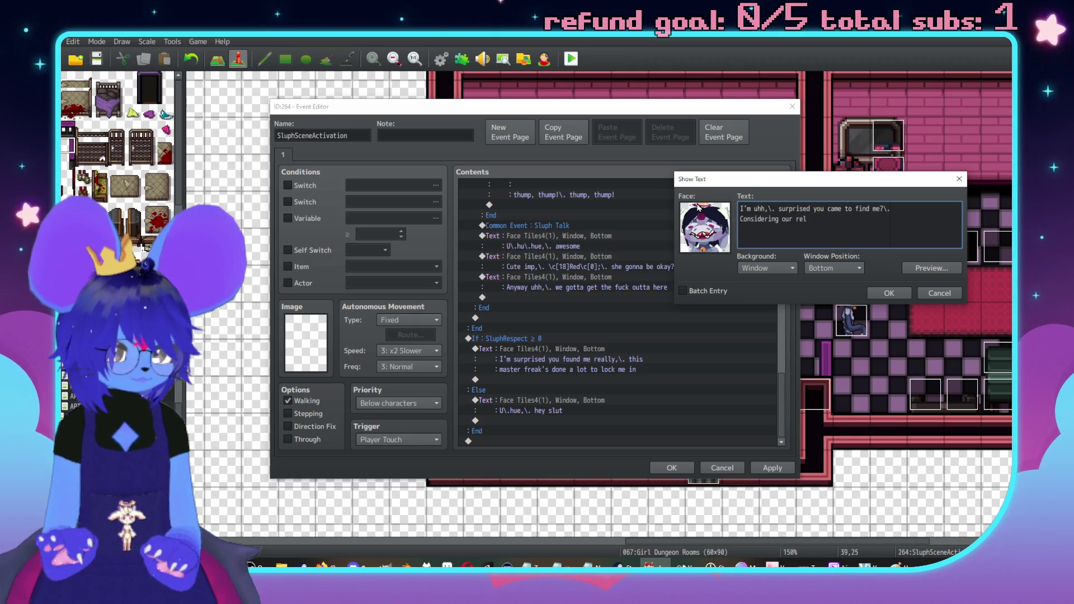
key("BackSpace")
type("H")
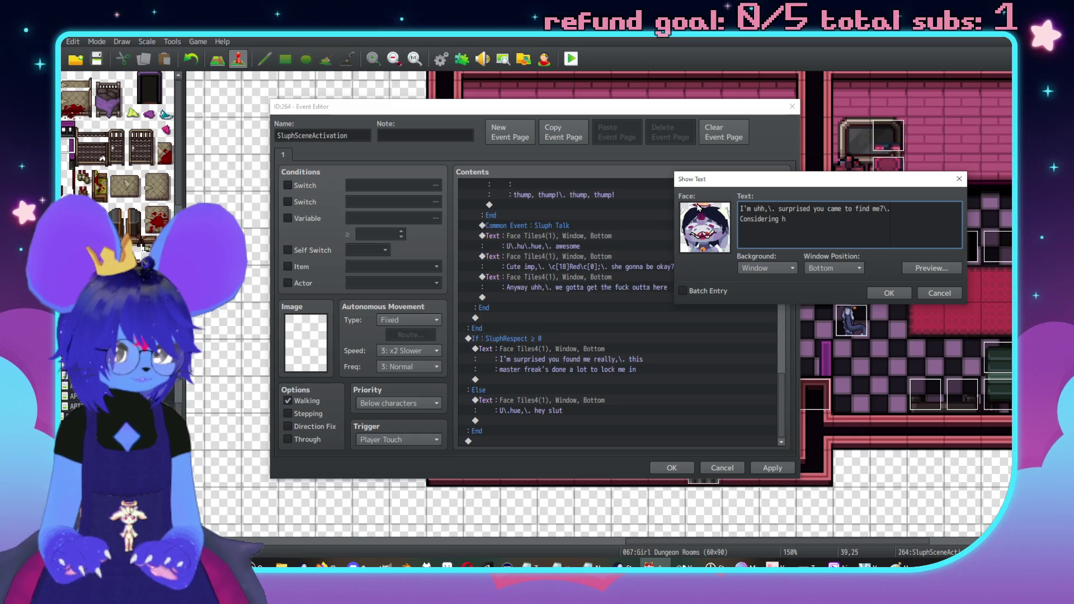
type("'s ")
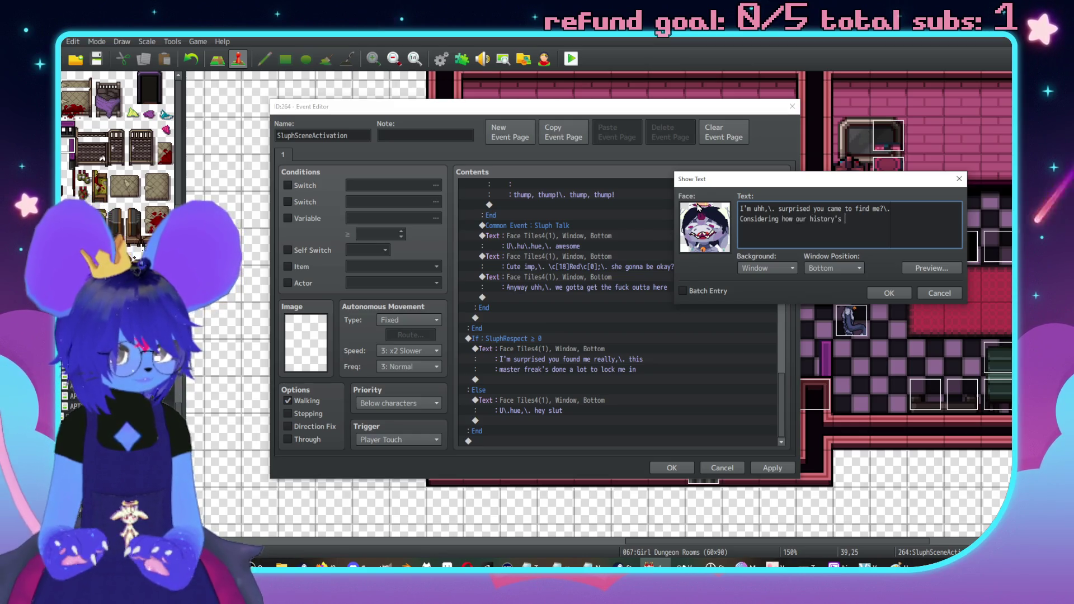
type("beend thi")
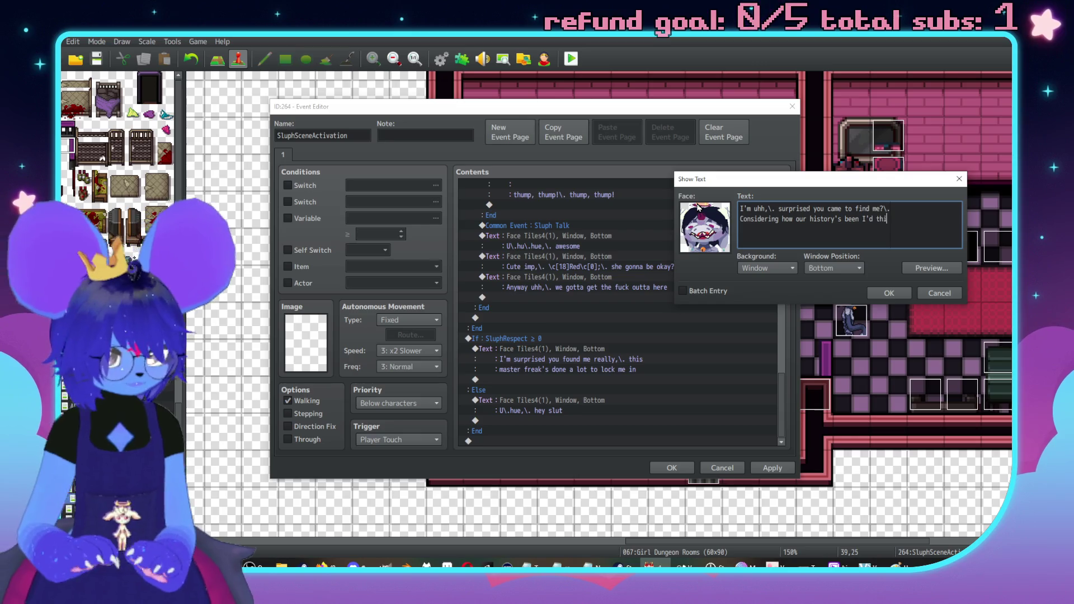
type("ann")
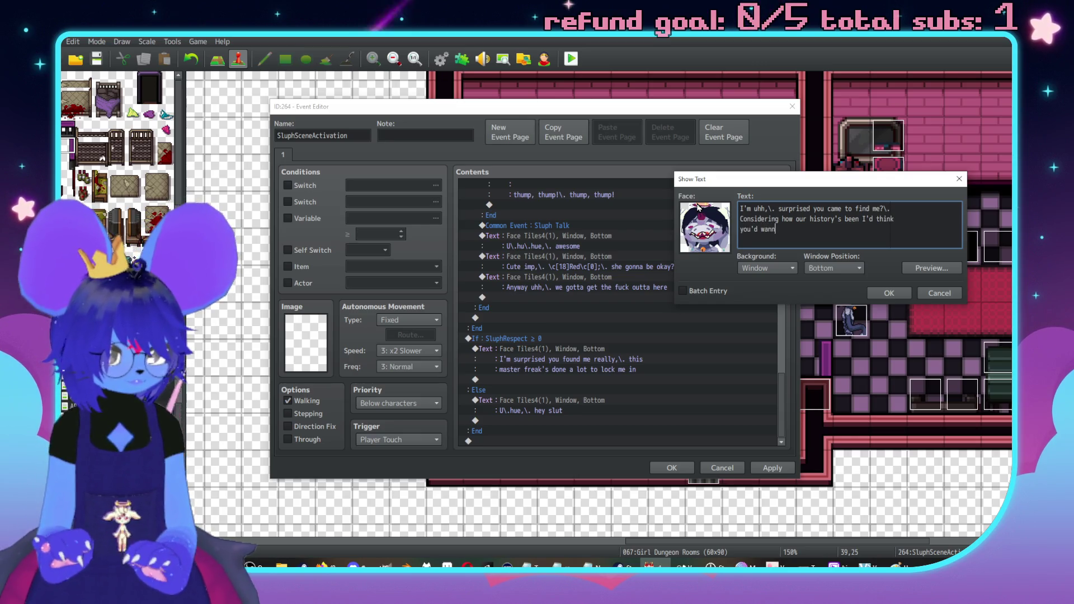
type("a stas far fr")
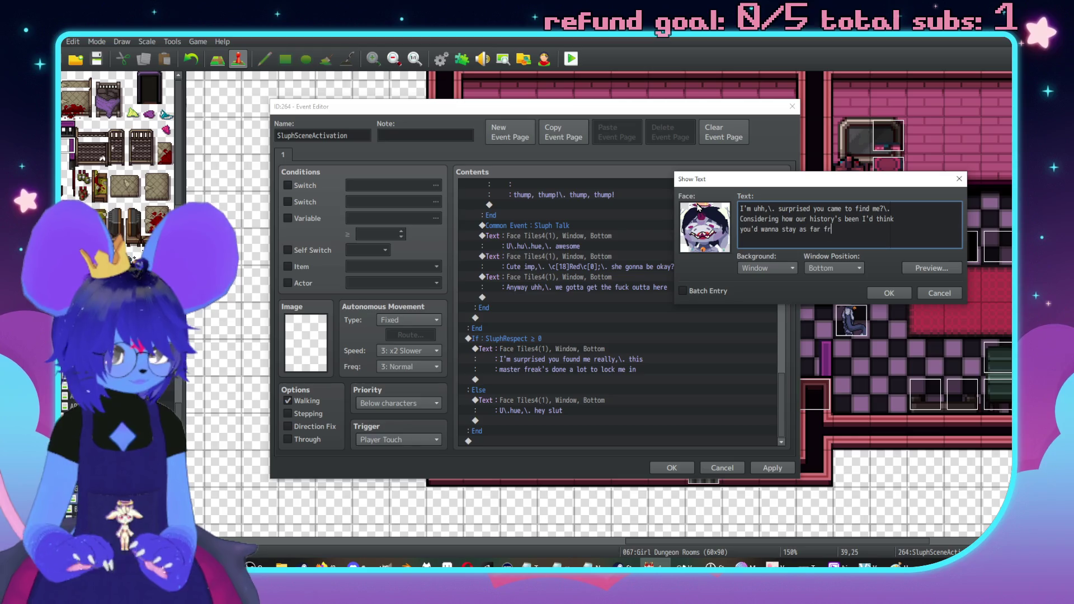
type("me as possible")
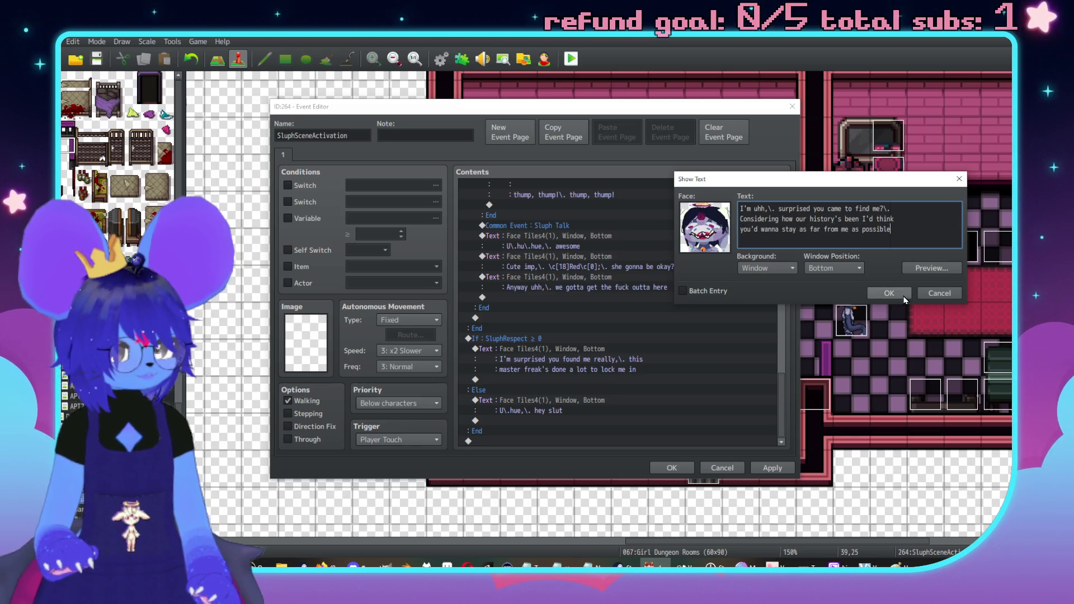
left_click(889, 293)
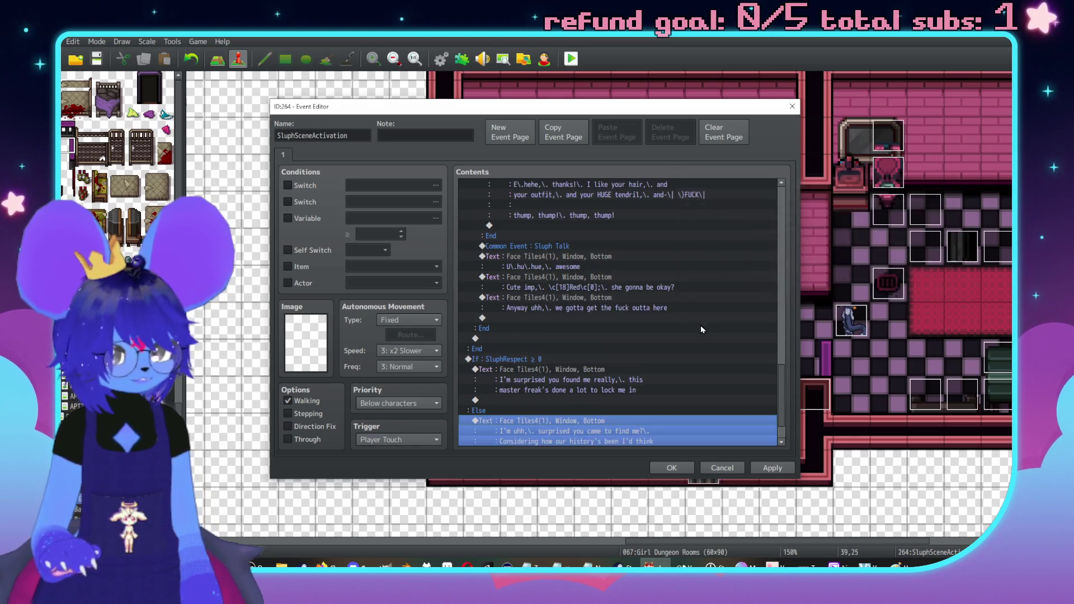
double_click(599, 422)
left_click(599, 348)
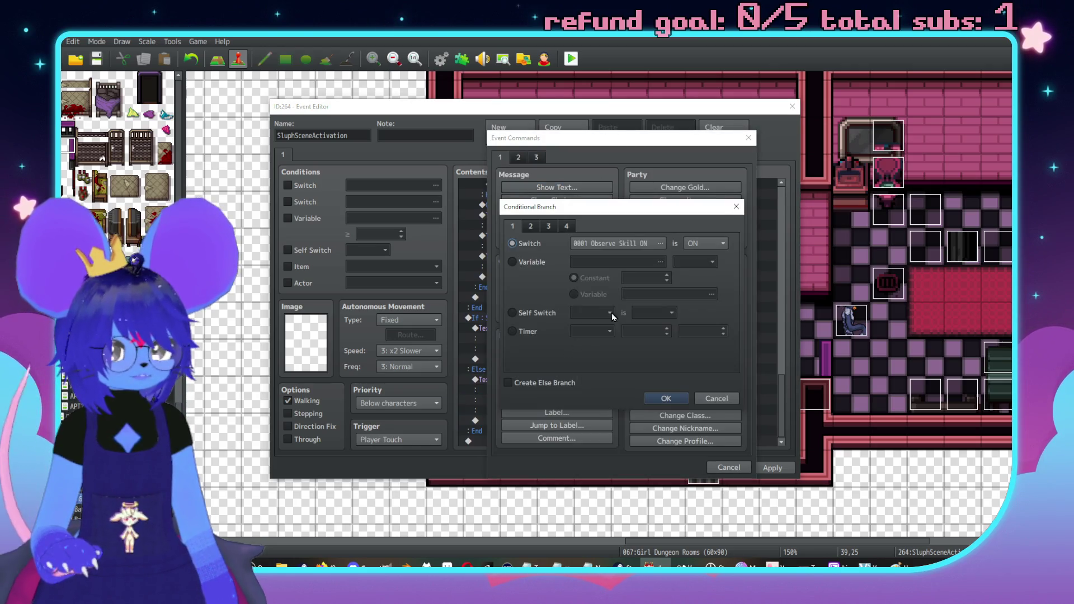
left_click(619, 243)
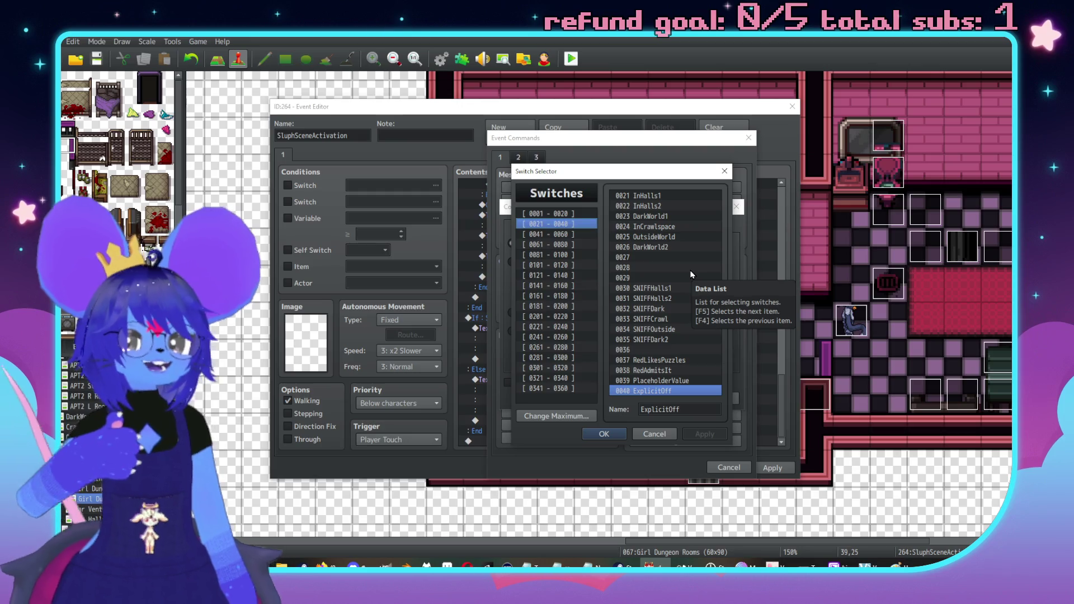
left_click(643, 434)
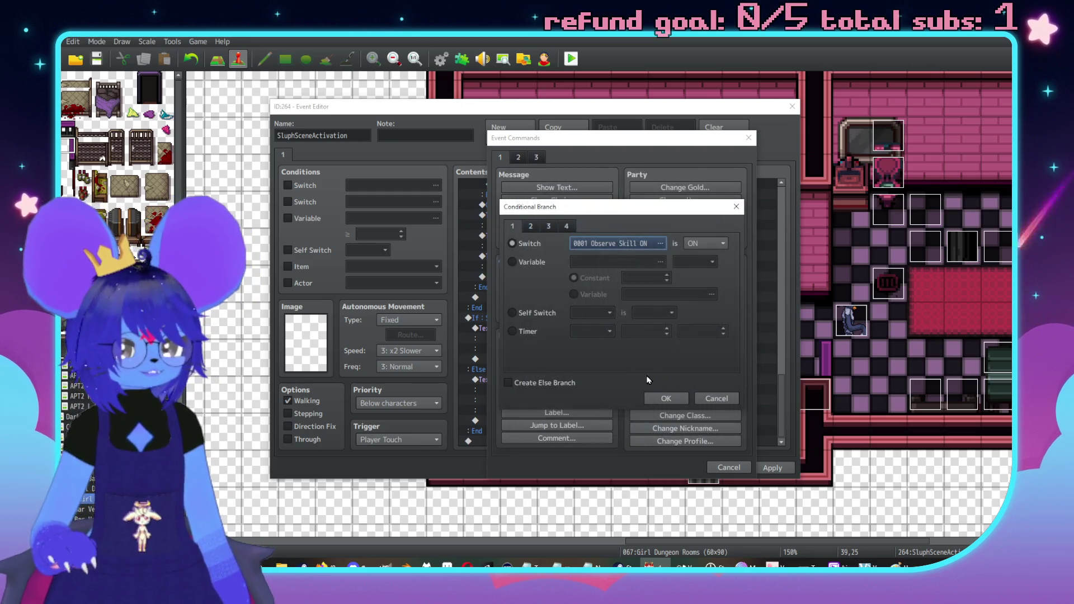
Cancel the unfinished branch setup and close the Event Commands list.
left_click(716, 400)
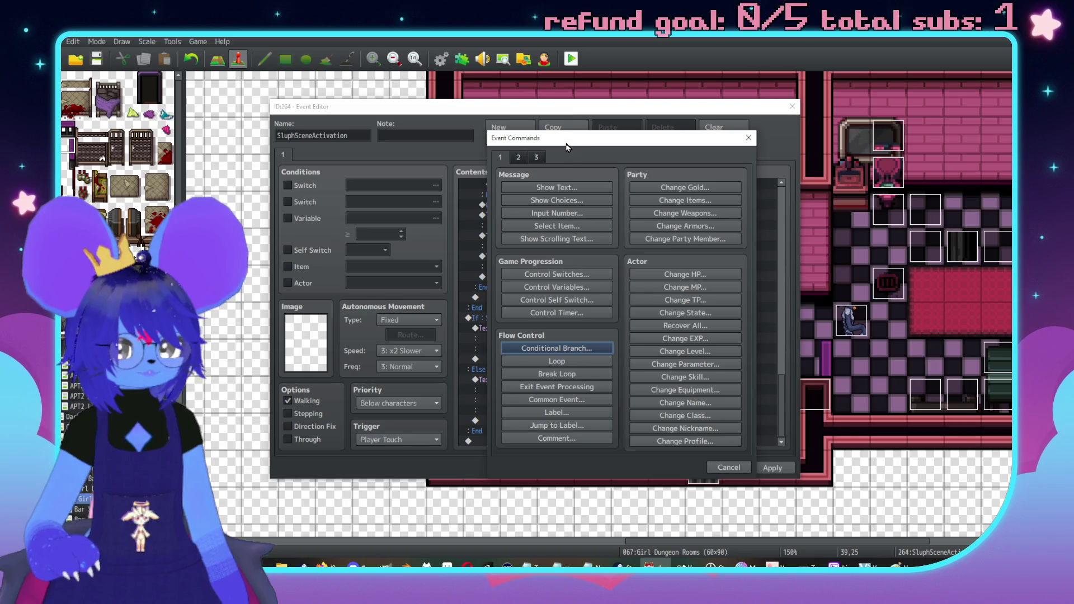
left_click_drag(565, 139, 796, 116)
left_click(972, 448)
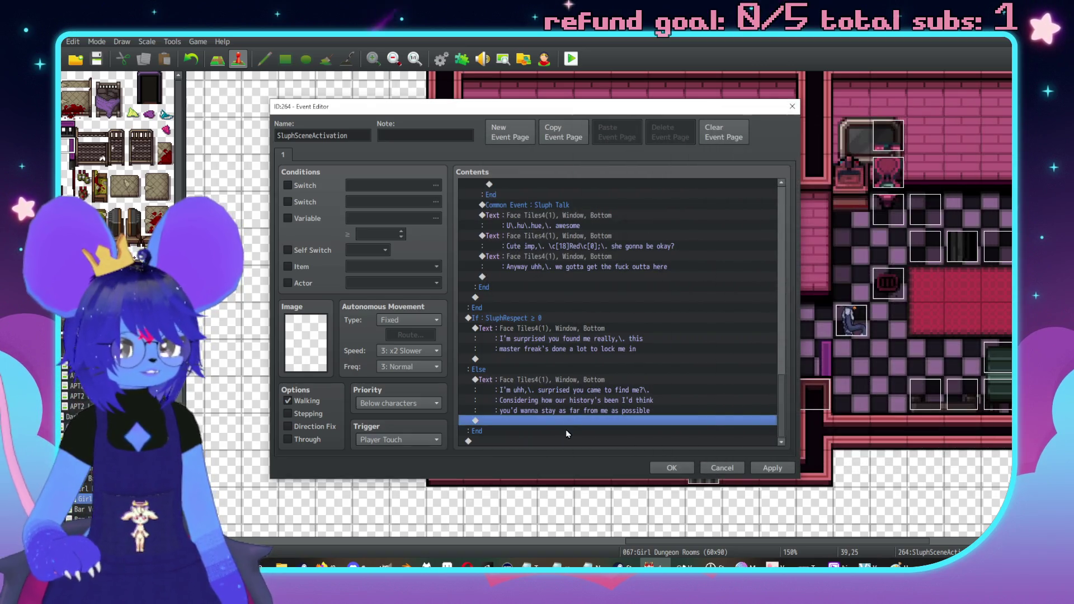
Add a Conditional Branch on switch 0166 RedMissingArm ON with an Else branch.
double_click(562, 419)
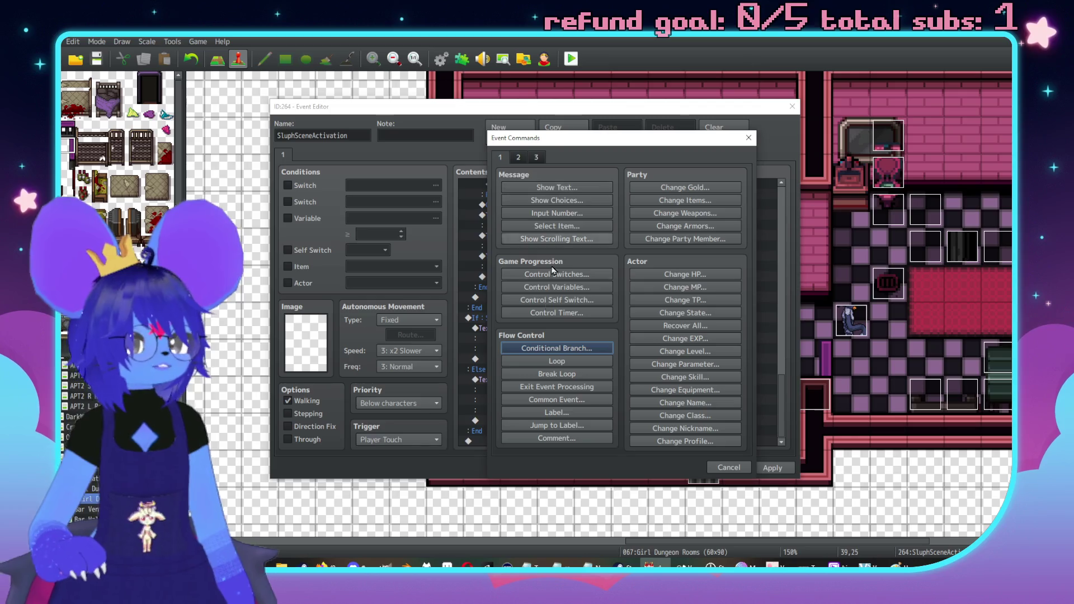
left_click(573, 348)
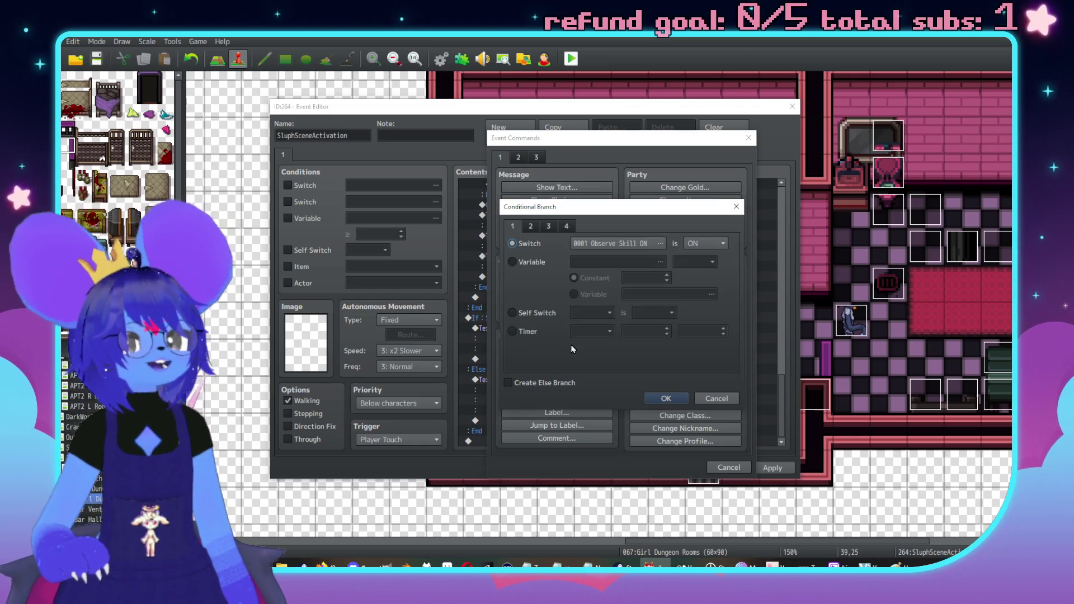
left_click(609, 243)
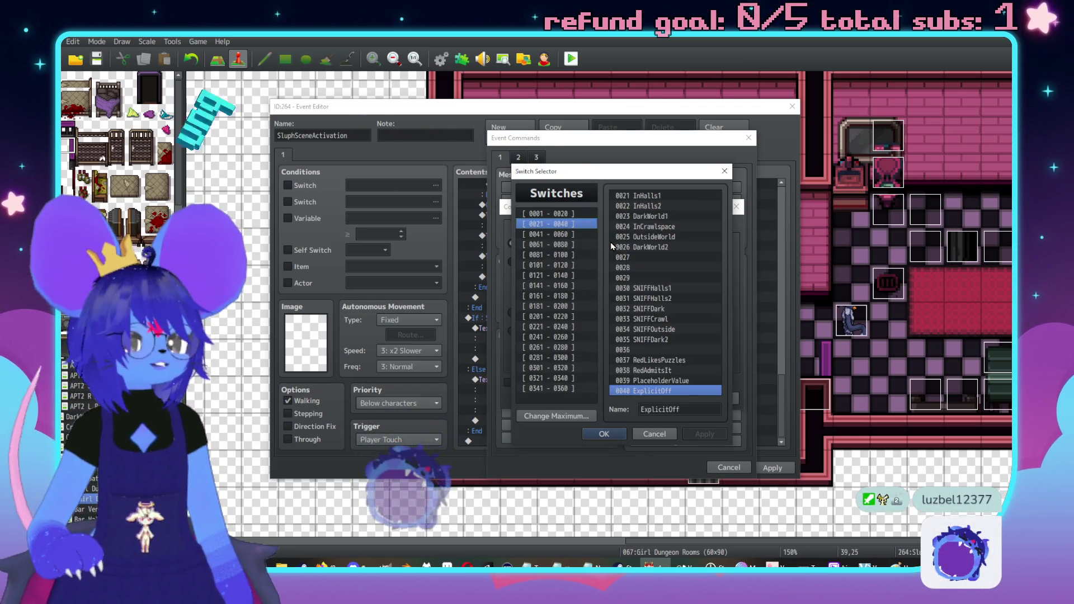
left_click(557, 266)
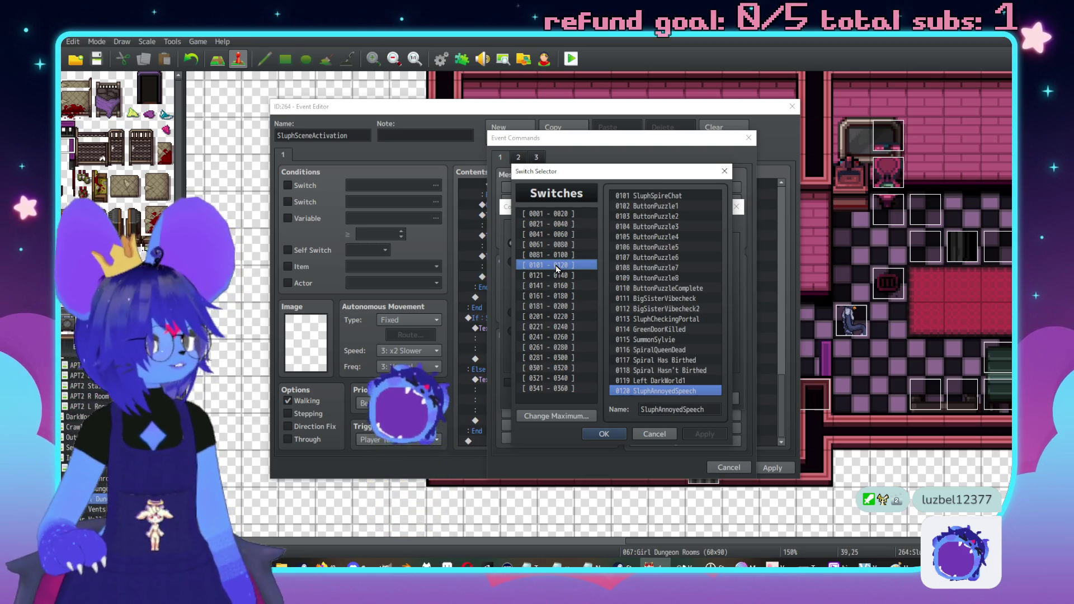
left_click(557, 296)
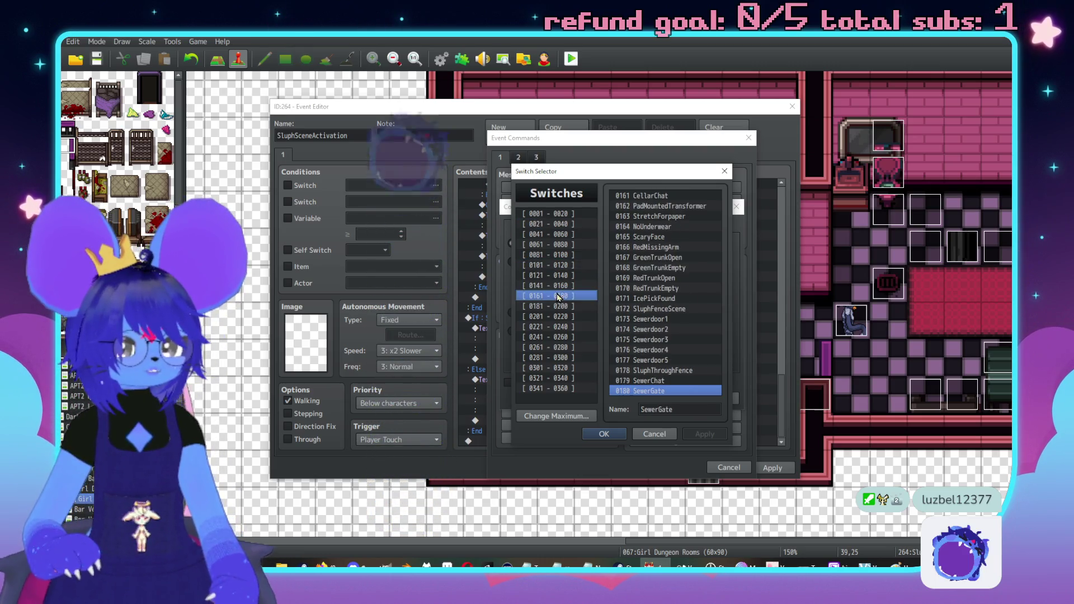
double_click(646, 247)
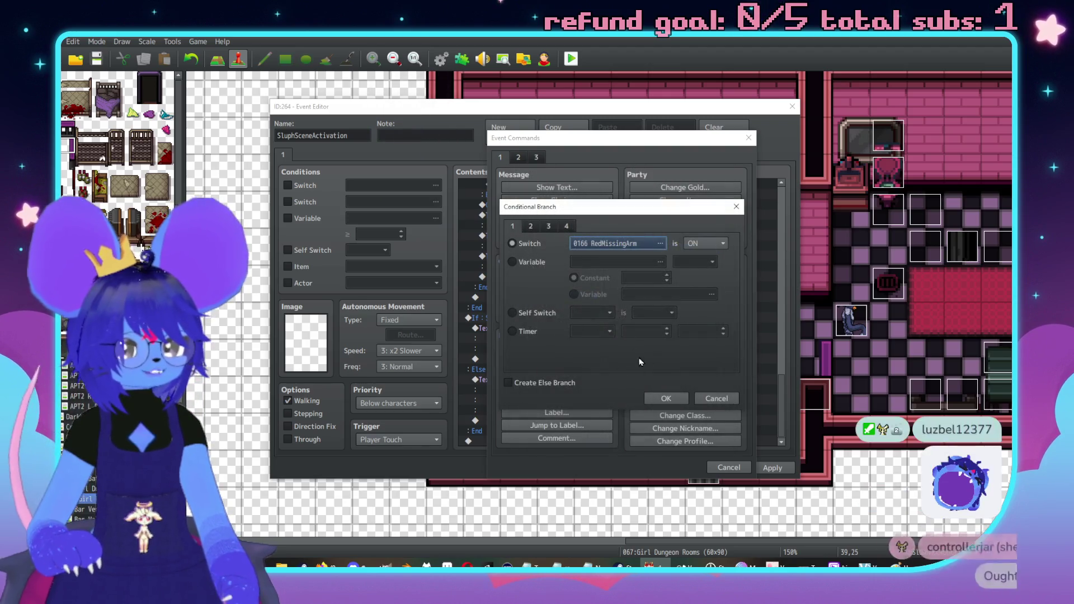
left_click(704, 244)
left_click(702, 267)
left_click(706, 243)
left_click(706, 256)
left_click(576, 384)
left_click(671, 399)
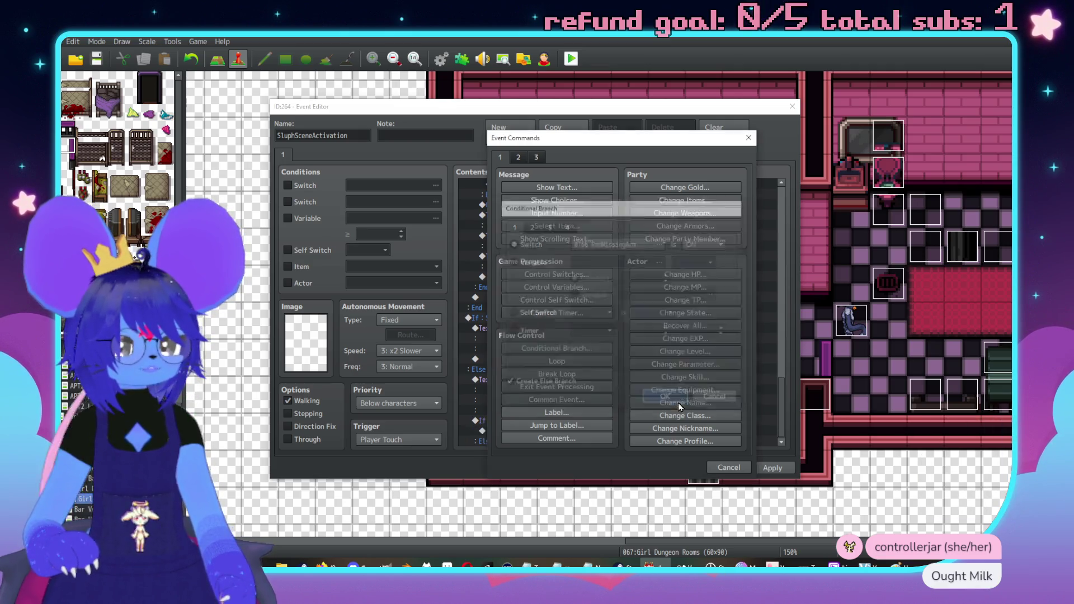
Start a Show Text message inside the new branch with a Tiles4 face portrait.
double_click(578, 385)
left_click_drag(647, 139, 841, 125)
left_click(737, 172)
double_click(687, 278)
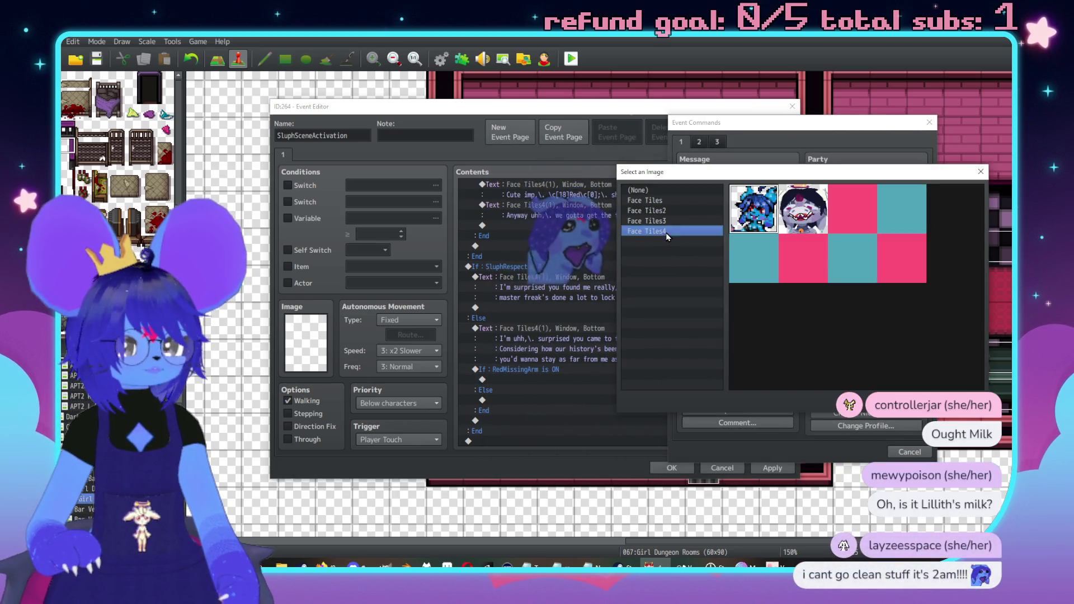
double_click(799, 233)
left_click(783, 270)
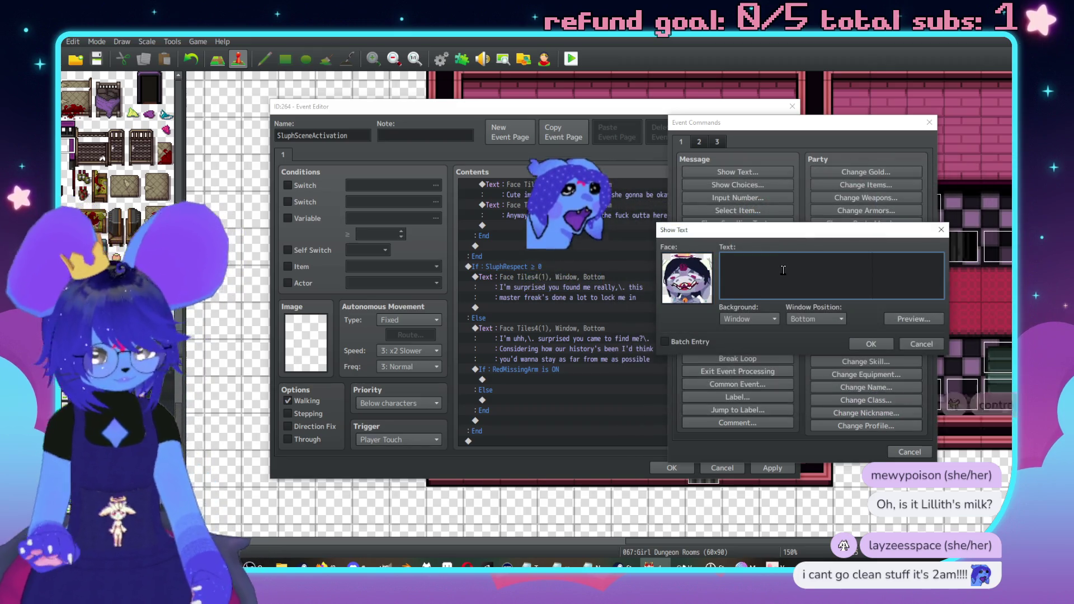
Enter the Tiles4-face message "I mean I tore off your fucking arm" and confirm it.
type("I mean I ate your")
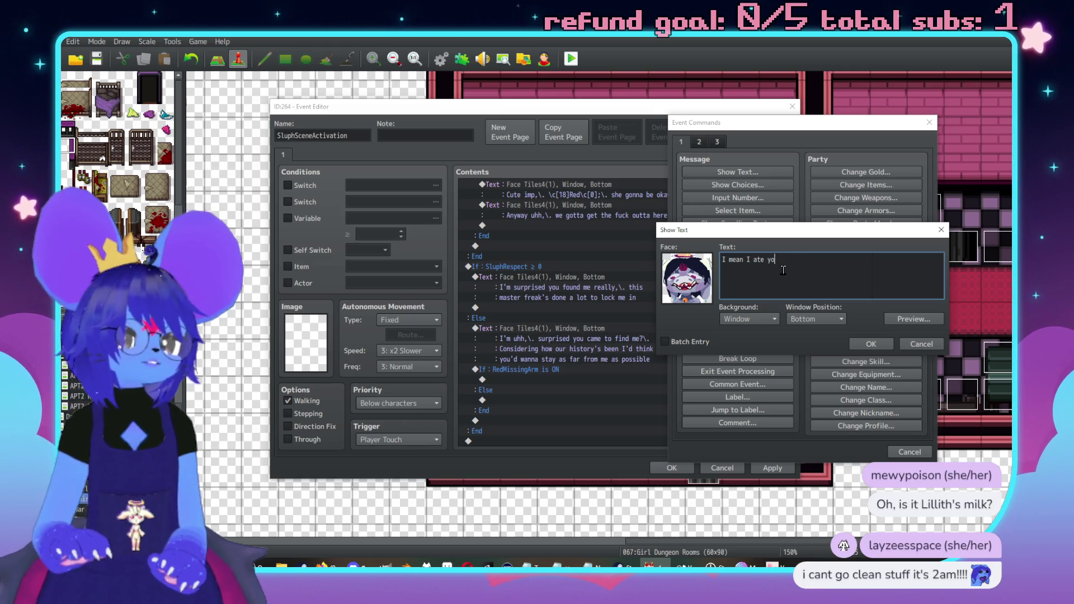
type(" off you")
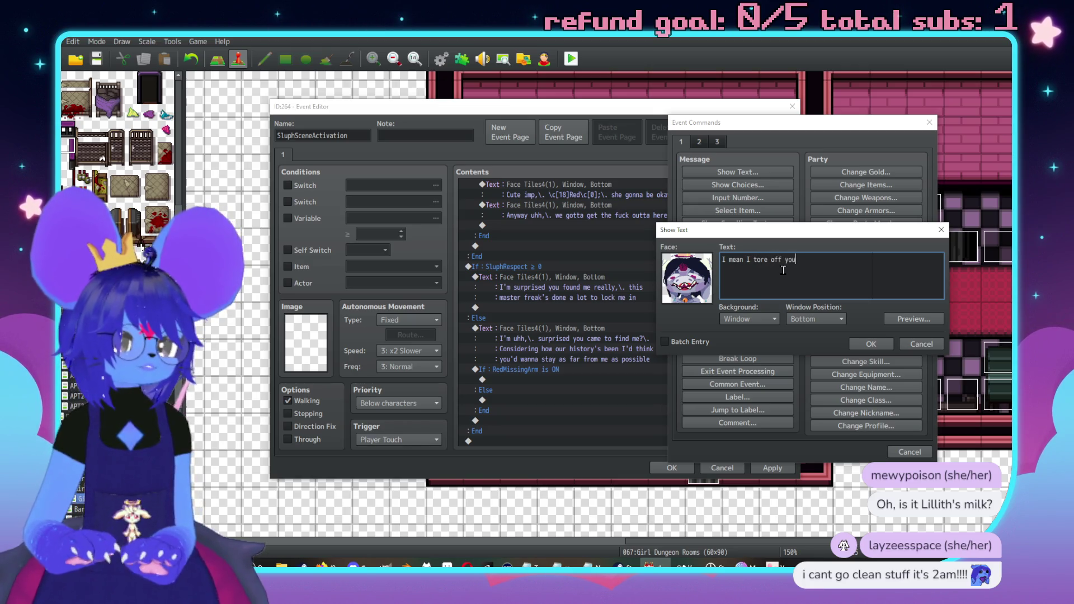
type("r fucking arm")
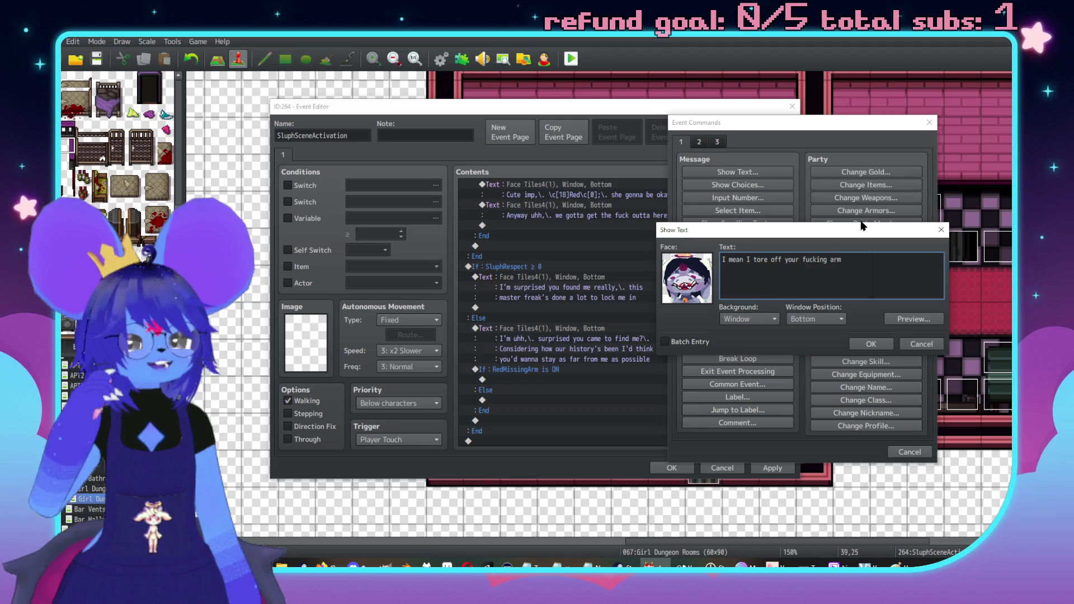
left_click(878, 342)
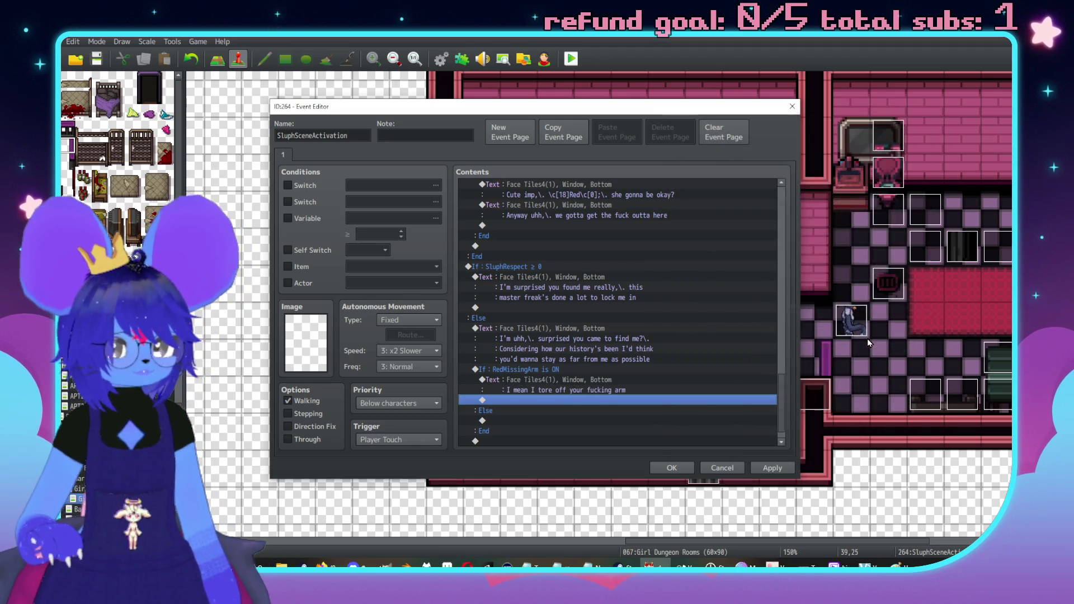
Add a conditional branch on switch 0178 SluphThroughFence inside the RedMissingArm Else.
left_click(537, 352)
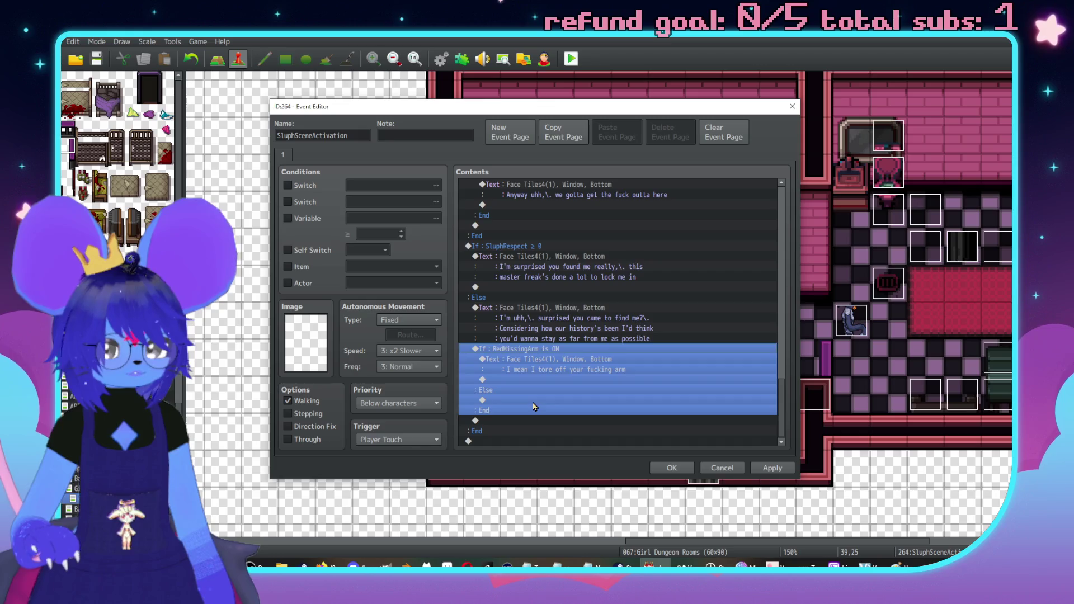
double_click(533, 407)
left_click(557, 347)
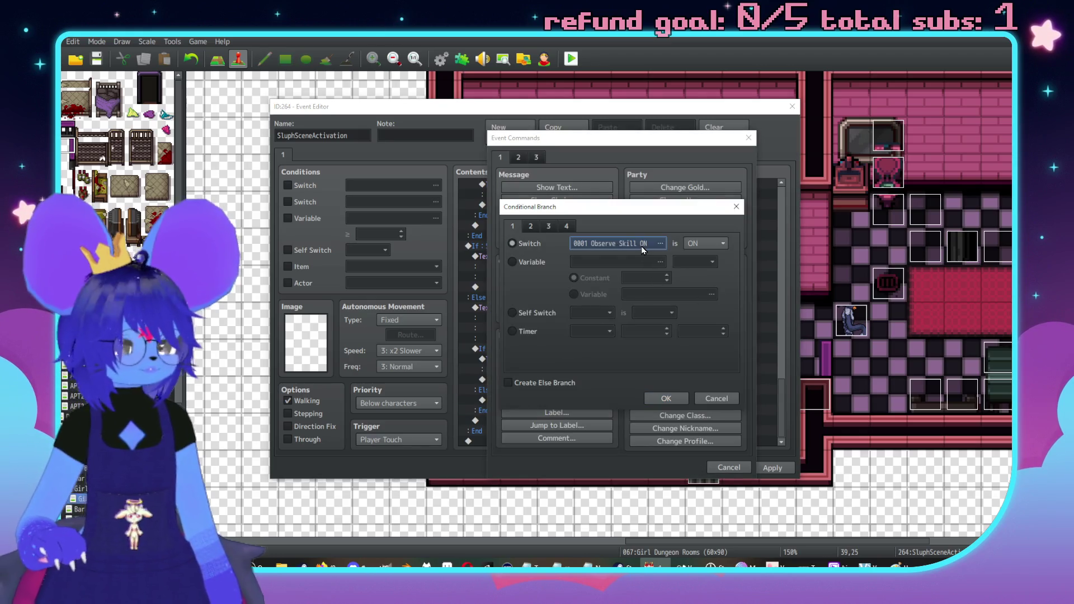
left_click(642, 246)
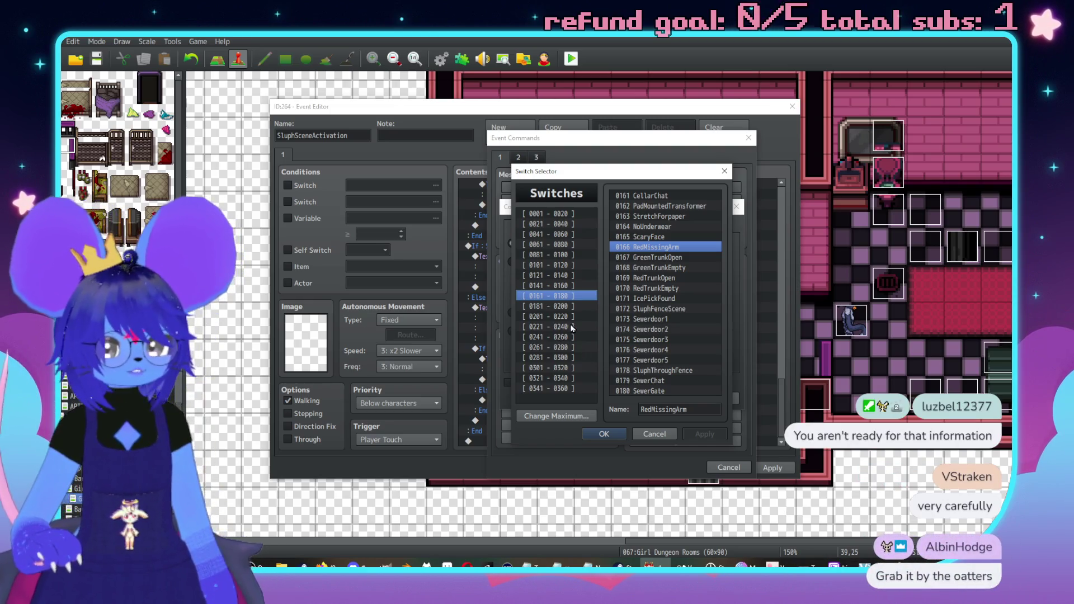
double_click(640, 371)
left_click(656, 401)
Add a Face Tiles4 message there: "after what happened with the fence… you were pretty pissed".
double_click(481, 377)
left_click_drag(588, 140, 804, 113)
left_click(772, 160)
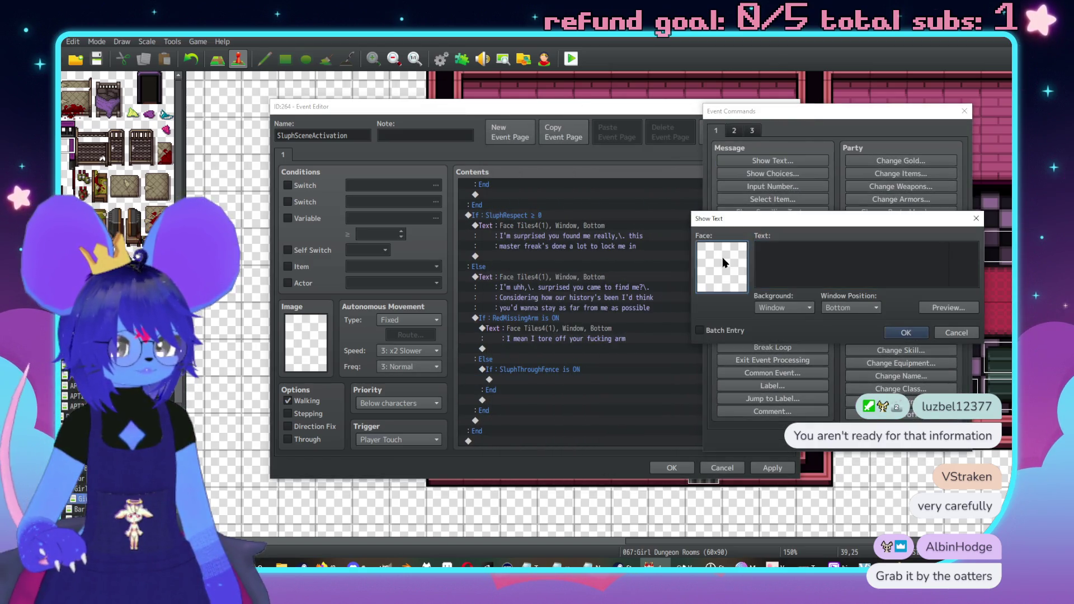
double_click(722, 257)
left_click(688, 213)
left_click(703, 220)
left_click(704, 201)
left_click(709, 221)
double_click(831, 200)
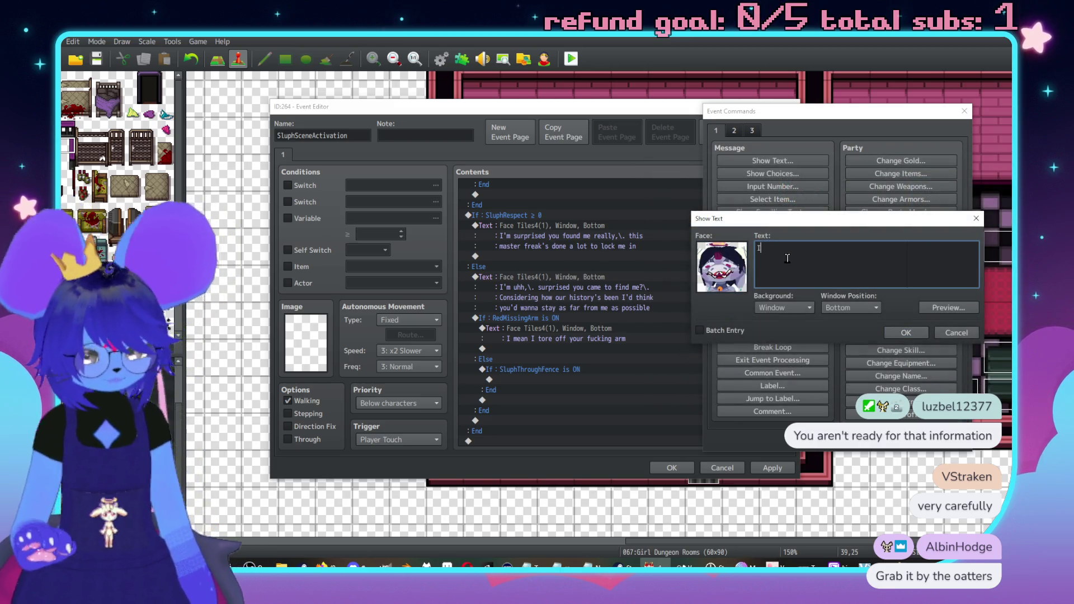
type(" mean arf")
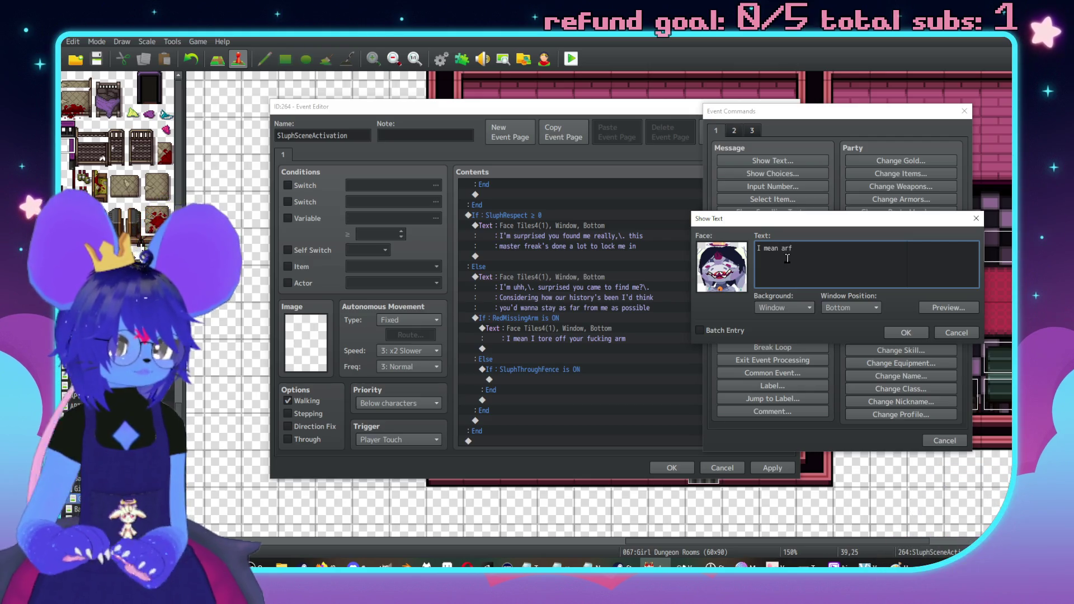
key("BackSpace")
key("BackSpace")
type("fter what happ")
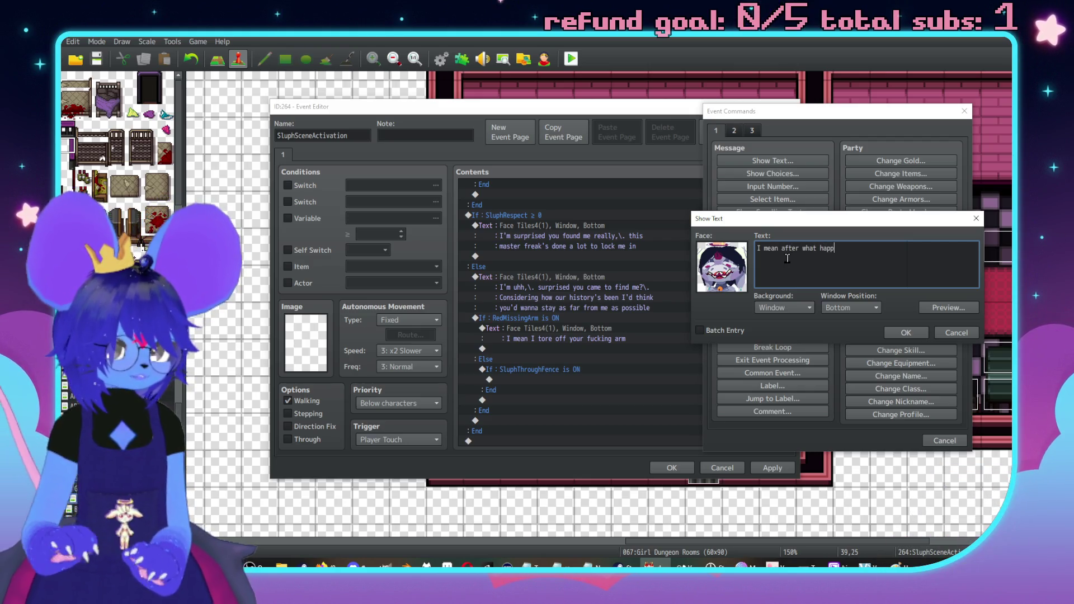
type("ened with the fence,\\.")
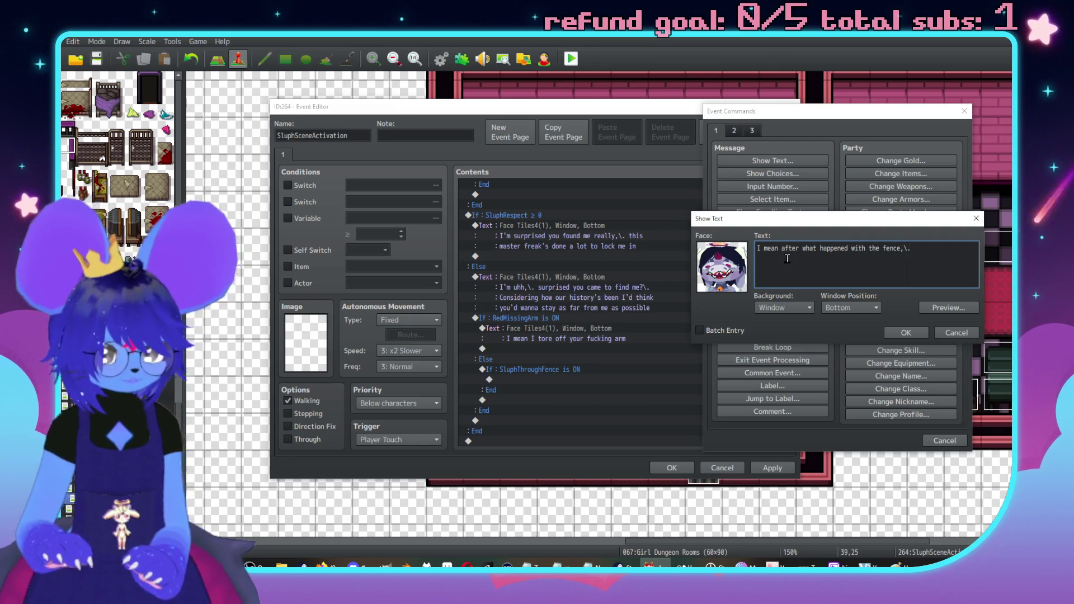
key("Return")
type("u were")
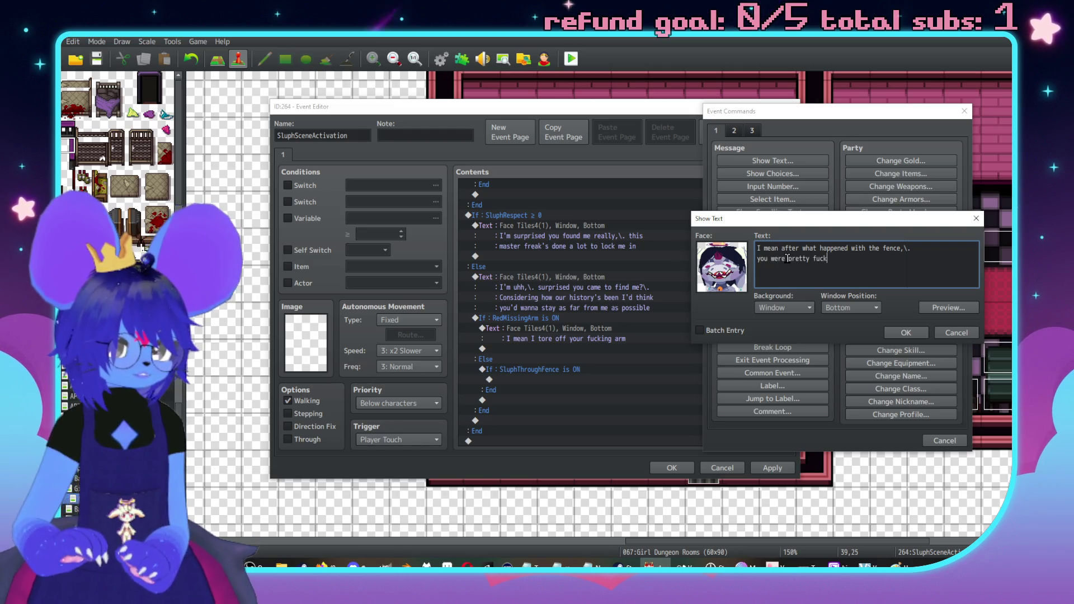
type(" pretty pissed")
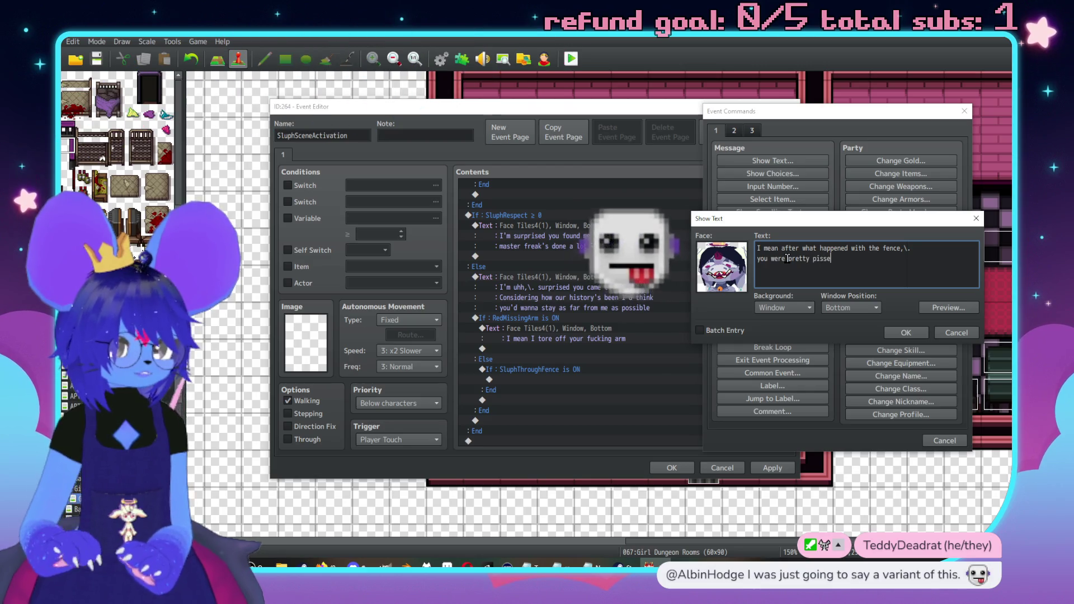
left_click(905, 333)
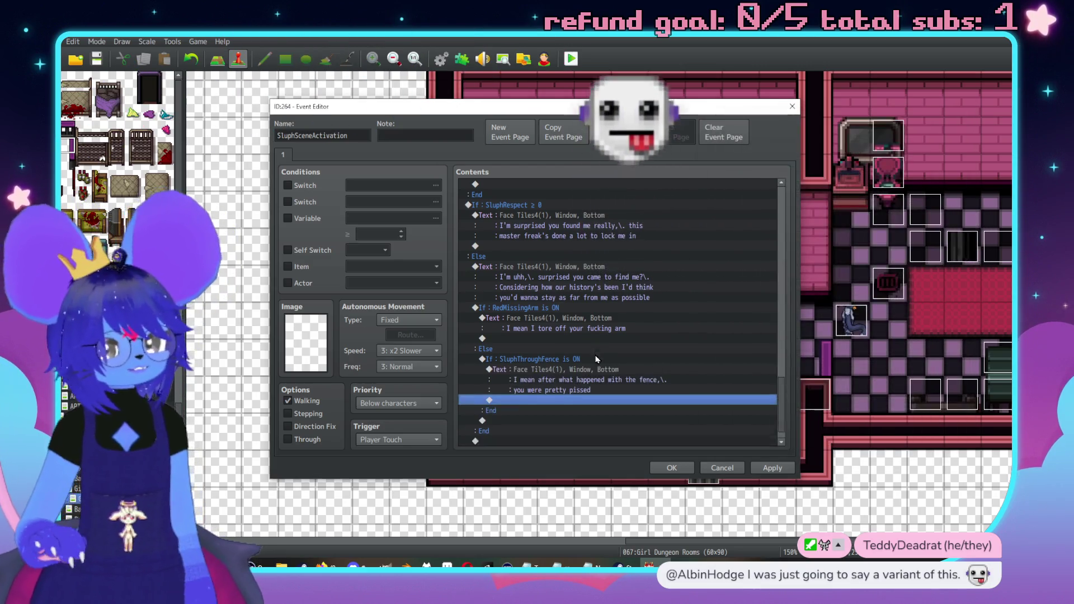
Select the empty line after the torn-arm dialogue in the RedMissingArm branch.
scroll(573, 349, "down", 1)
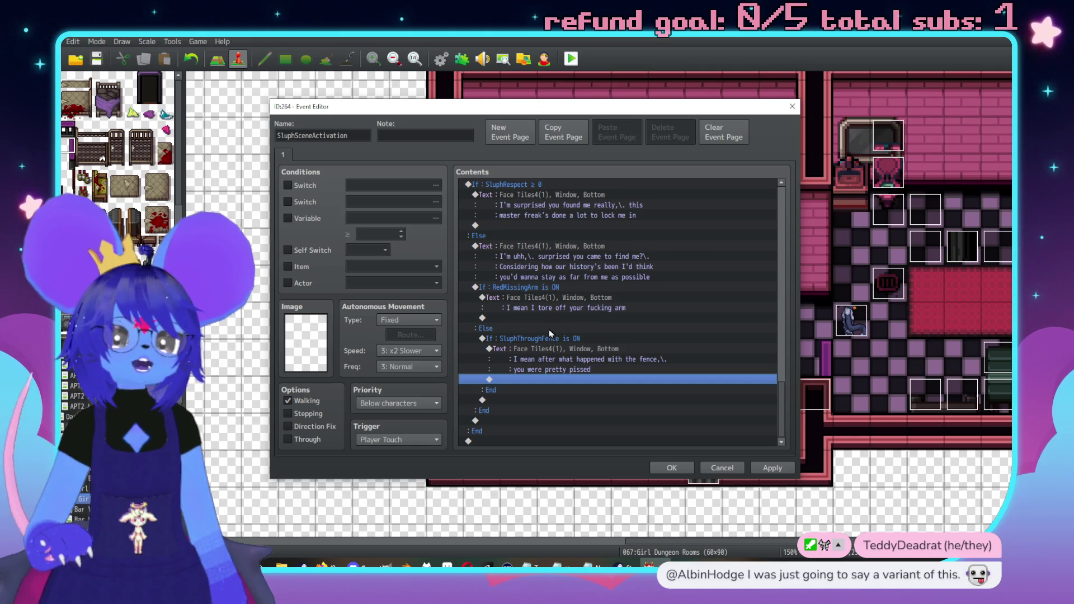
left_click(518, 287)
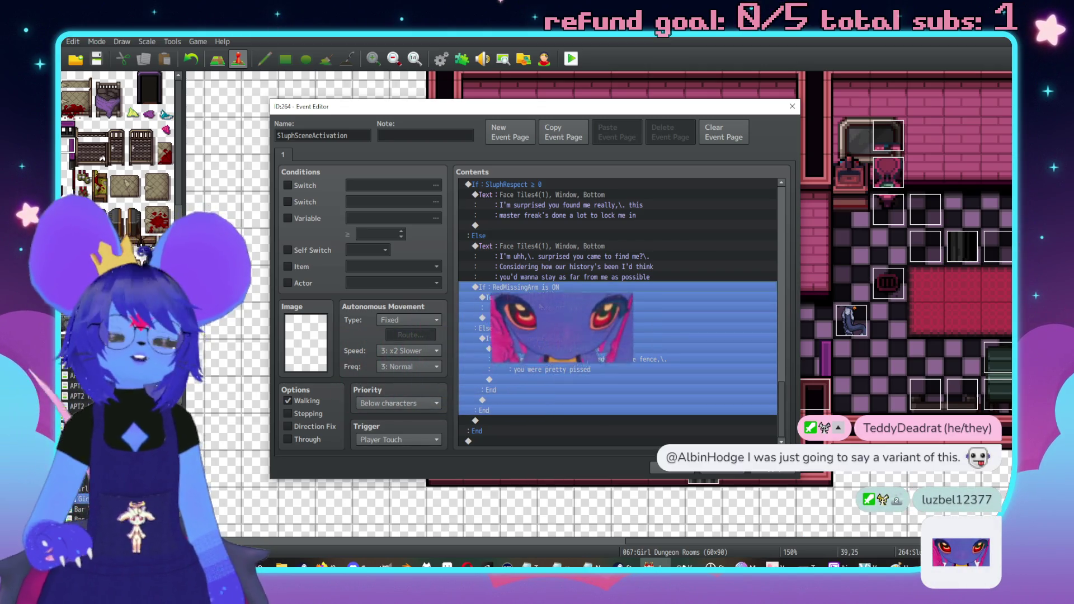
left_click(555, 319)
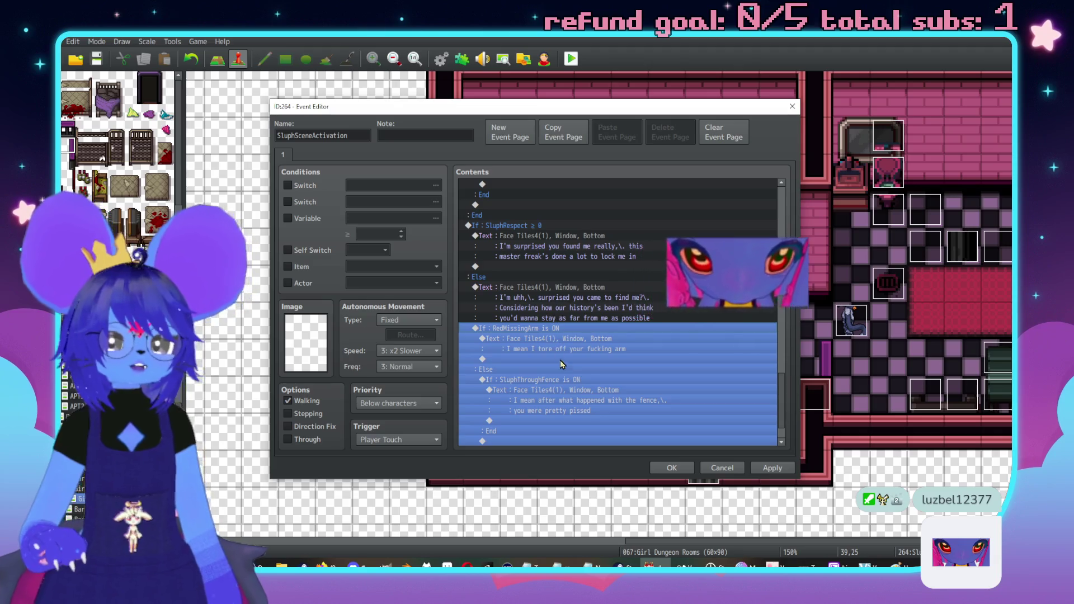
scroll(556, 362, "up", 1)
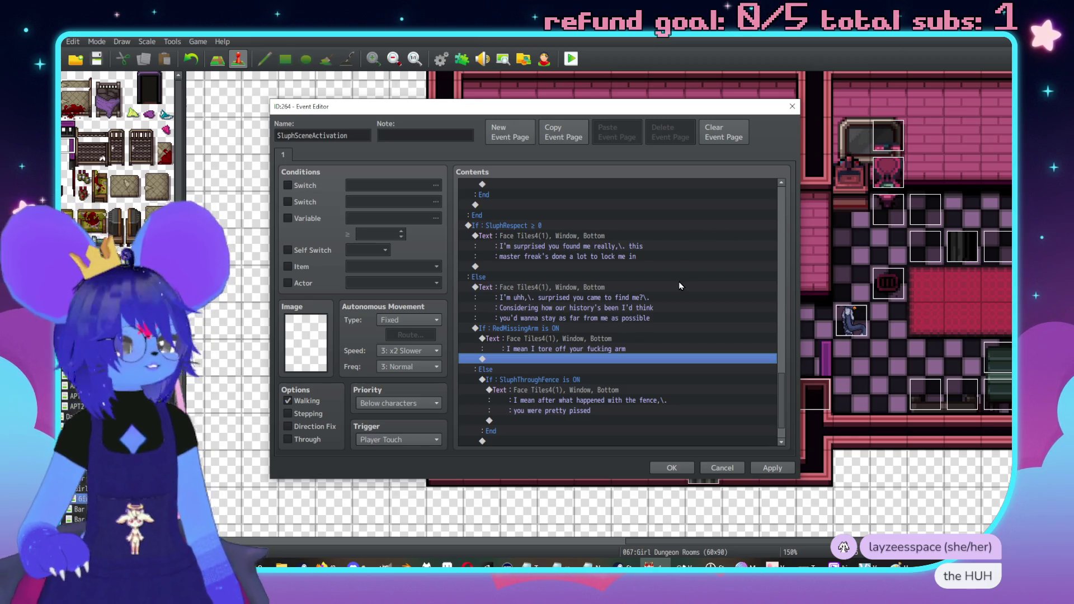
scroll(674, 300, "up", 3)
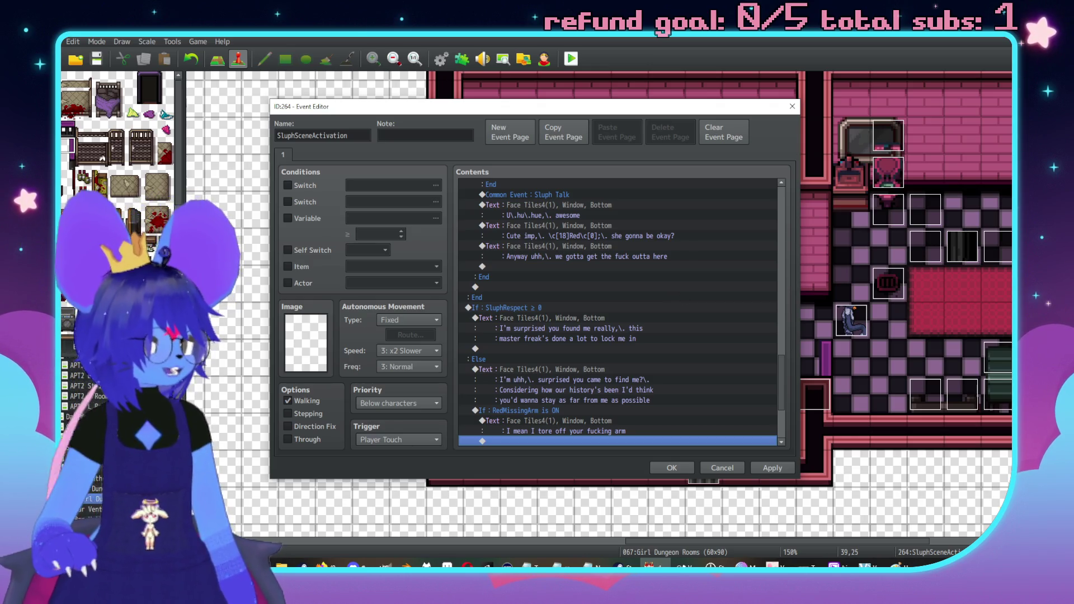
scroll(613, 307, "down", 3)
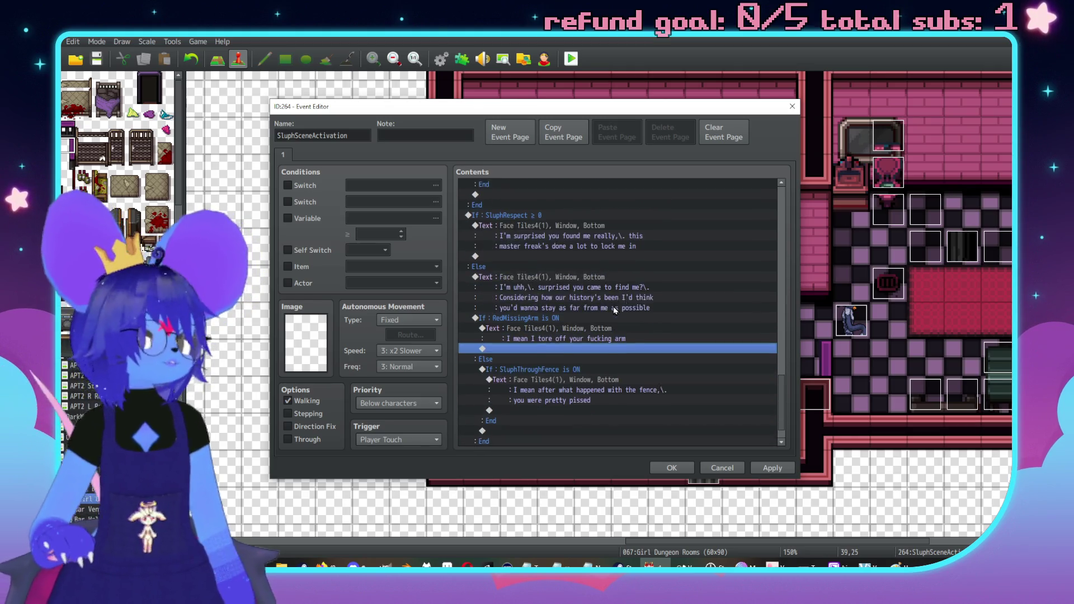
double_click(593, 338)
left_click(727, 470)
Bring up Event Commands at the empty row under the SluphRespect ≥ 0 text.
scroll(663, 424, "up", 5)
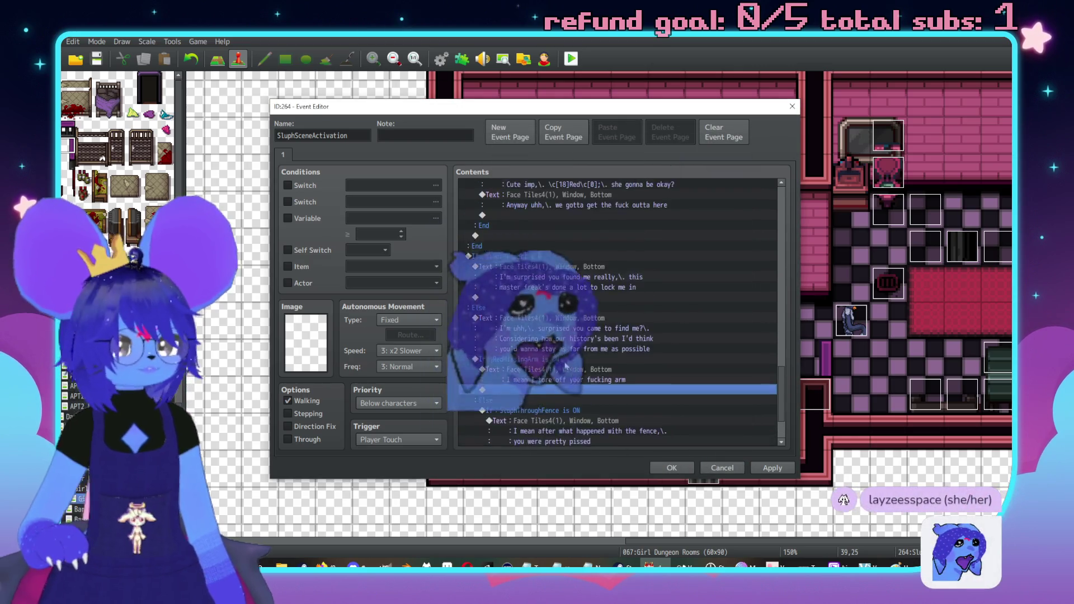
scroll(531, 336, "up", 5)
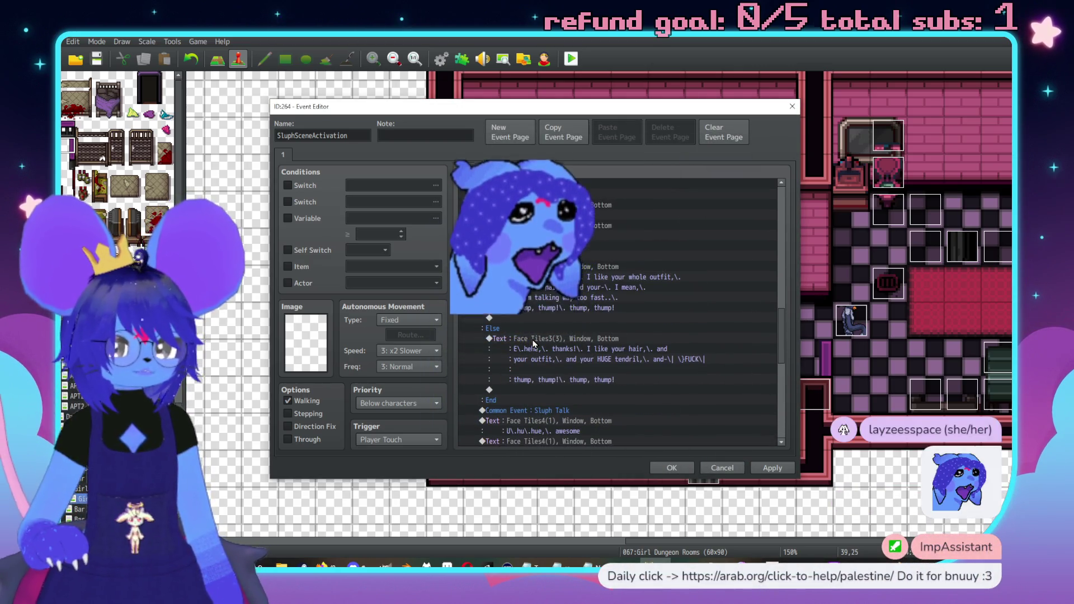
scroll(580, 331, "down", 7)
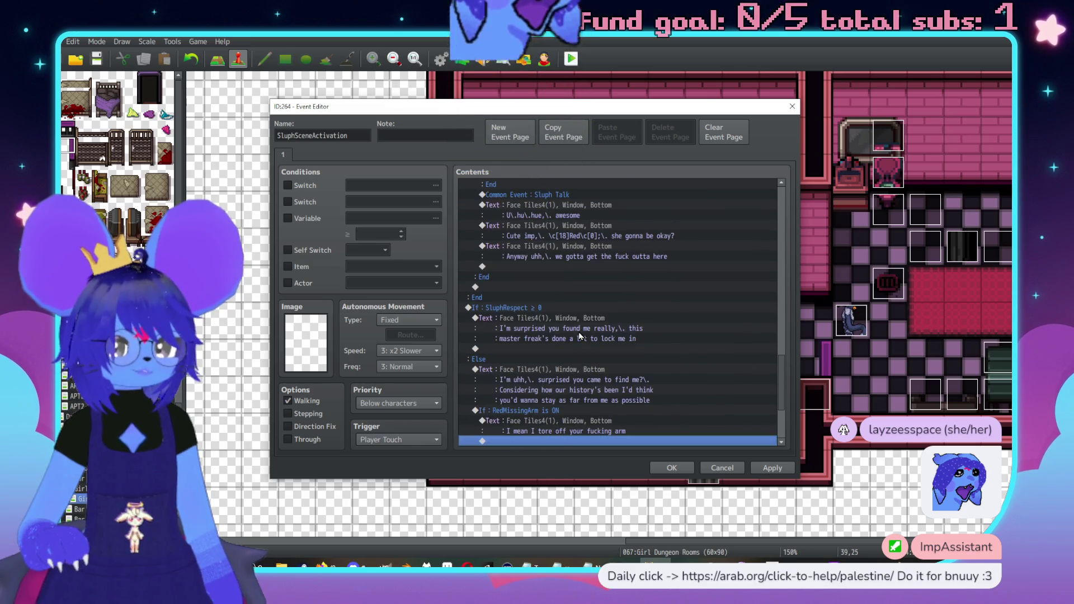
scroll(604, 288, "down", 3)
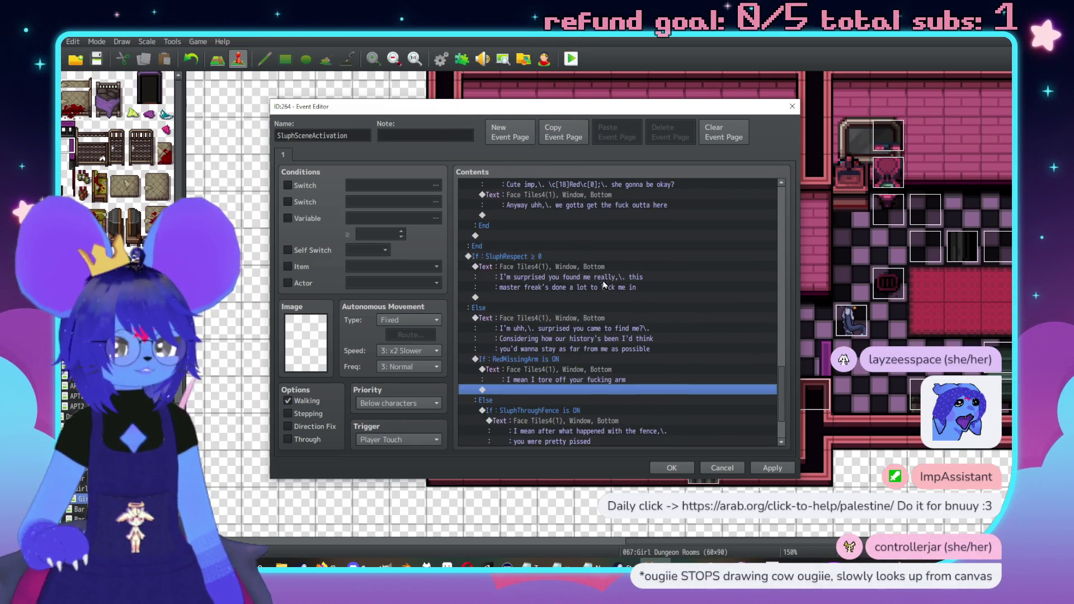
double_click(596, 247)
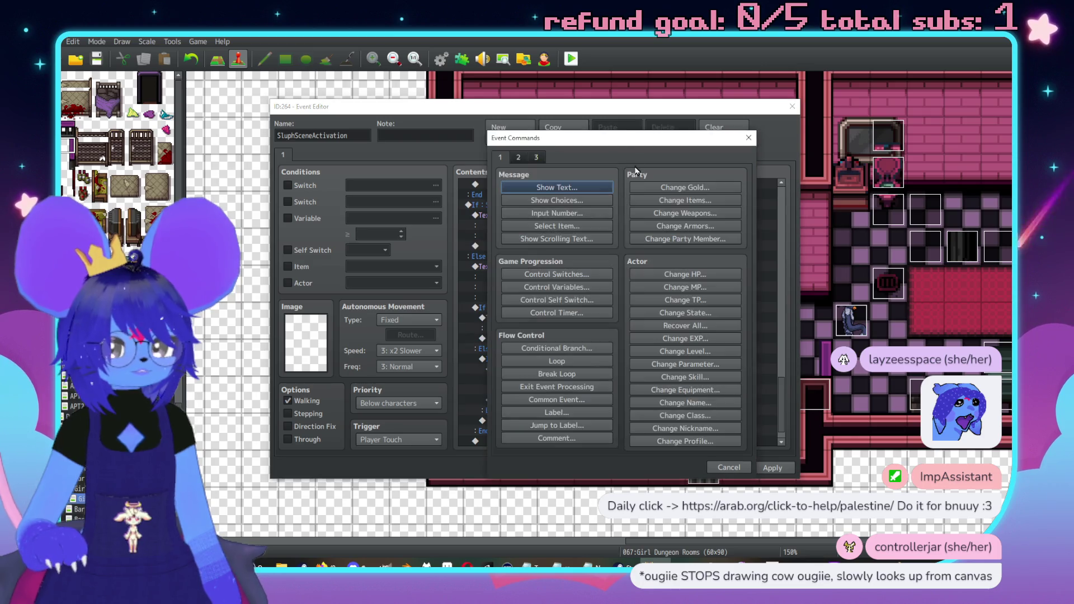
Add a Face Tiles4 grey-face message "Like uh\.h,\. you came to save me".
left_click(697, 196)
double_click(669, 300)
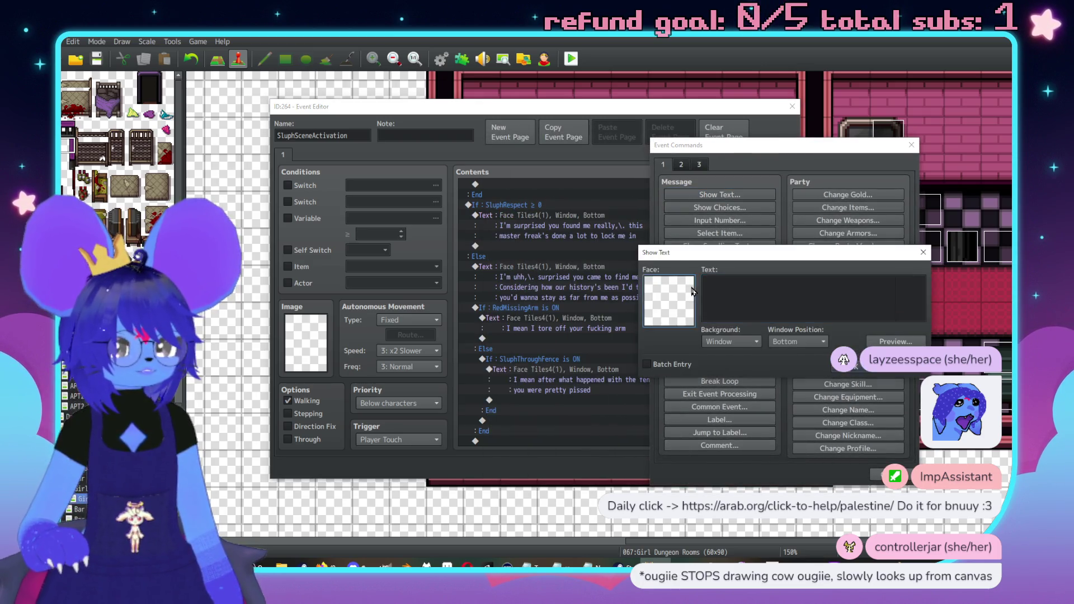
left_click(659, 254)
double_click(795, 248)
left_click(772, 288)
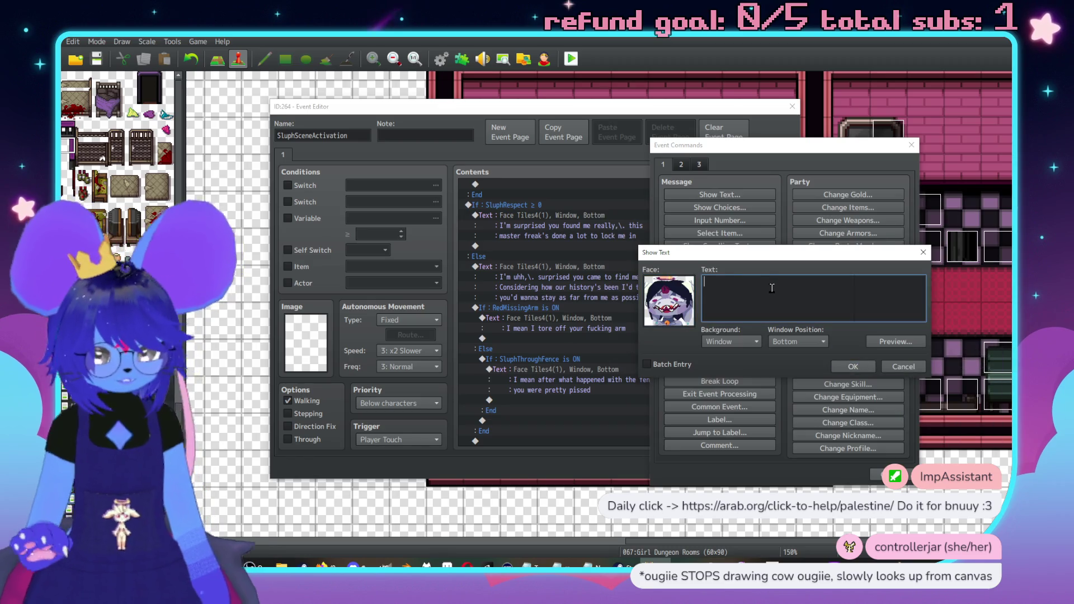
type("I uh")
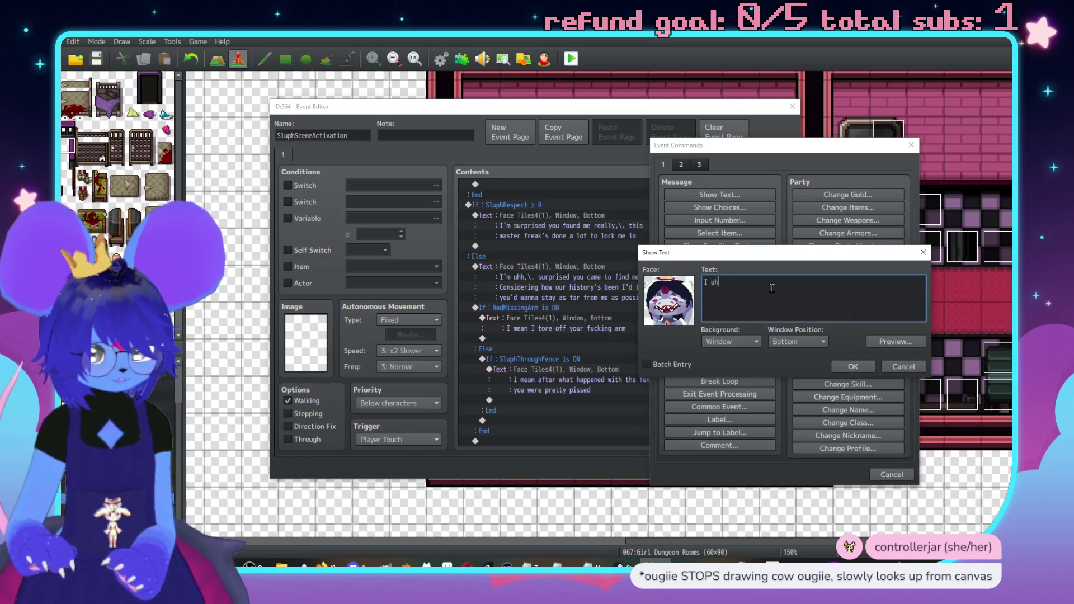
type(",\\. I appreciate that,\\.")
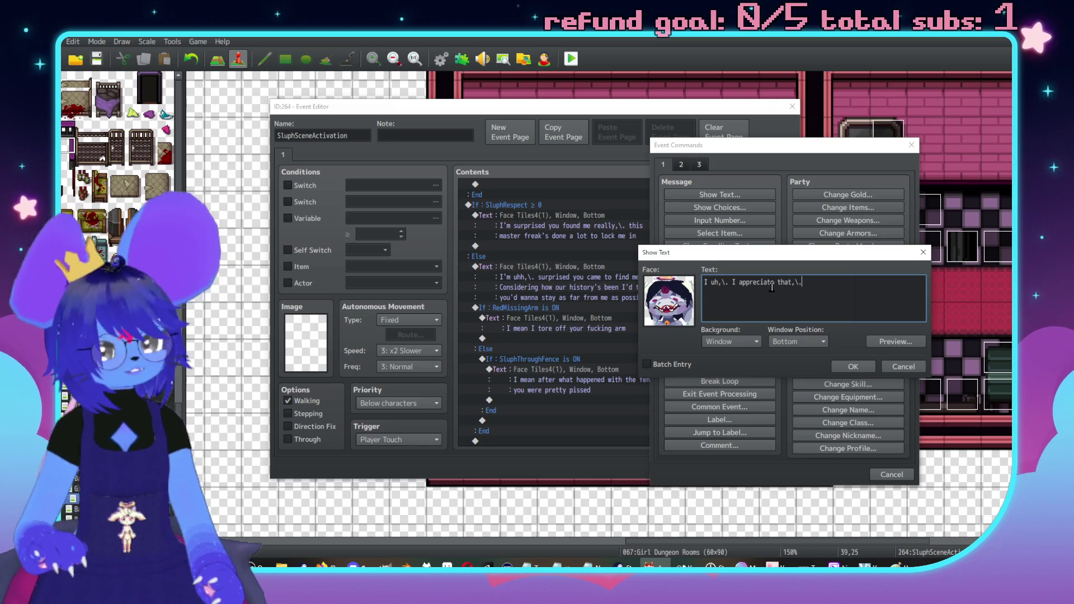
key("BackSpace")
key("BackSpace")
key("BackSpace")
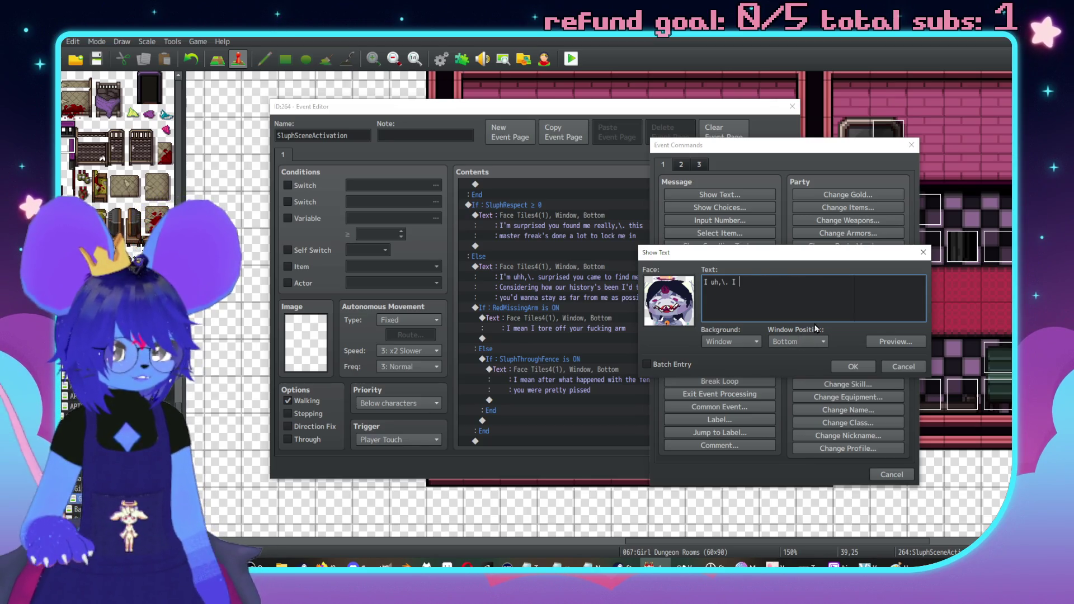
type("you came to ")
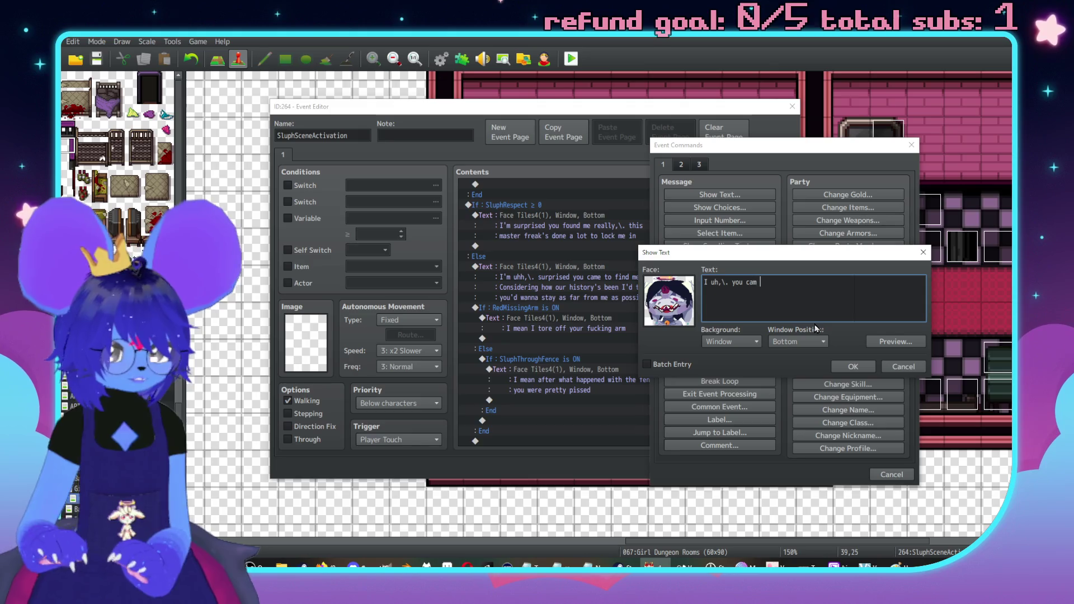
type("save me")
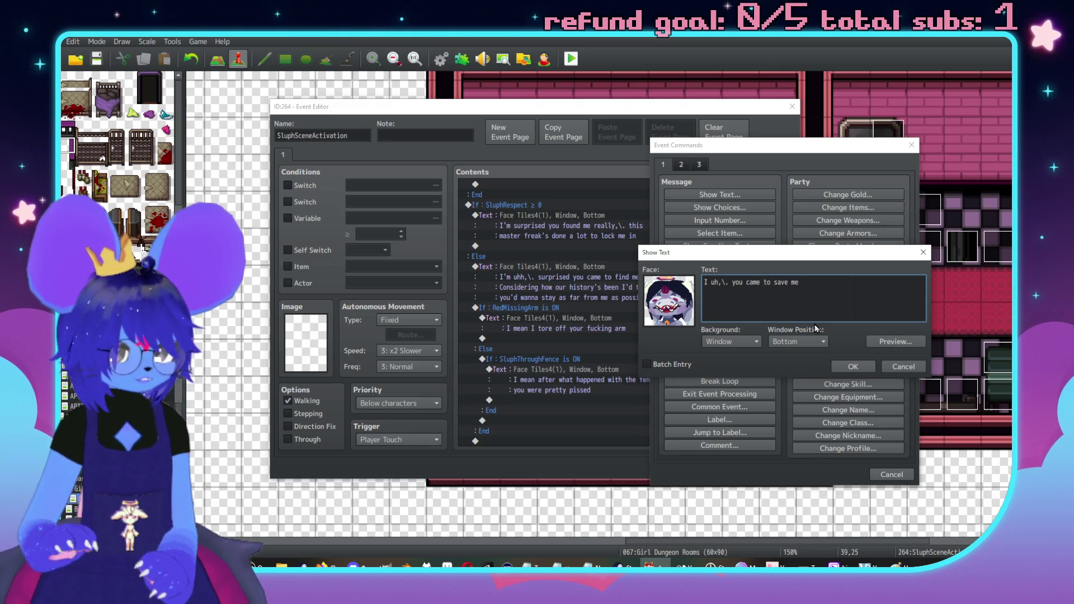
left_click_drag(719, 282, 692, 286)
type("Like uh\\.h,")
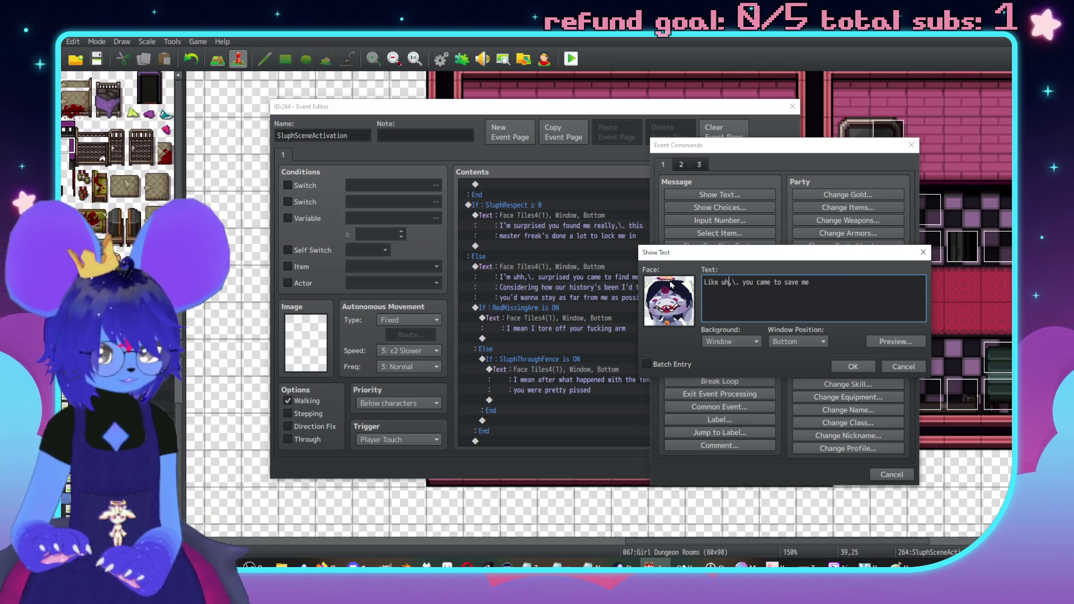
type("\\.")
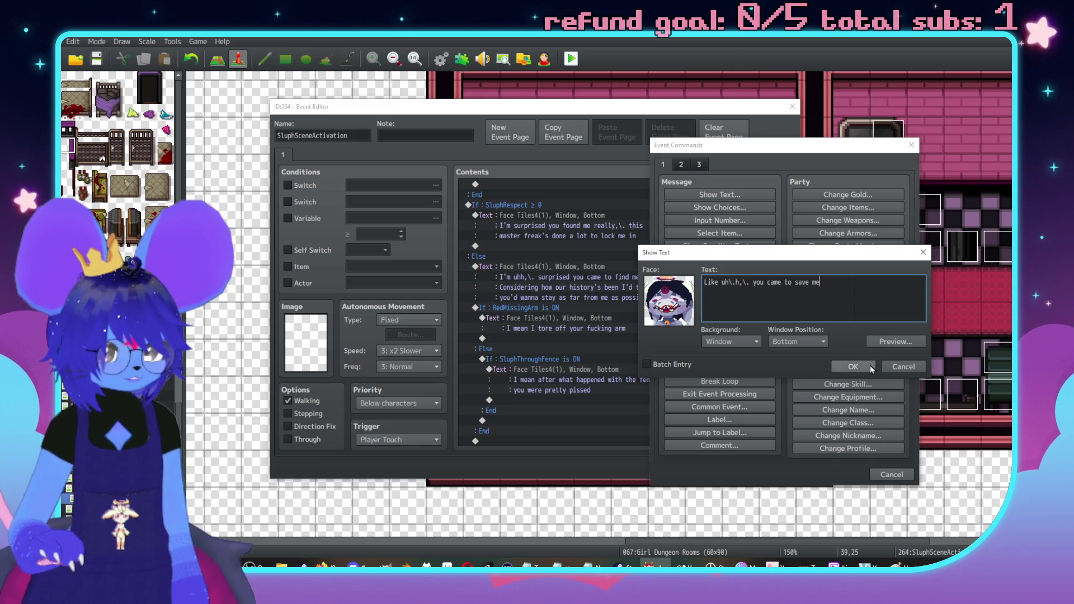
left_click(852, 366)
Add a second grey-face message "Thanks \c[18]Red\c[0]\. :)", preview it, and confirm.
double_click(546, 240)
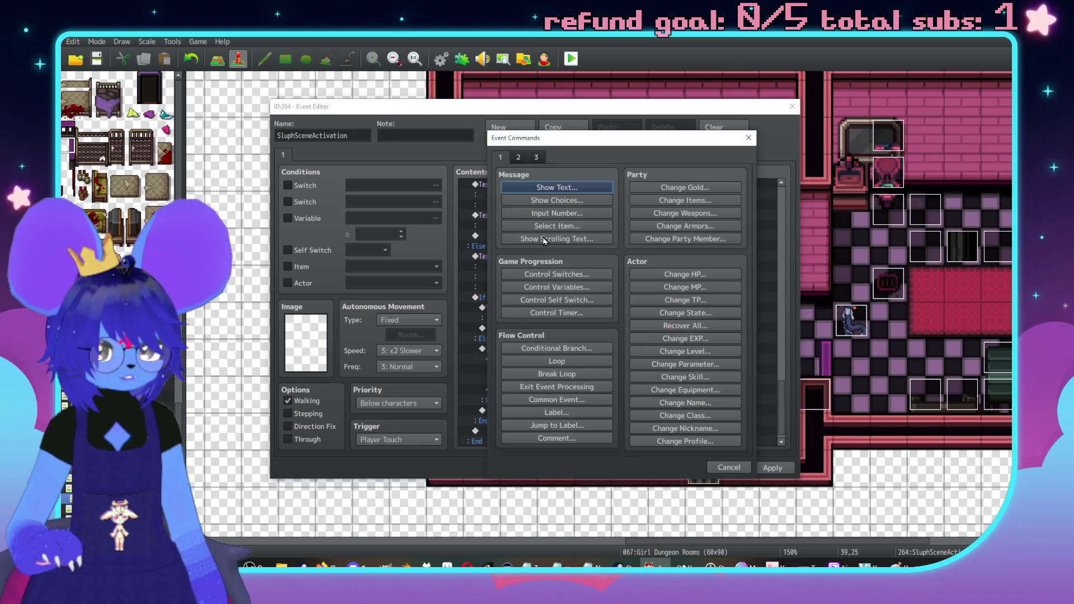
left_click(567, 187)
double_click(512, 277)
left_click(481, 247)
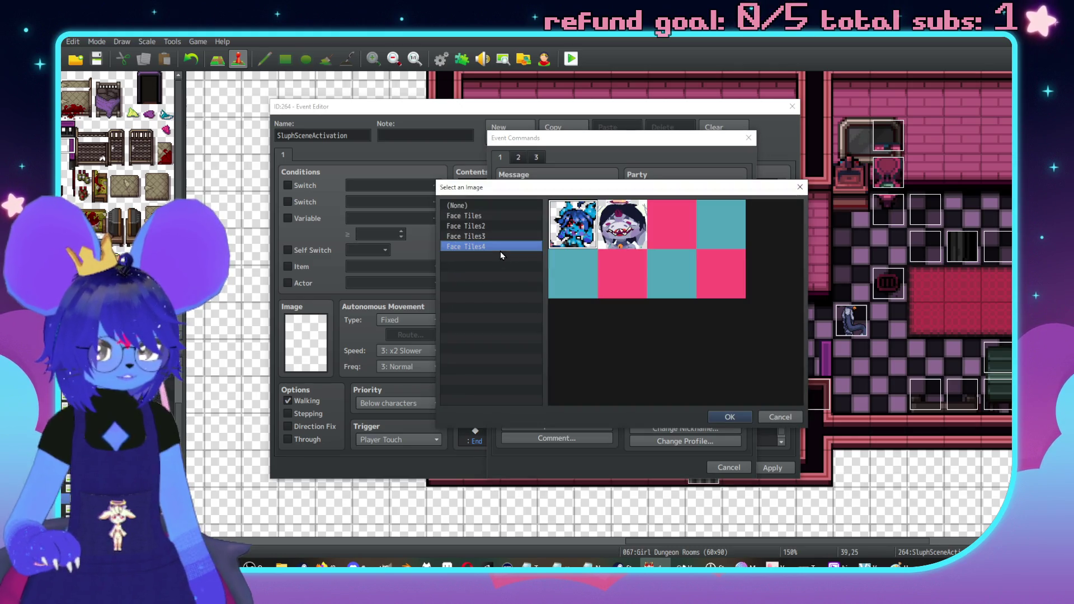
double_click(624, 229)
type("Thanks")
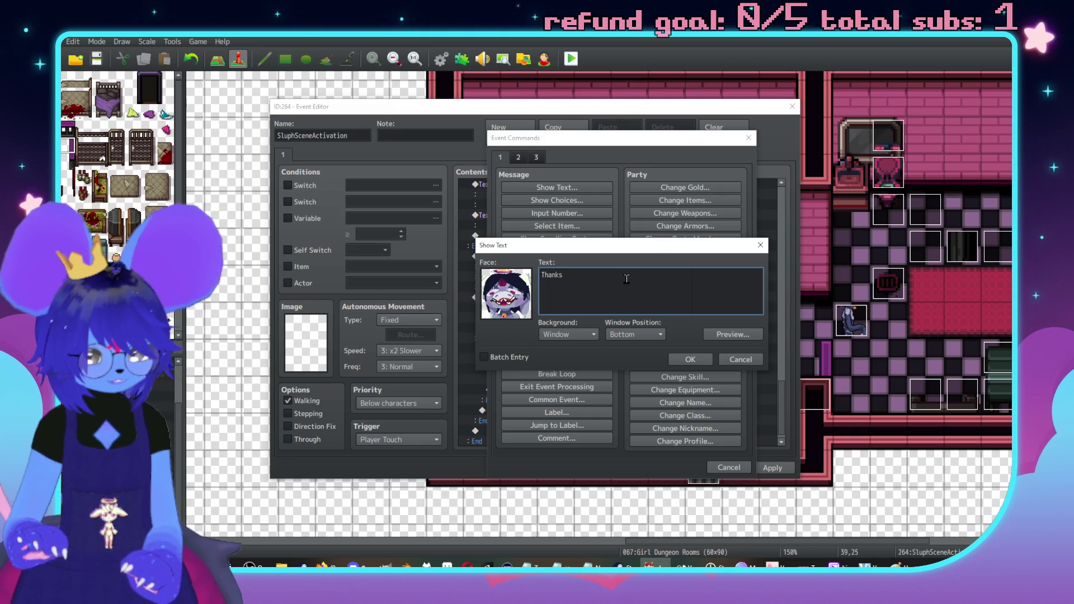
type("\\c[18")
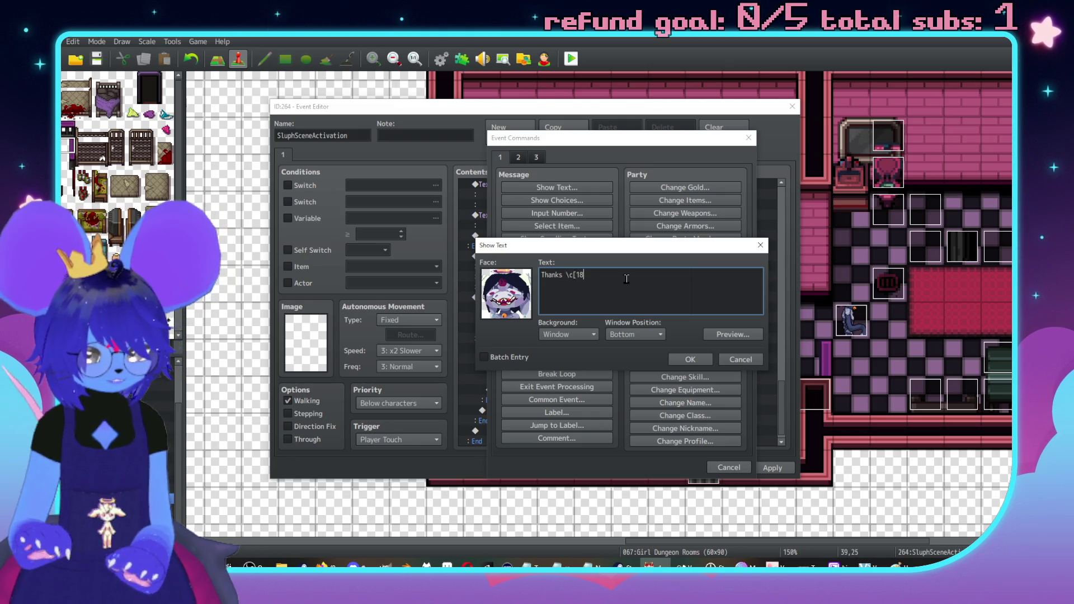
type("]Red\\c[0")
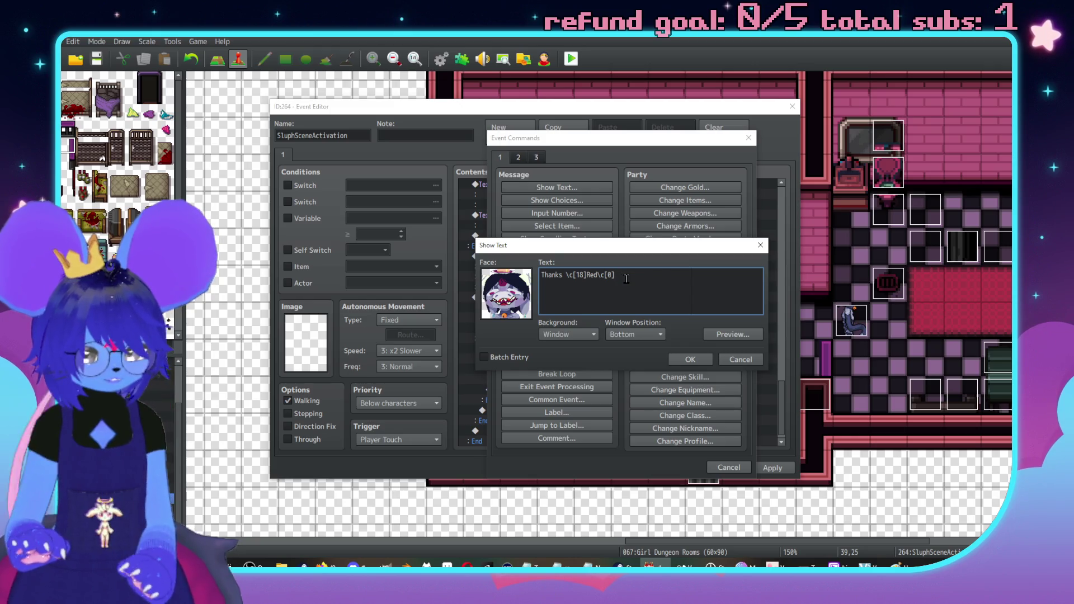
type(":)")
left_click(727, 335)
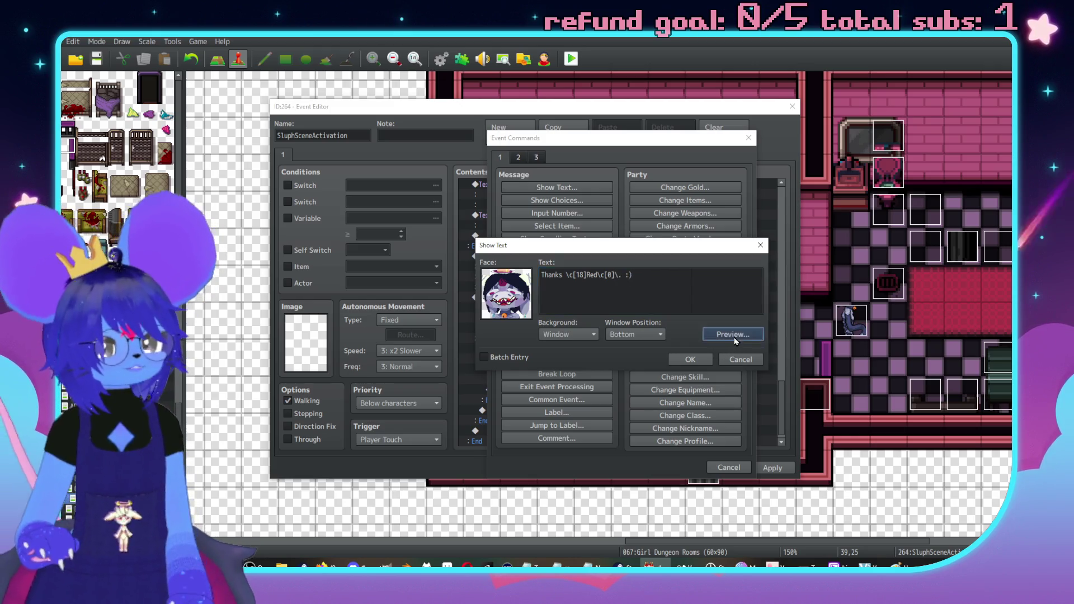
left_click(800, 357)
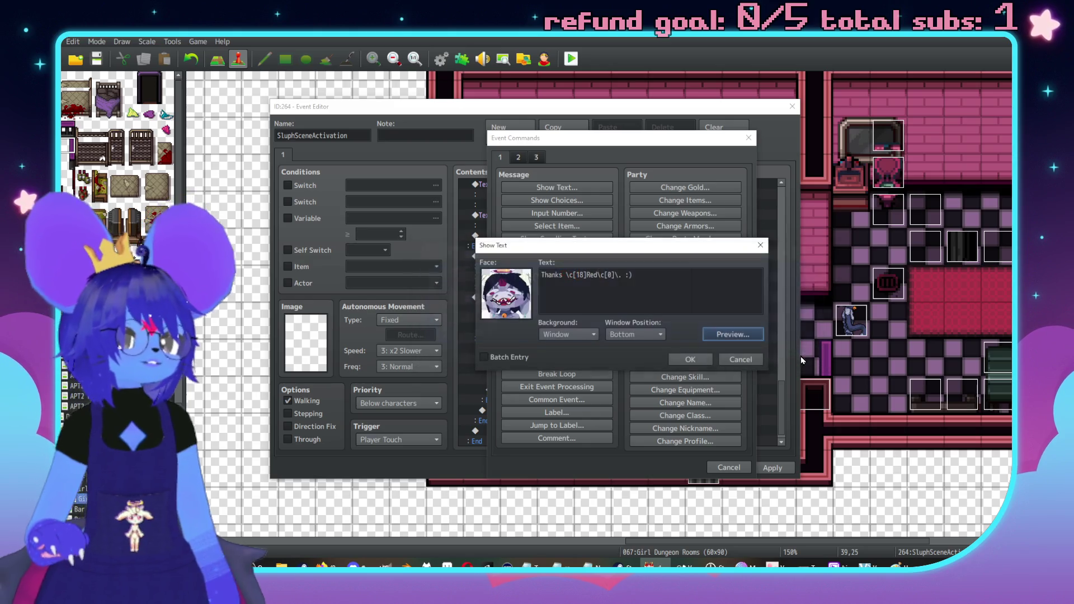
left_click(688, 359)
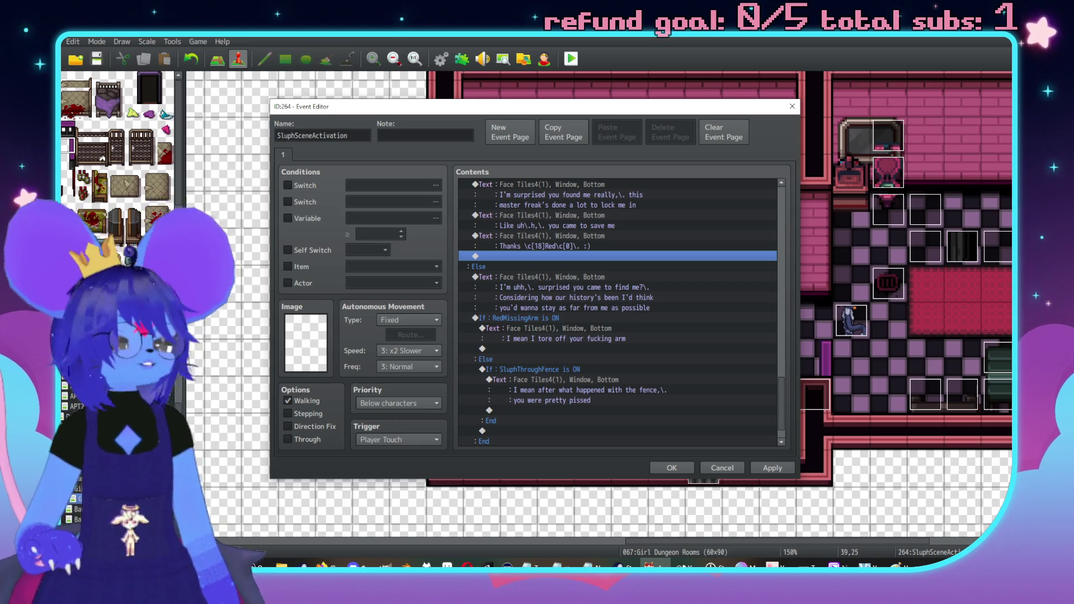
key("alt+Tab")
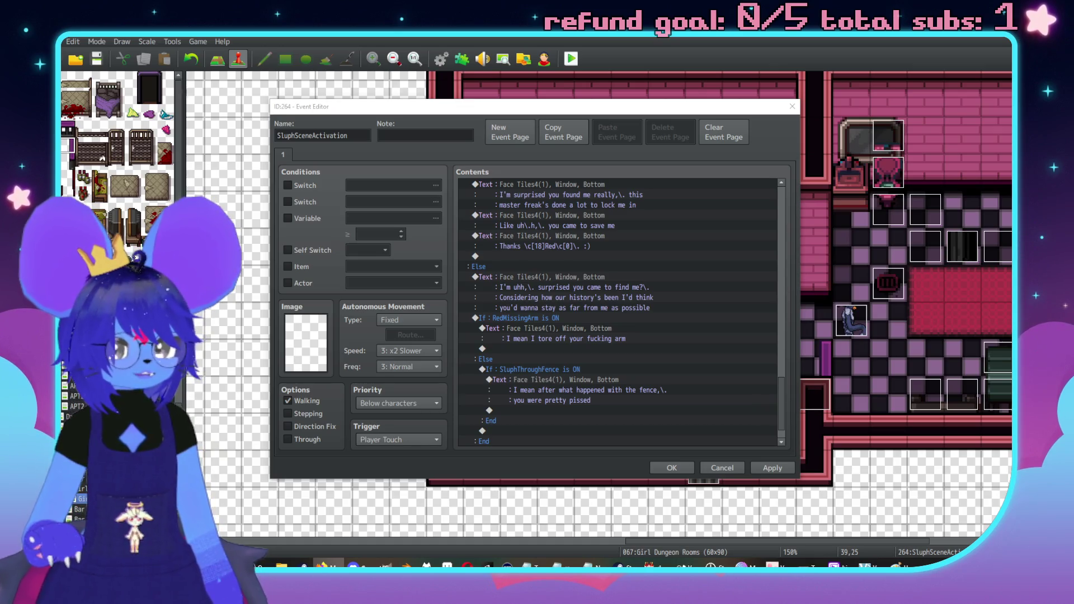
scroll(557, 335, "up", 7)
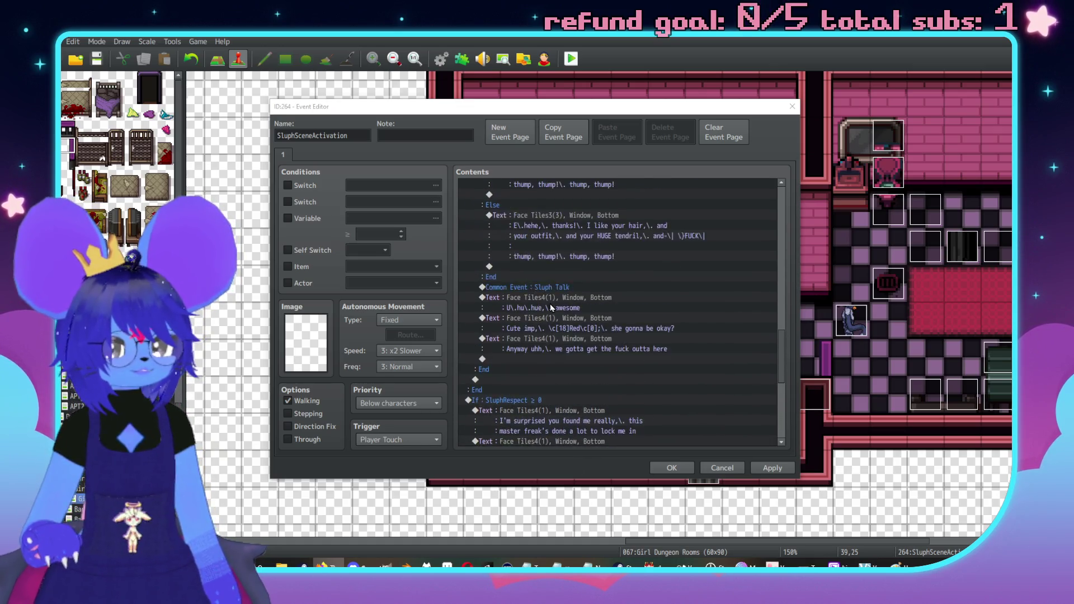
scroll(610, 304, "up", 2)
scroll(638, 304, "down", 10)
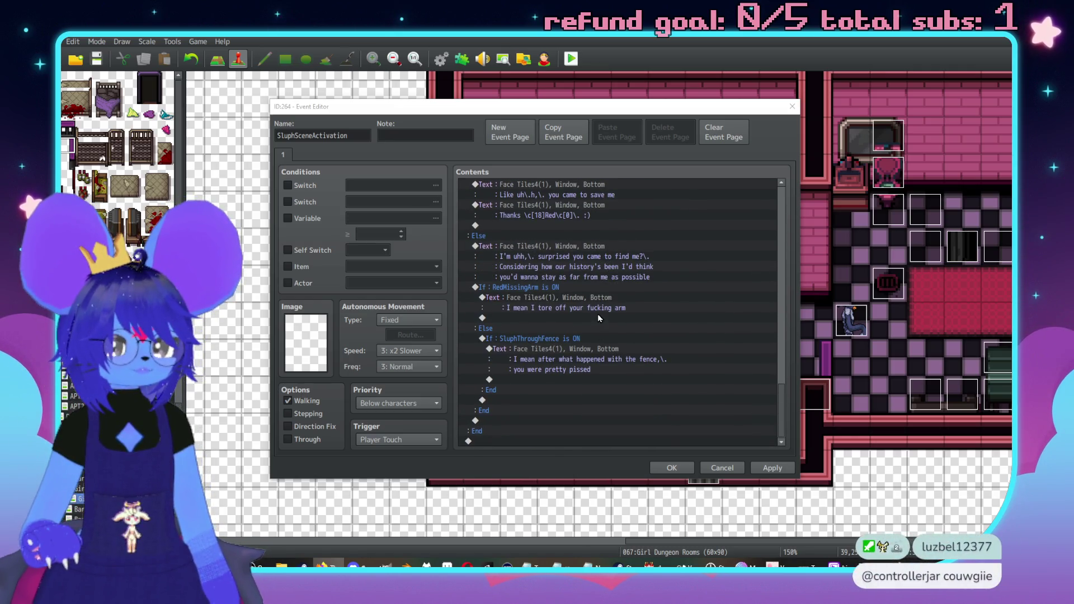
Insert a conditional branch checking that actor Checker is in the party.
double_click(599, 318)
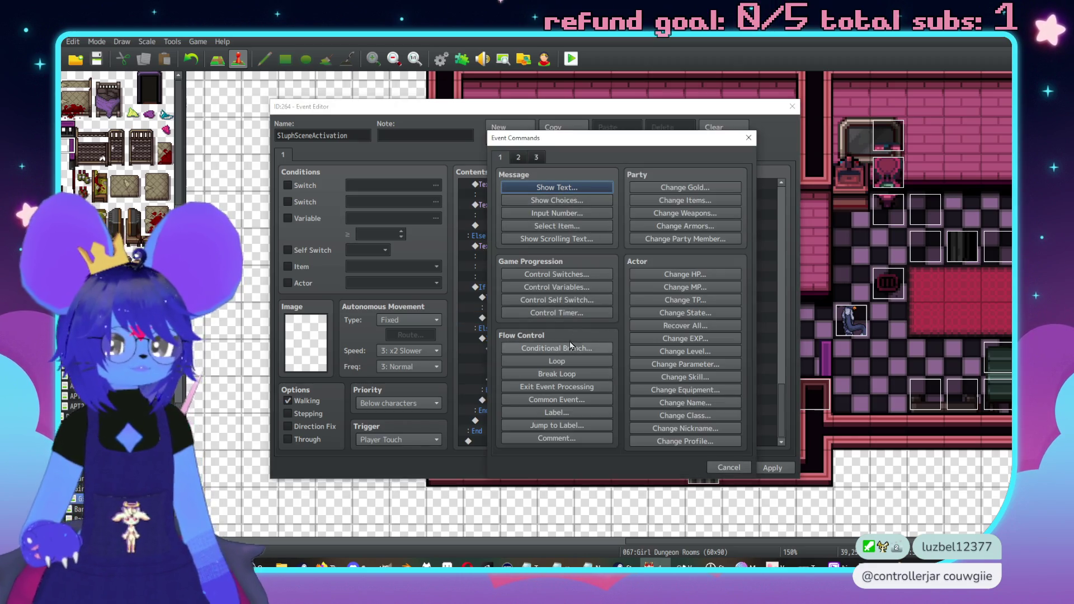
left_click(568, 401)
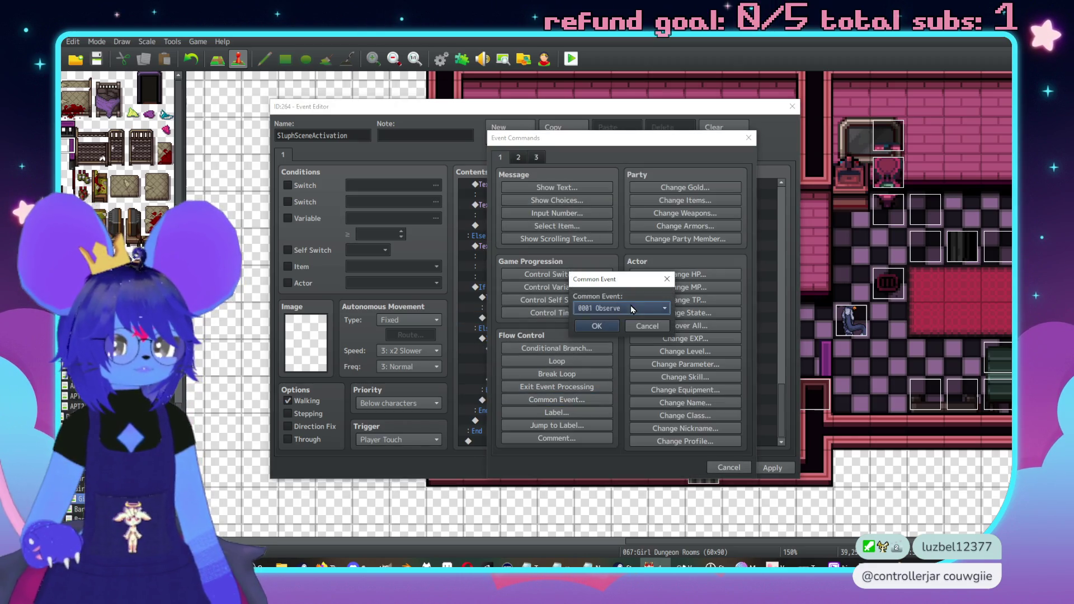
left_click(624, 308)
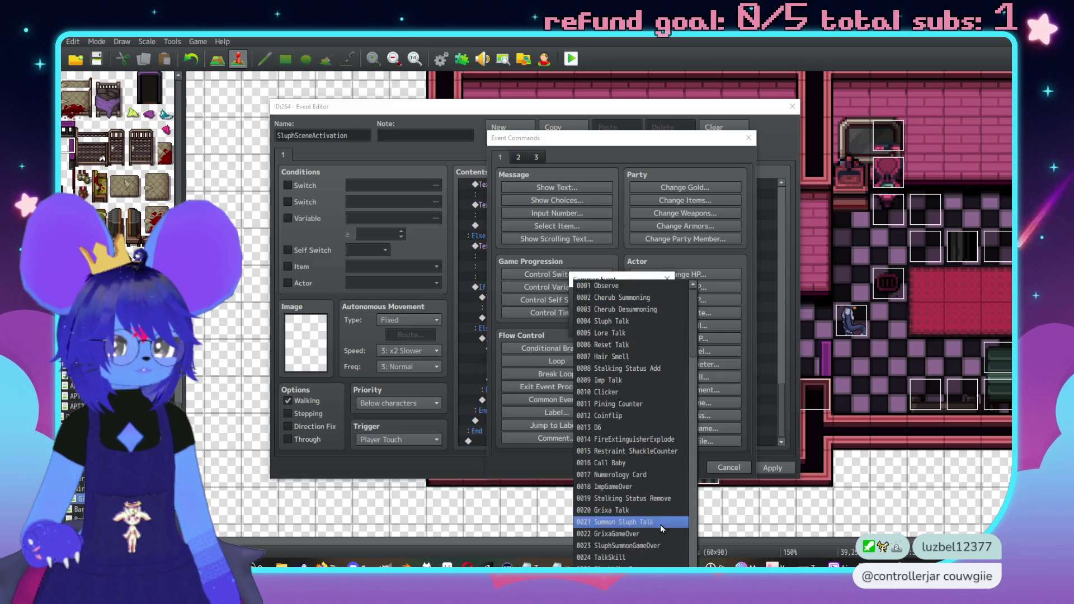
left_click(537, 351)
left_click(656, 326)
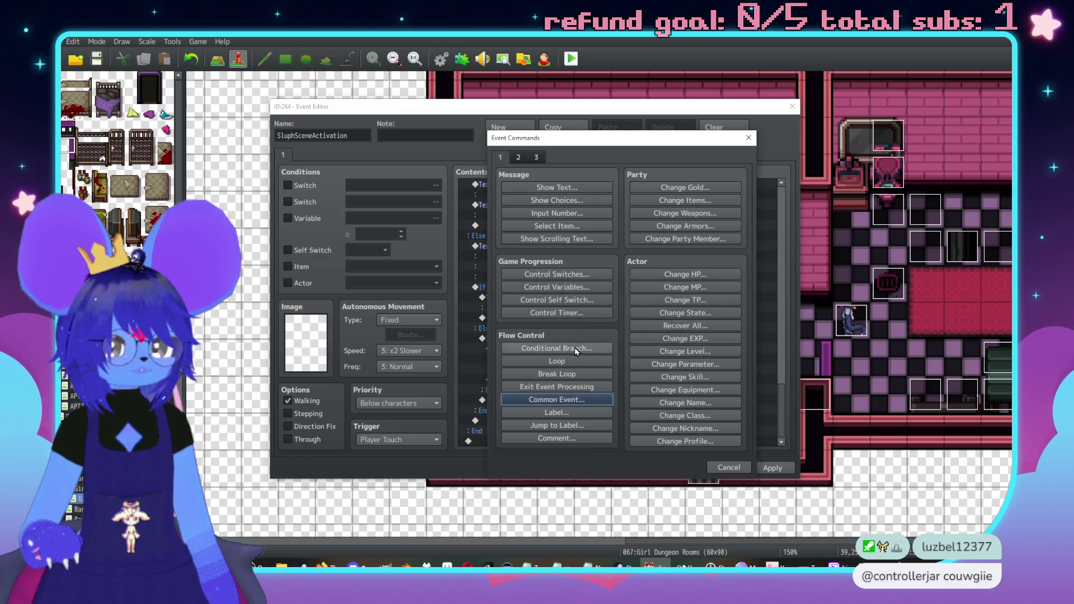
left_click(575, 347)
left_click(550, 227)
left_click(530, 227)
left_click(512, 244)
left_click(661, 243)
left_click(610, 316)
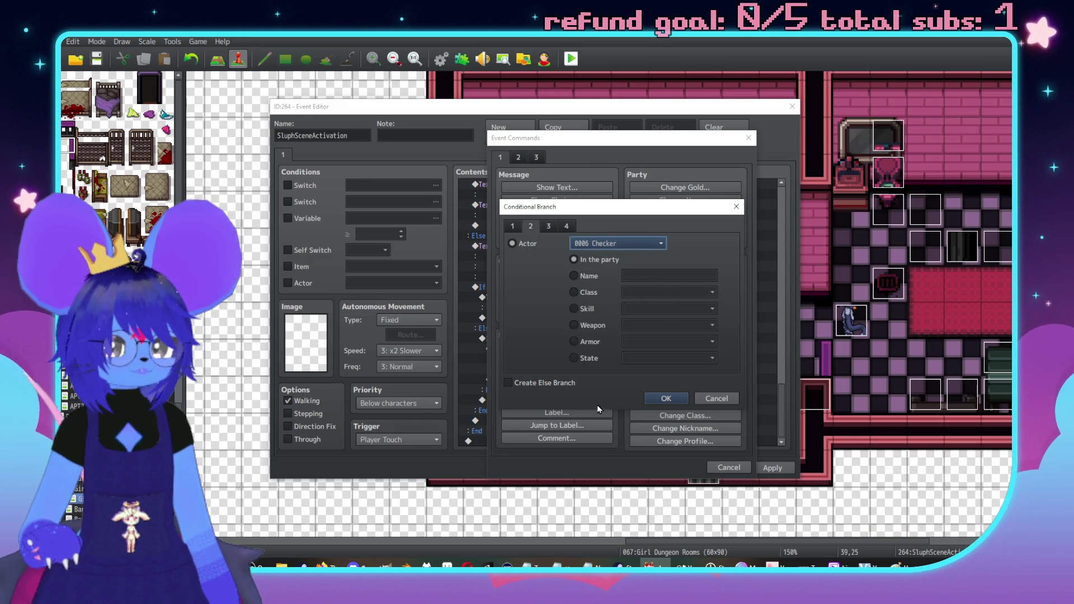
left_click(666, 398)
Call the Imp Talk common event inside the Checker branch.
double_click(573, 301)
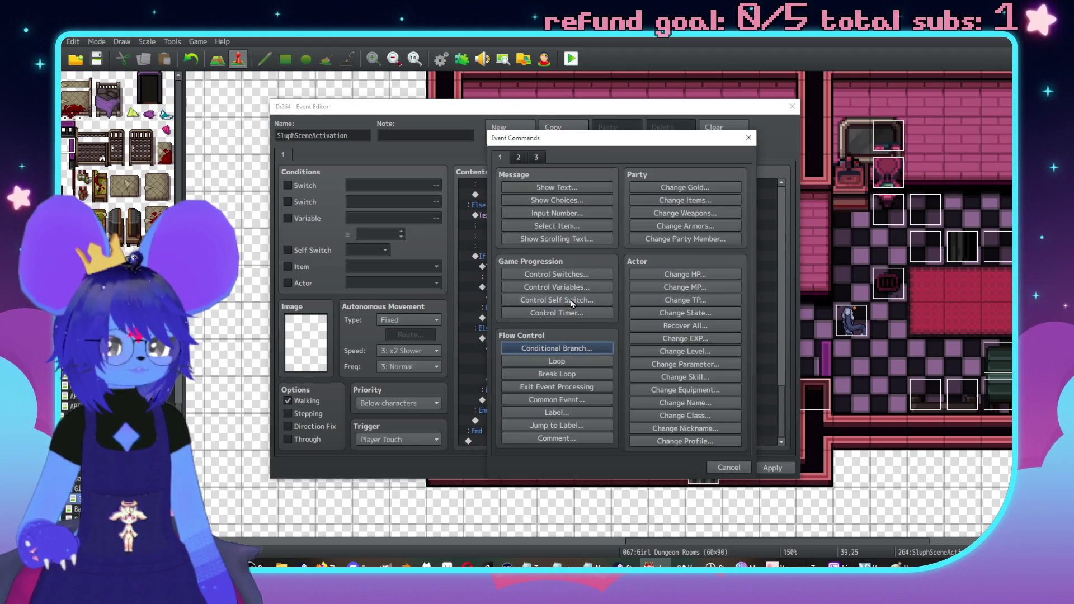
left_click(554, 399)
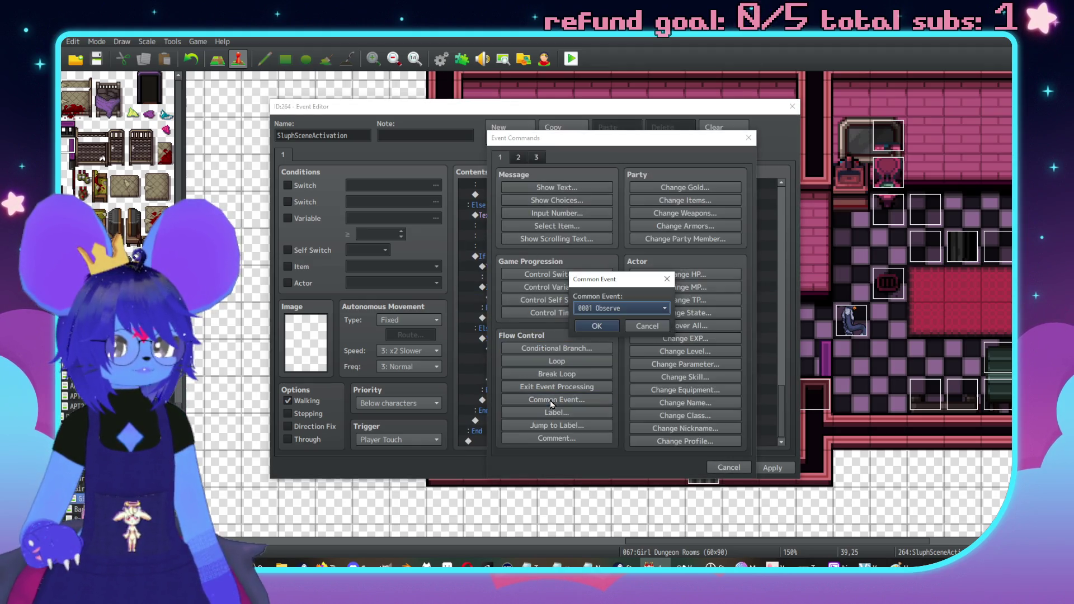
left_click(592, 310)
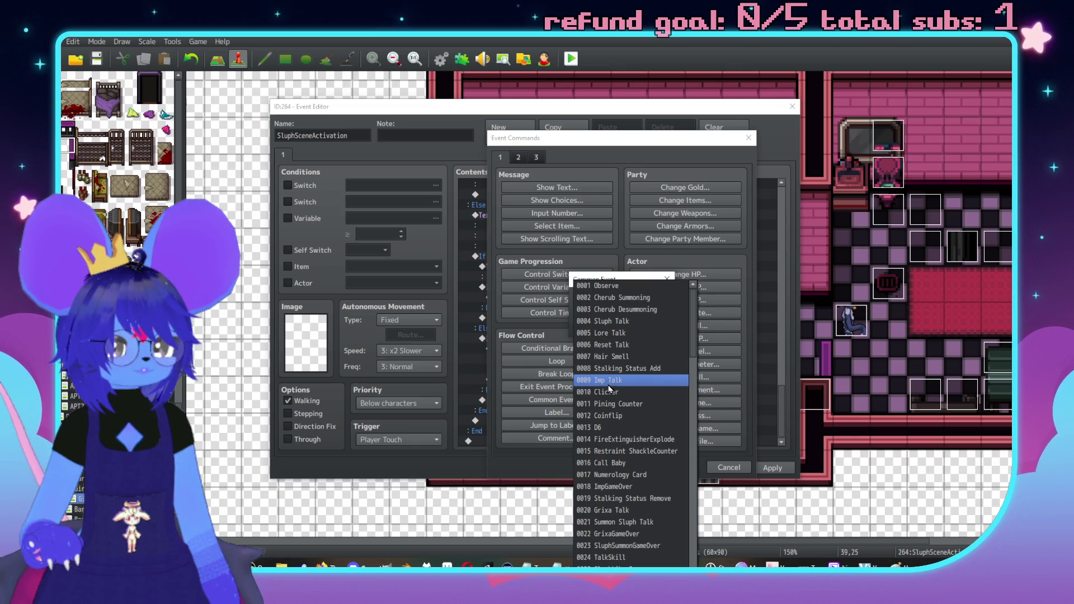
left_click(609, 389)
left_click(607, 309)
Add a Face Tiles3 red imp message saying "...".
double_click(525, 311)
left_click(546, 187)
double_click(511, 292)
left_click(465, 236)
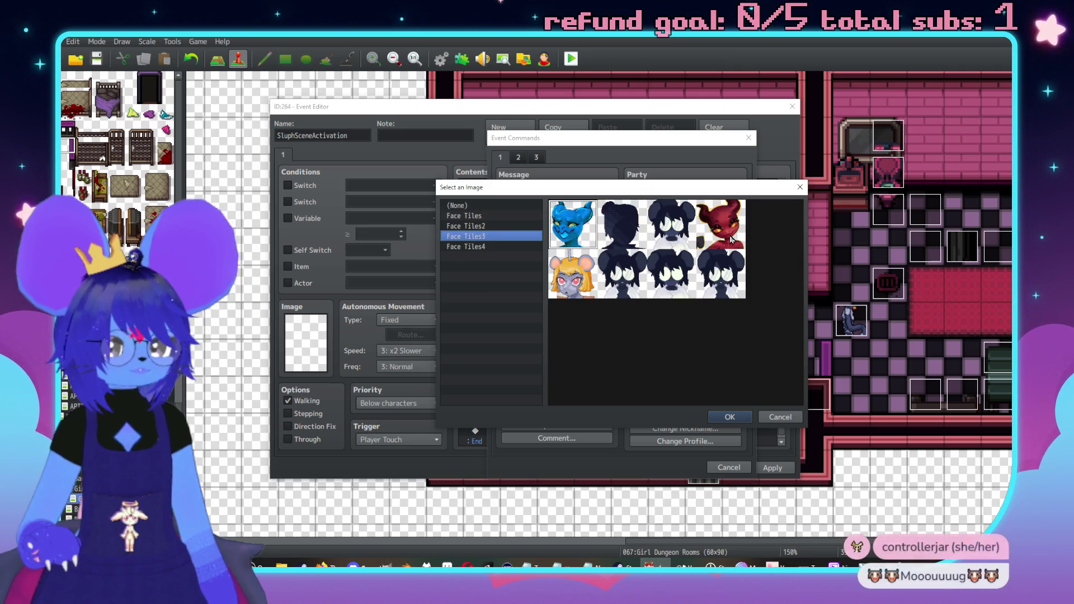
double_click(722, 229)
left_click(637, 279)
type("...")
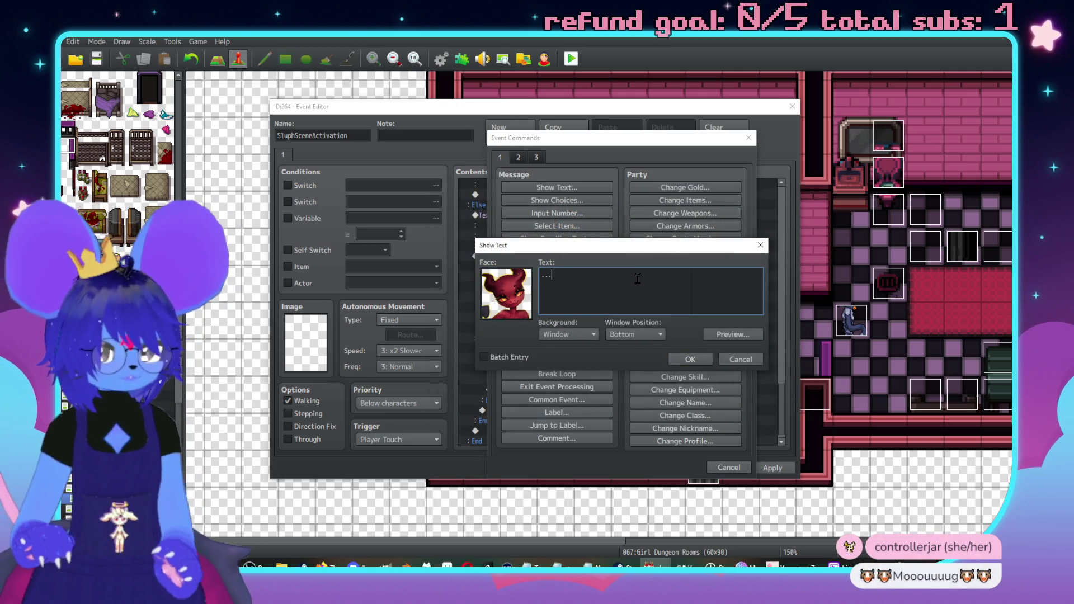
left_click(690, 359)
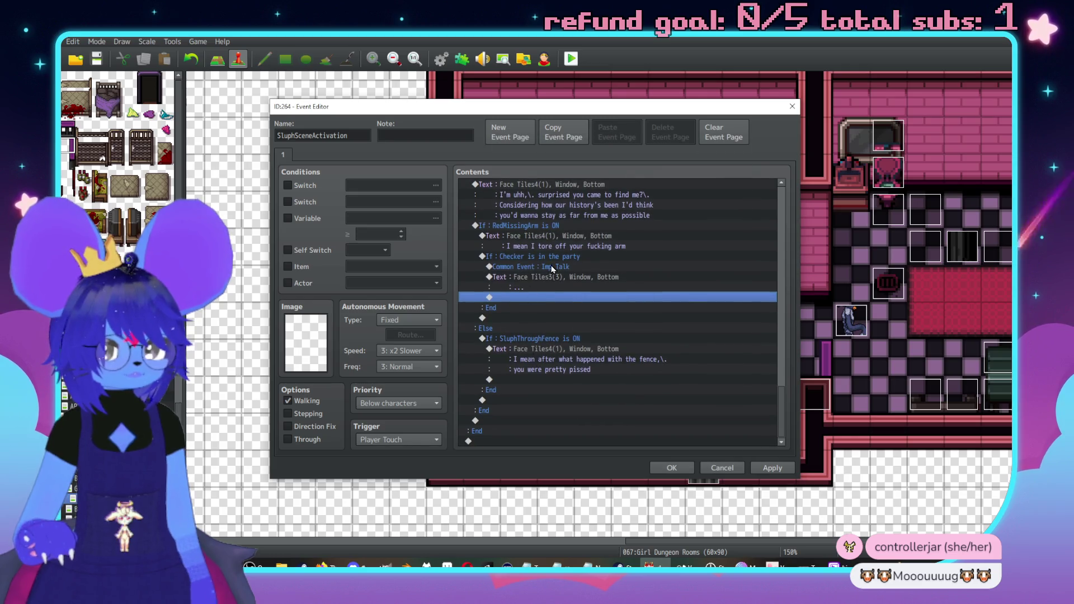
Call the Sluph Talk common event after the imp line.
double_click(554, 297)
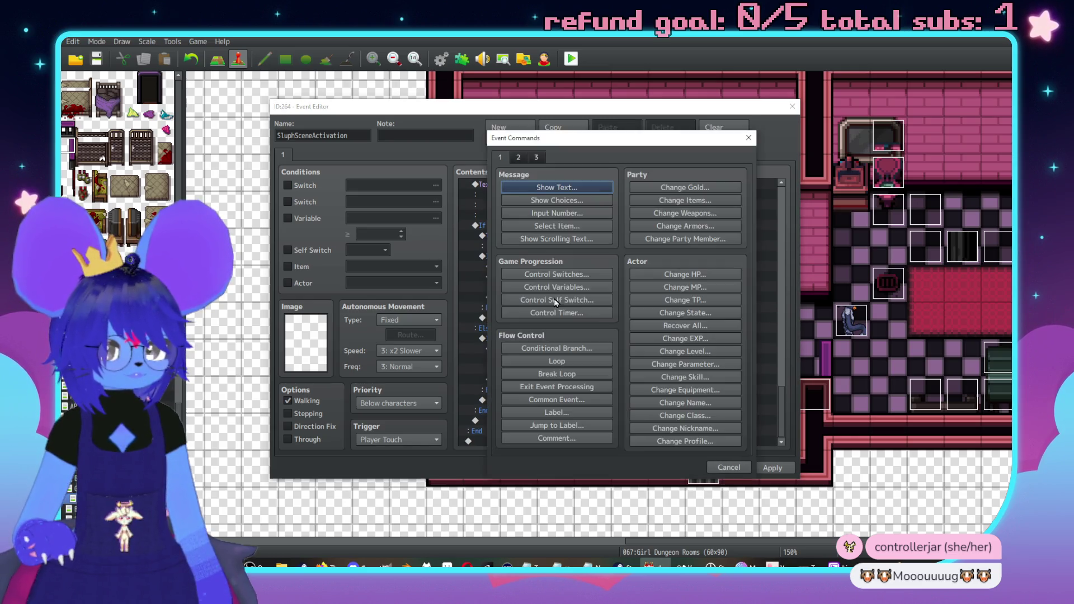
left_click(568, 398)
left_click(598, 313)
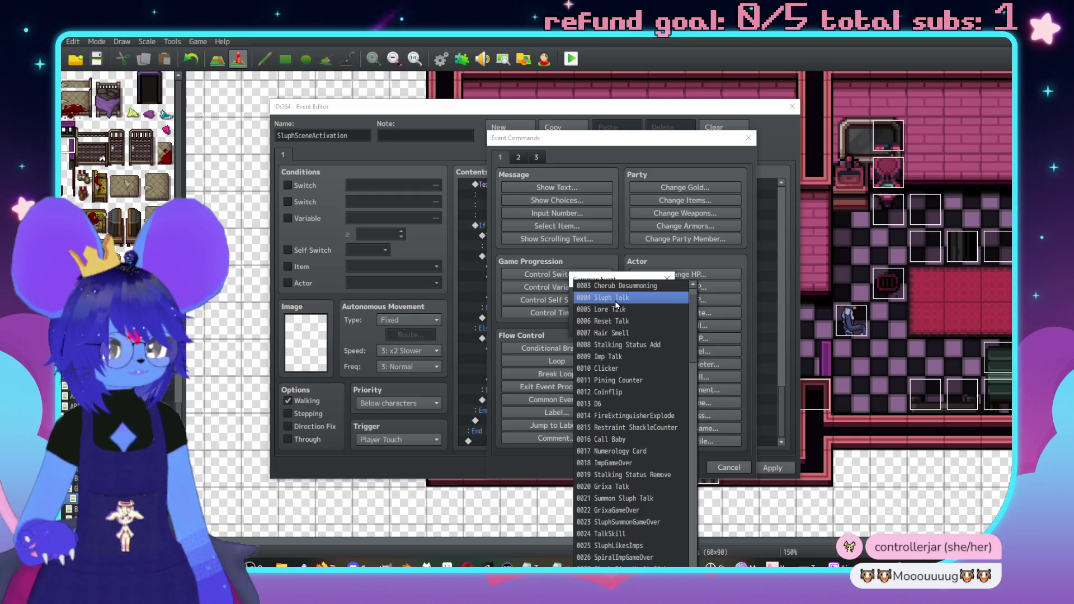
left_click(618, 302)
left_click(610, 332)
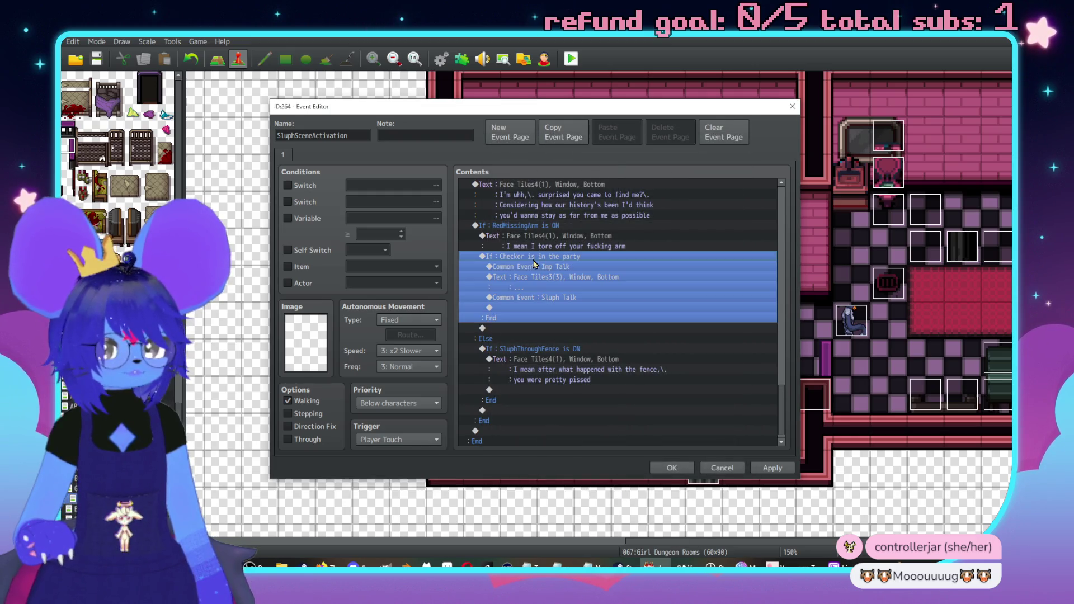
left_click(534, 261)
Copy the Checker-in-party block and paste it into the empty Else line.
key("ctrl+c")
scroll(532, 335, "down", 1)
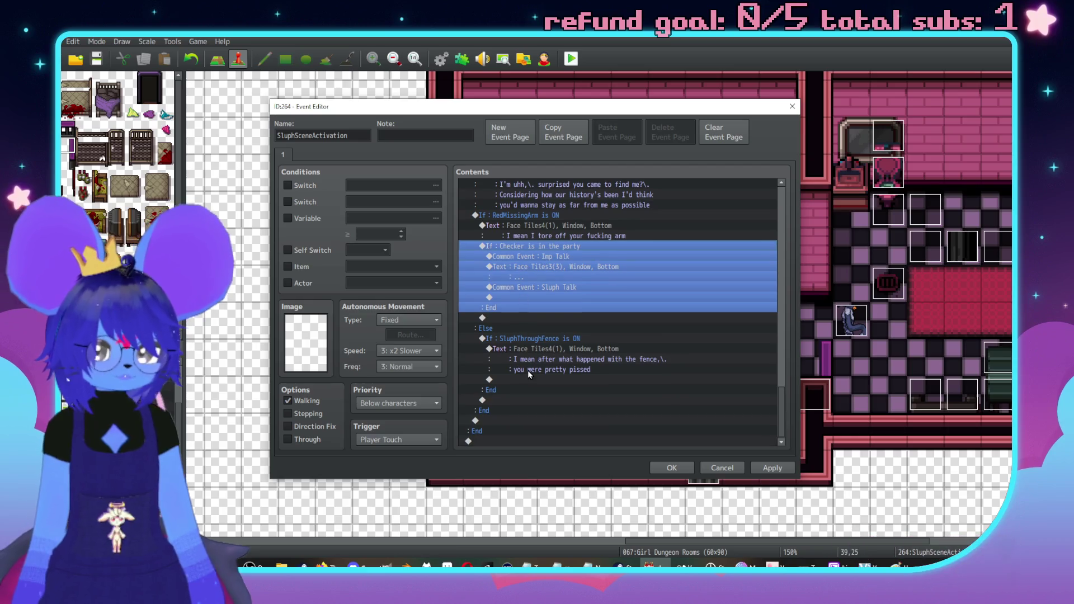
left_click(531, 379)
key("ctrl+v")
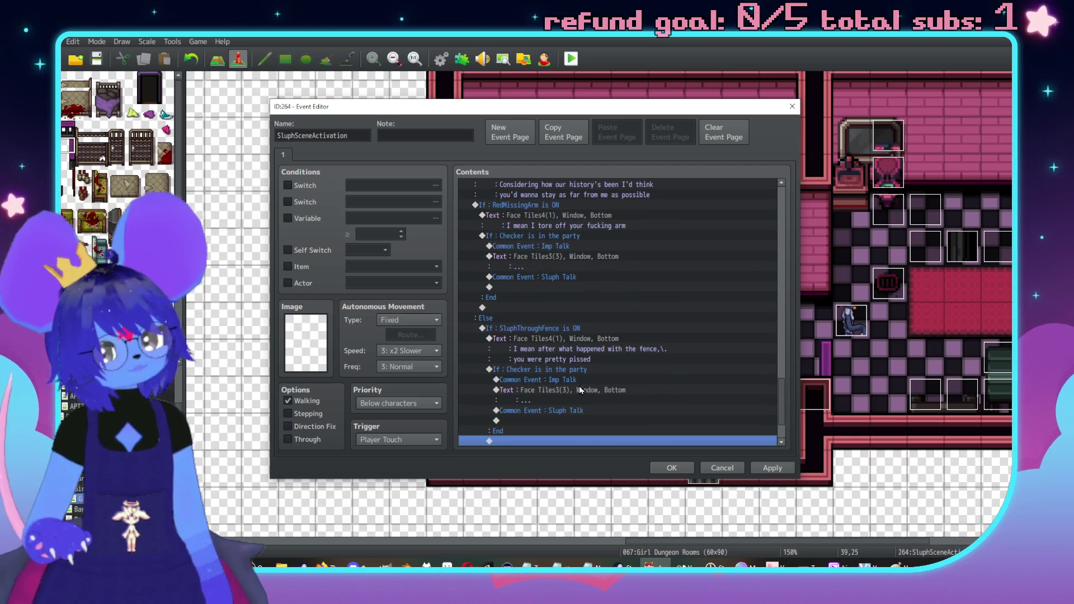
Change the pasted imp line to "Yeah,\. you fuckin' think?\. Dip-ass?".
double_click(580, 390)
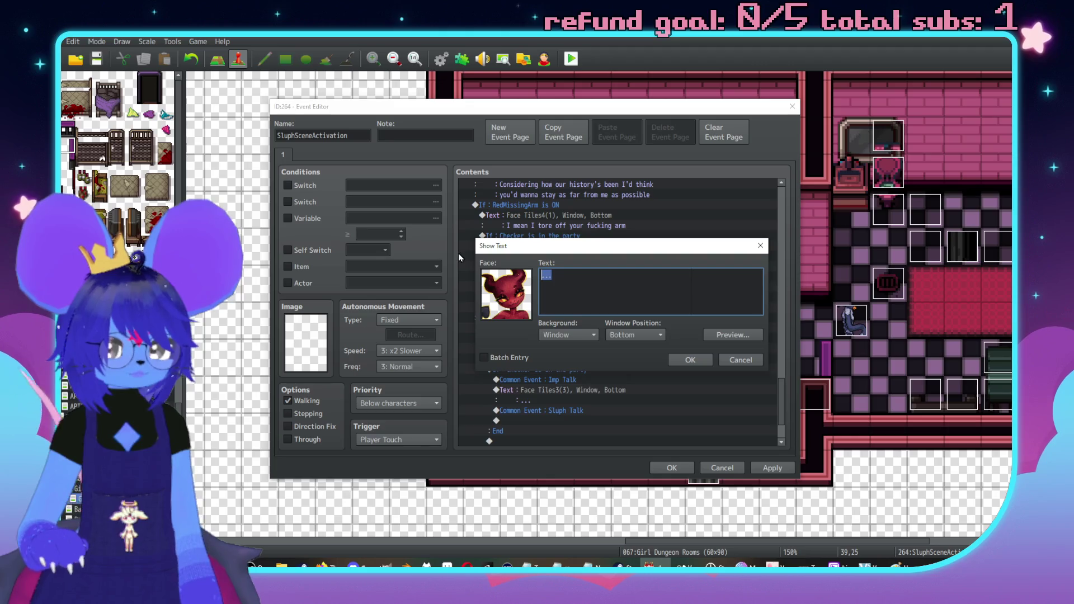
type("Yeah,\\")
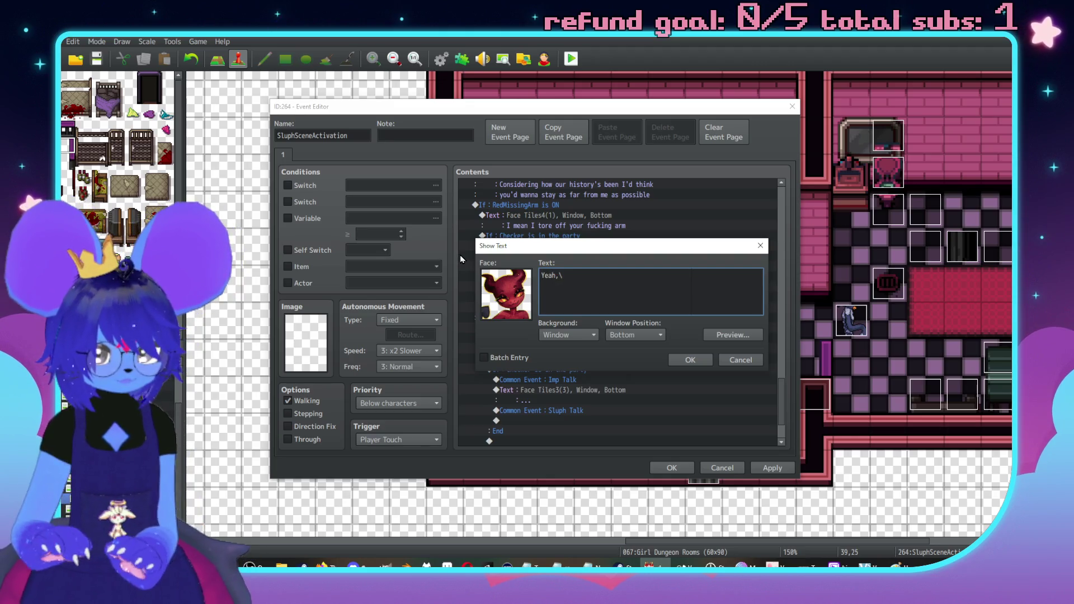
type(". you fuck")
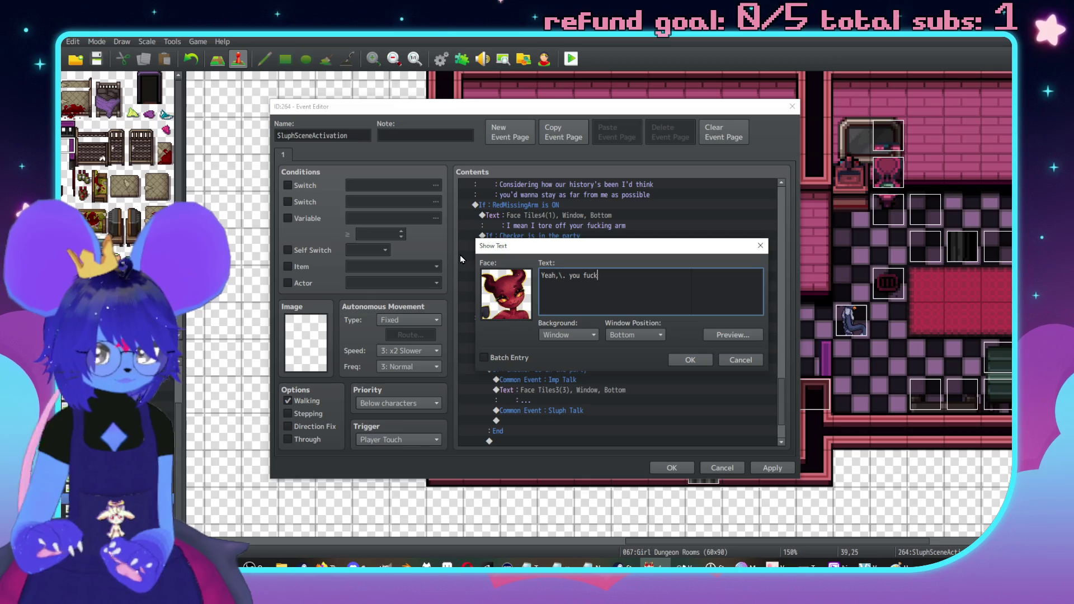
type("in' think?\\.")
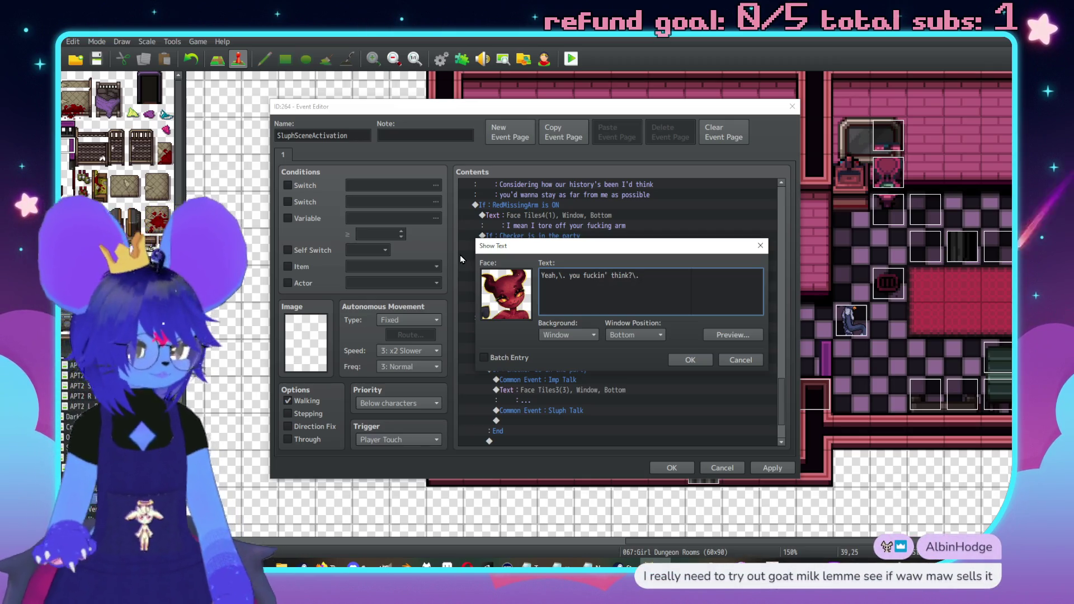
type(" Dip-ass")
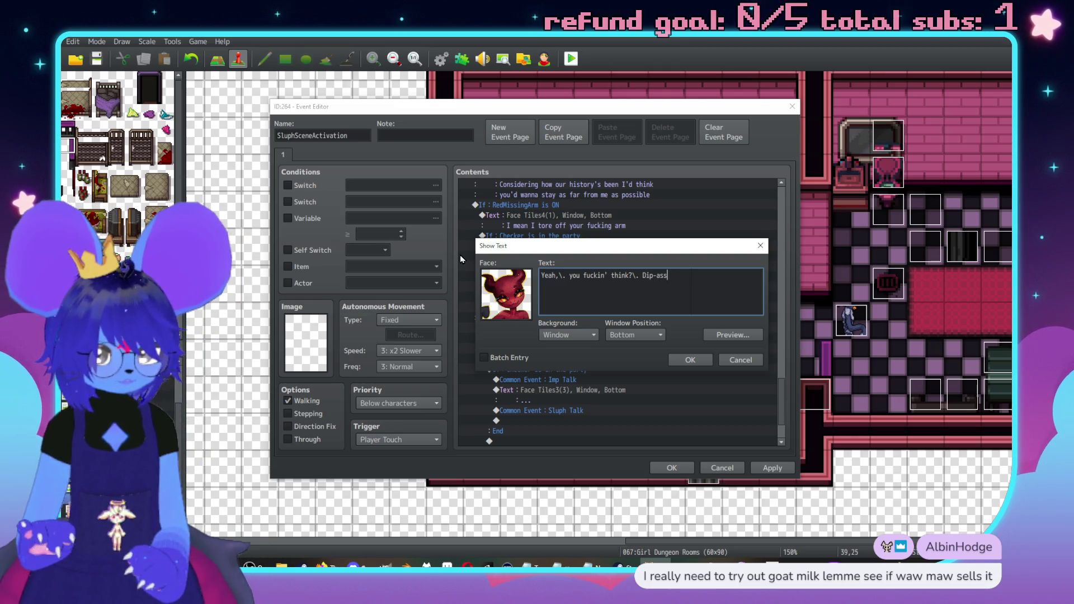
key("Left")
key("Left")
key("Left")
type("\\.")
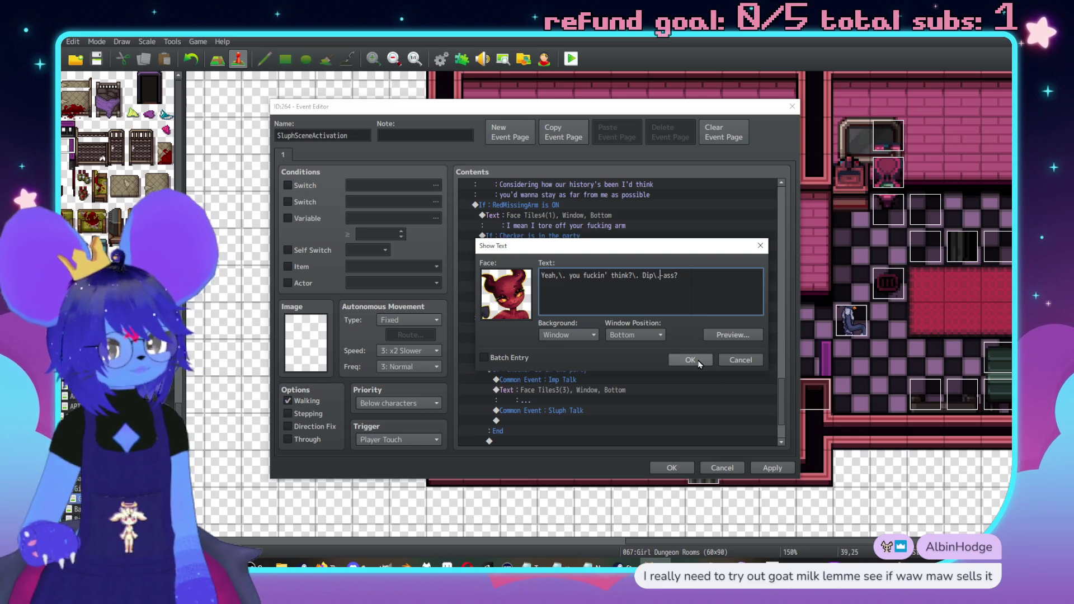
left_click(686, 360)
scroll(664, 372, "down", 4)
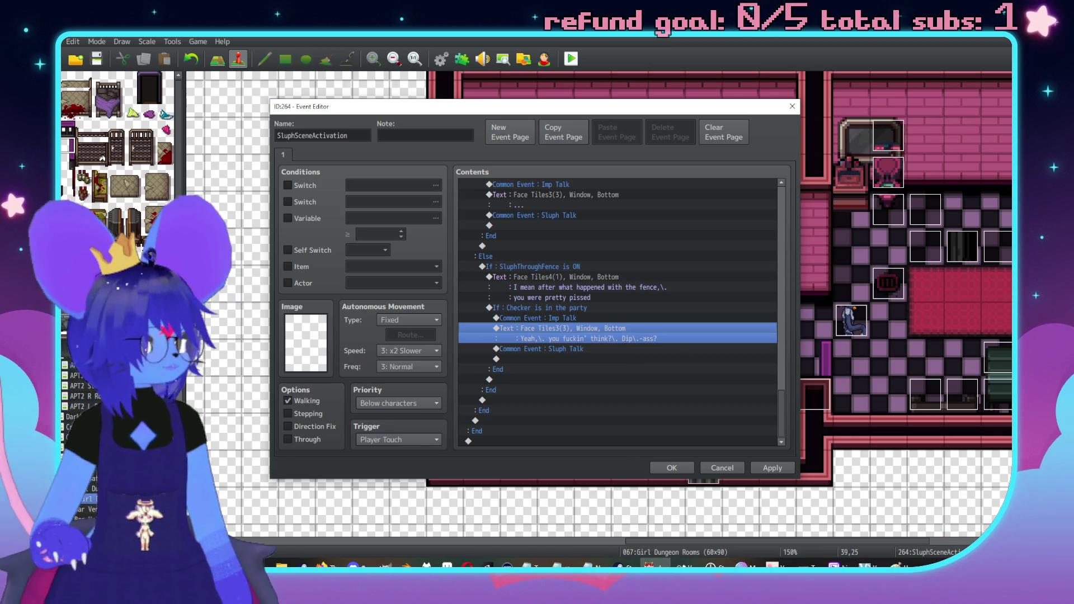
key("alt+Tab")
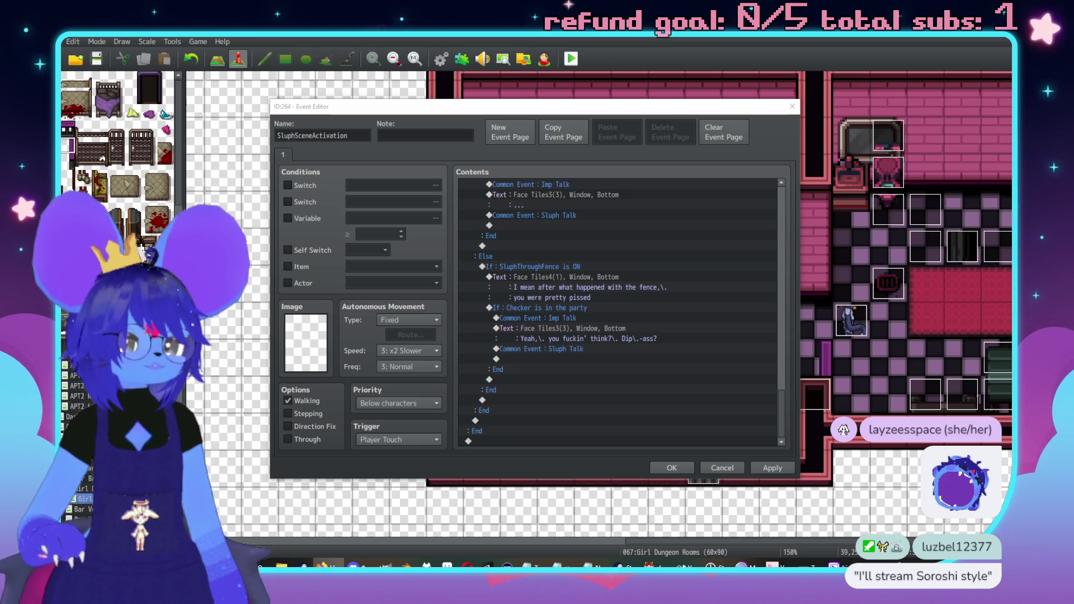
Prefix the imp's "Yeah, you fuckin' think?" message with \{ and preview the enlarged text.
double_click(588, 336)
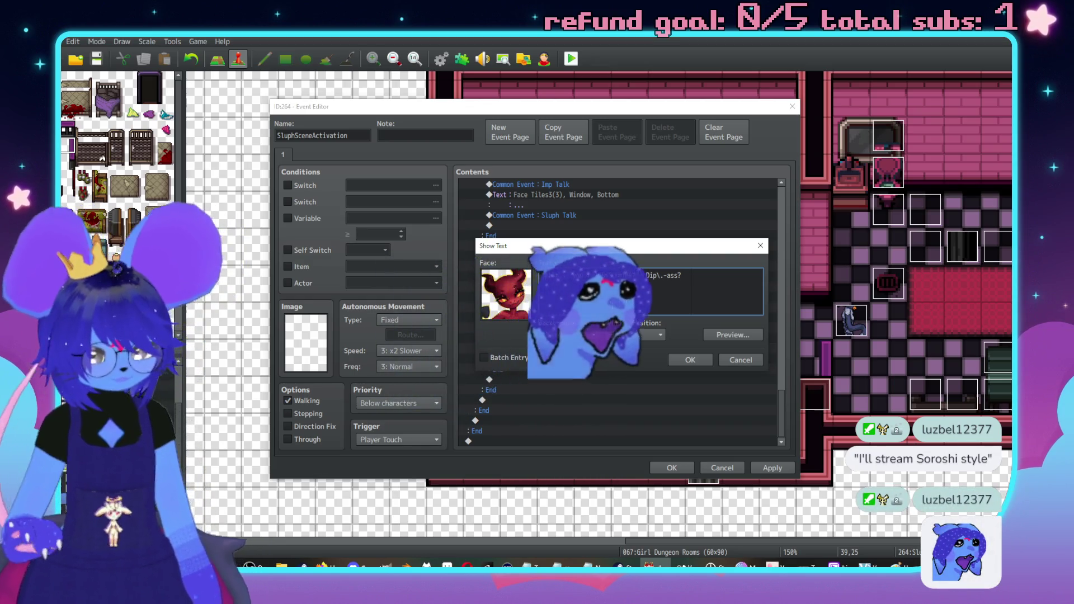
type("\\{")
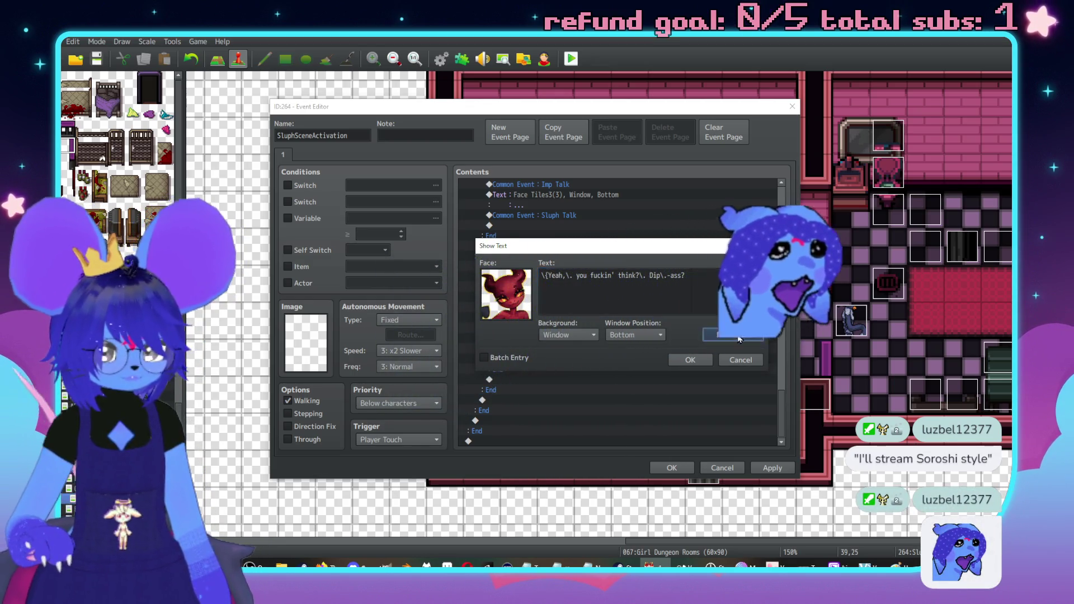
left_click(741, 334)
left_click(545, 274)
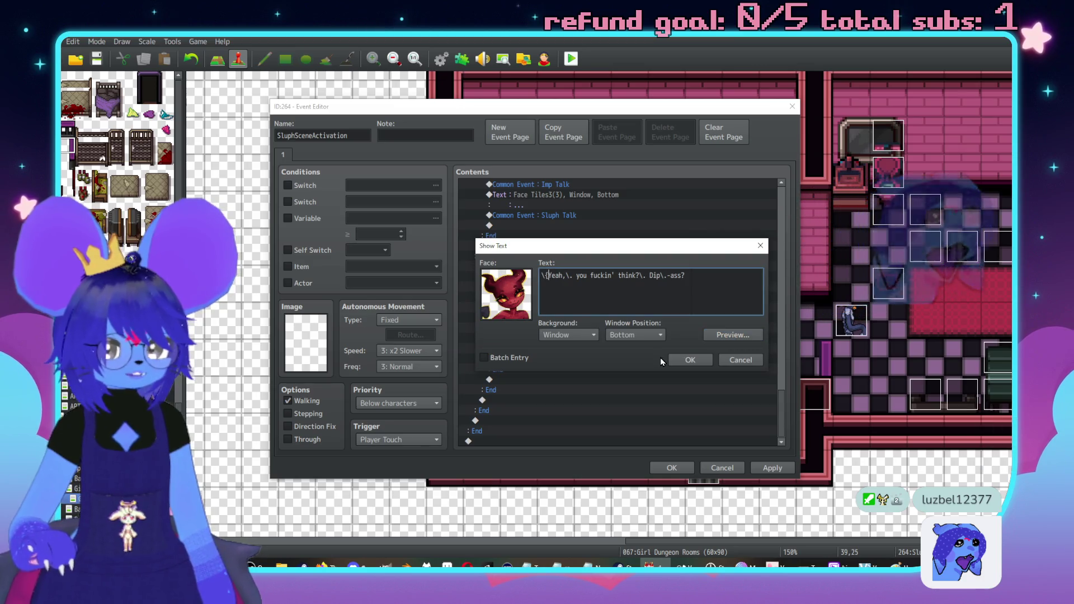
left_click(674, 359)
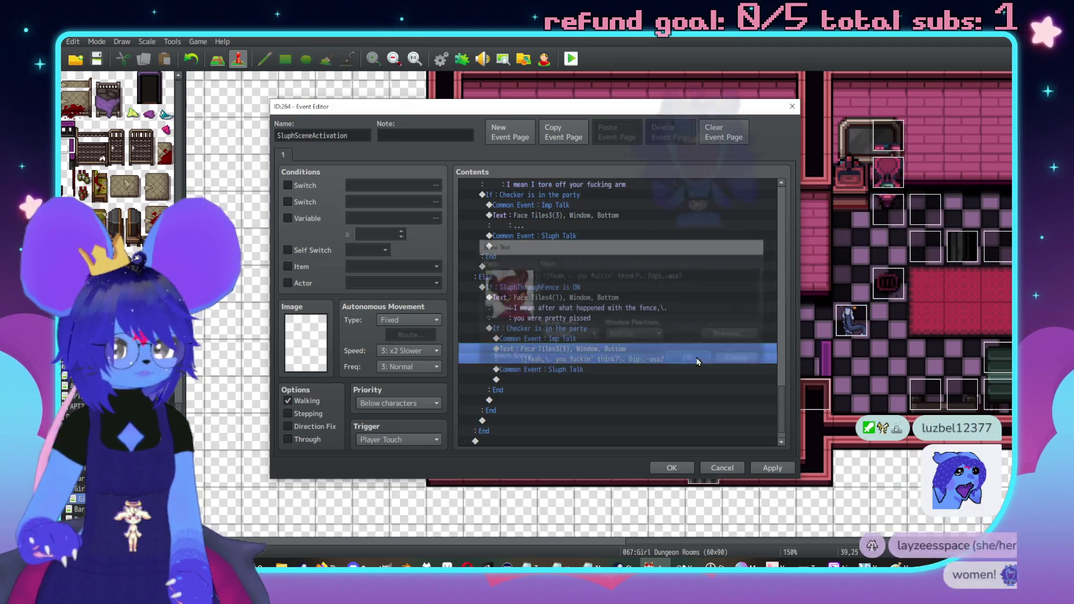
double_click(663, 361)
left_click(733, 334)
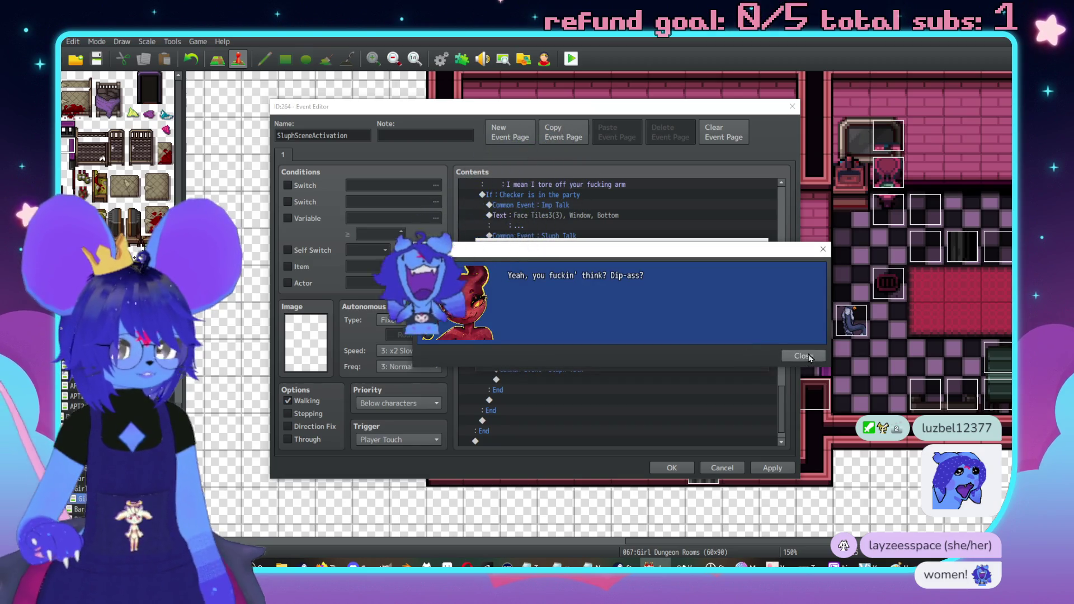